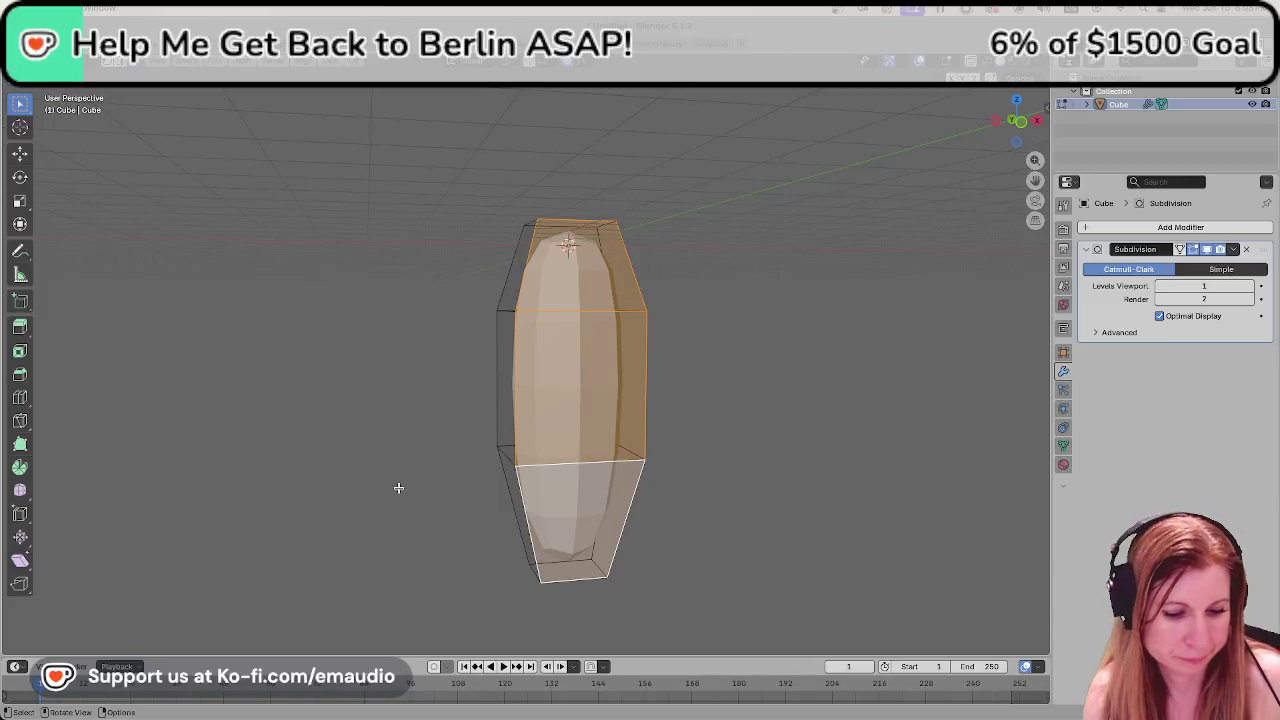
# Scale the selected front faces down into a narrower panel, keeping the middle selection.
pyautogui.press('s')
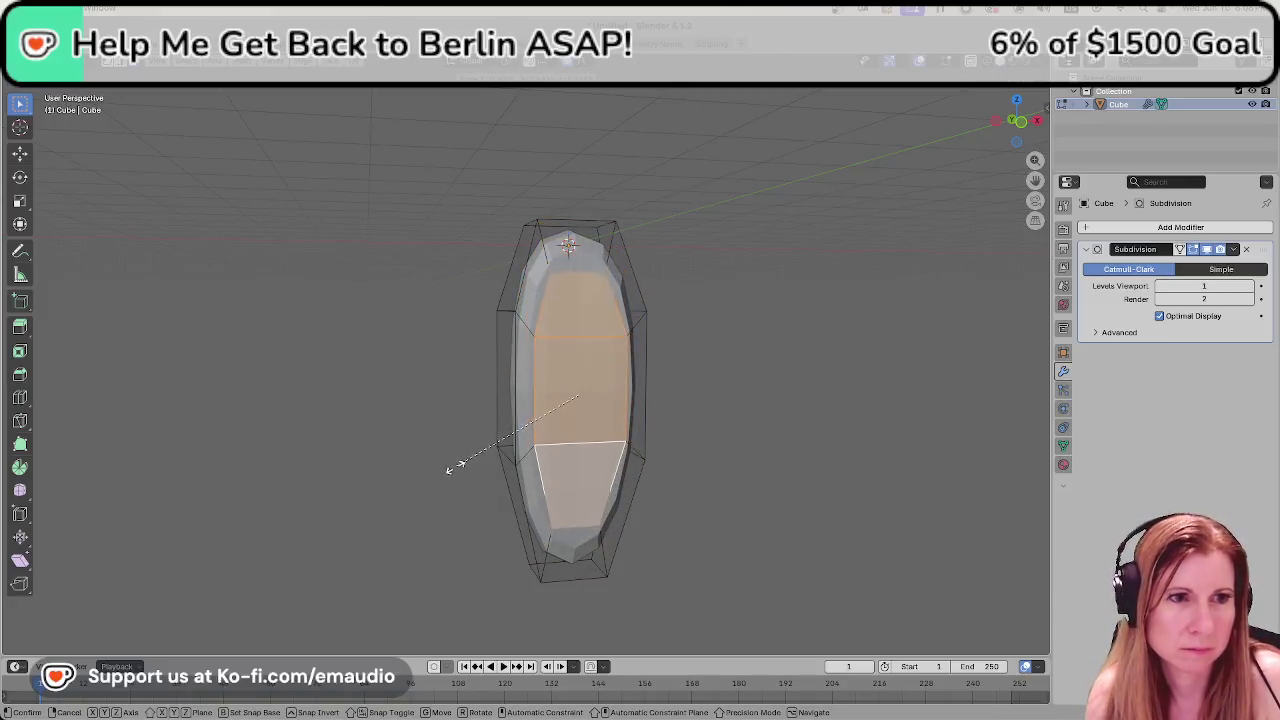
pyautogui.click(468, 462)
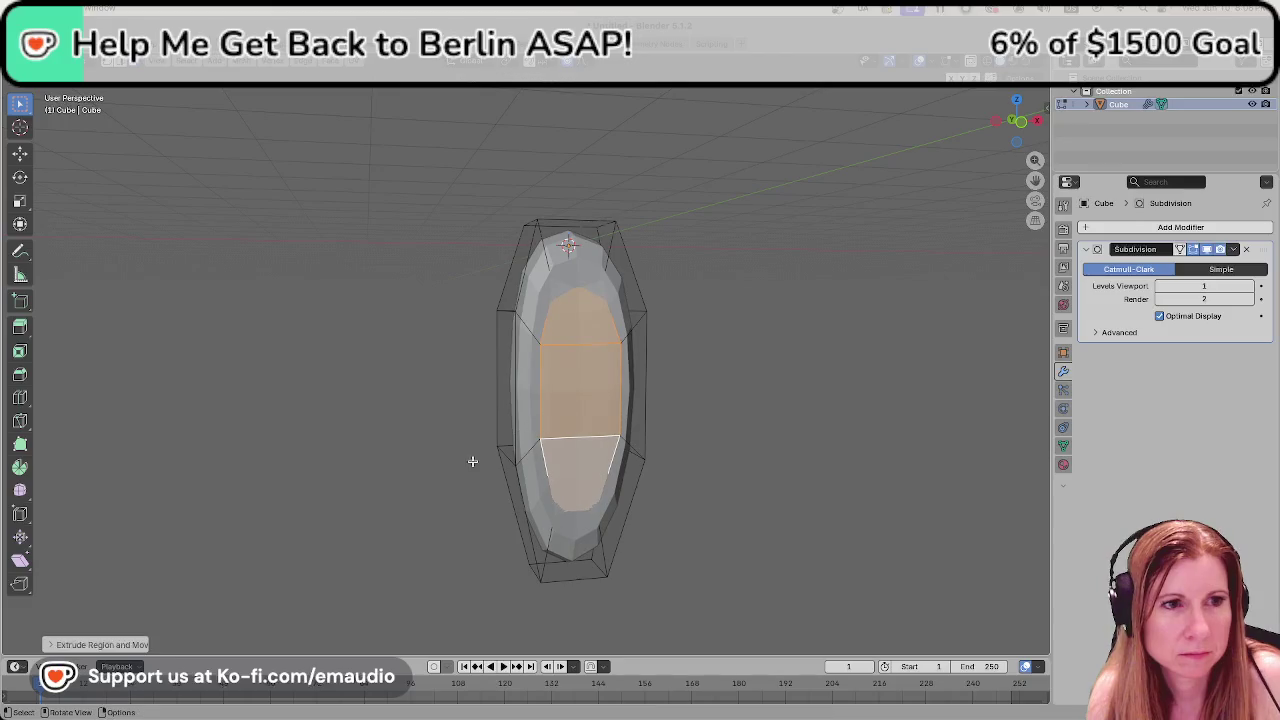
pyautogui.click(800, 463)
pyautogui.moveTo(800, 463)
pyautogui.mouseDown(button='middle')
pyautogui.moveTo(659, 489)
pyautogui.moveTo(719, 481)
pyautogui.mouseUp(button='middle')
pyautogui.hotkey('ctrl', 'z')
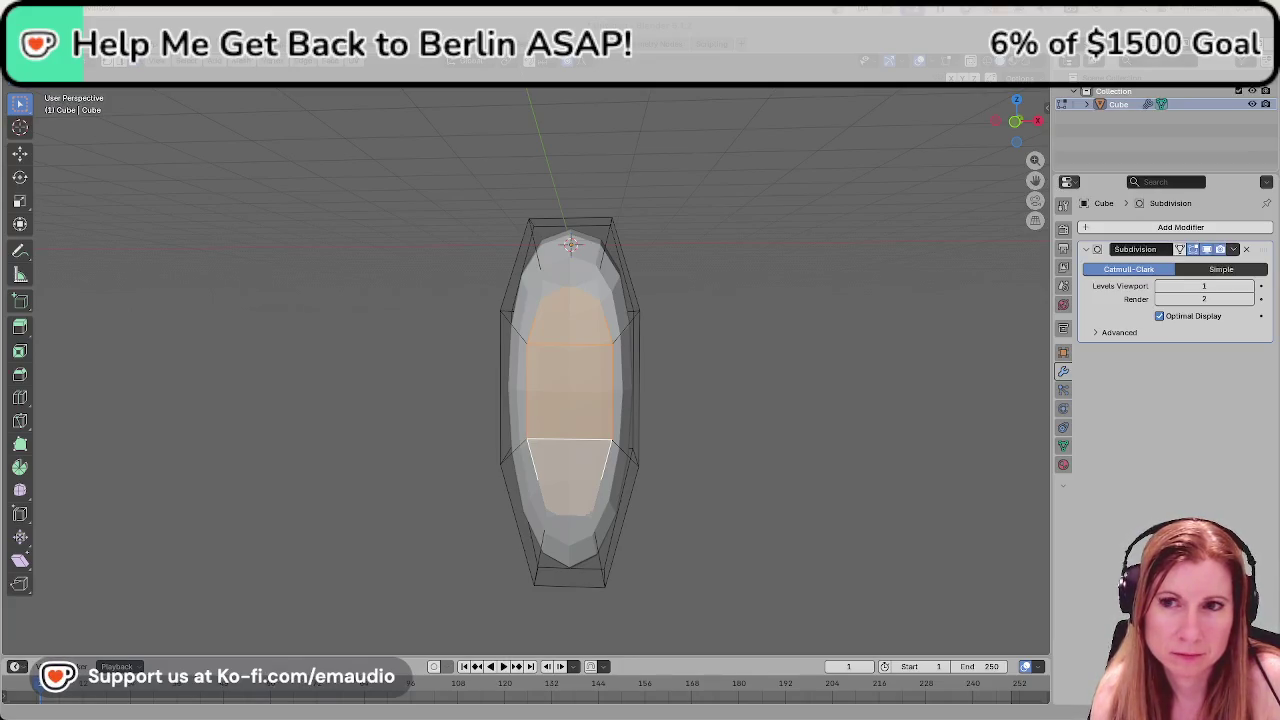
# Select the vertical column of front faces and push it along the Y axis.
pyautogui.click(574, 425)
pyautogui.keyDown('alt'); pyautogui.click(575, 426); pyautogui.keyUp('alt')
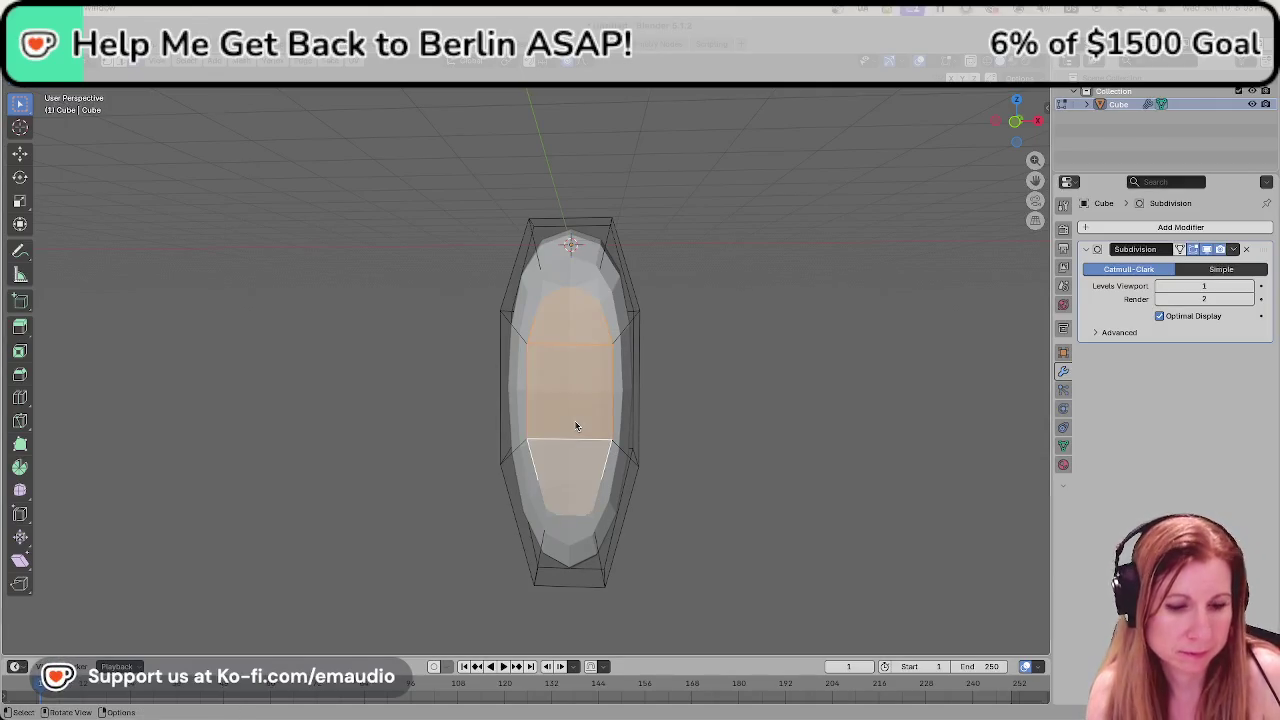
pyautogui.moveTo(481, 471); pyautogui.dragTo(516, 520, button='middle')
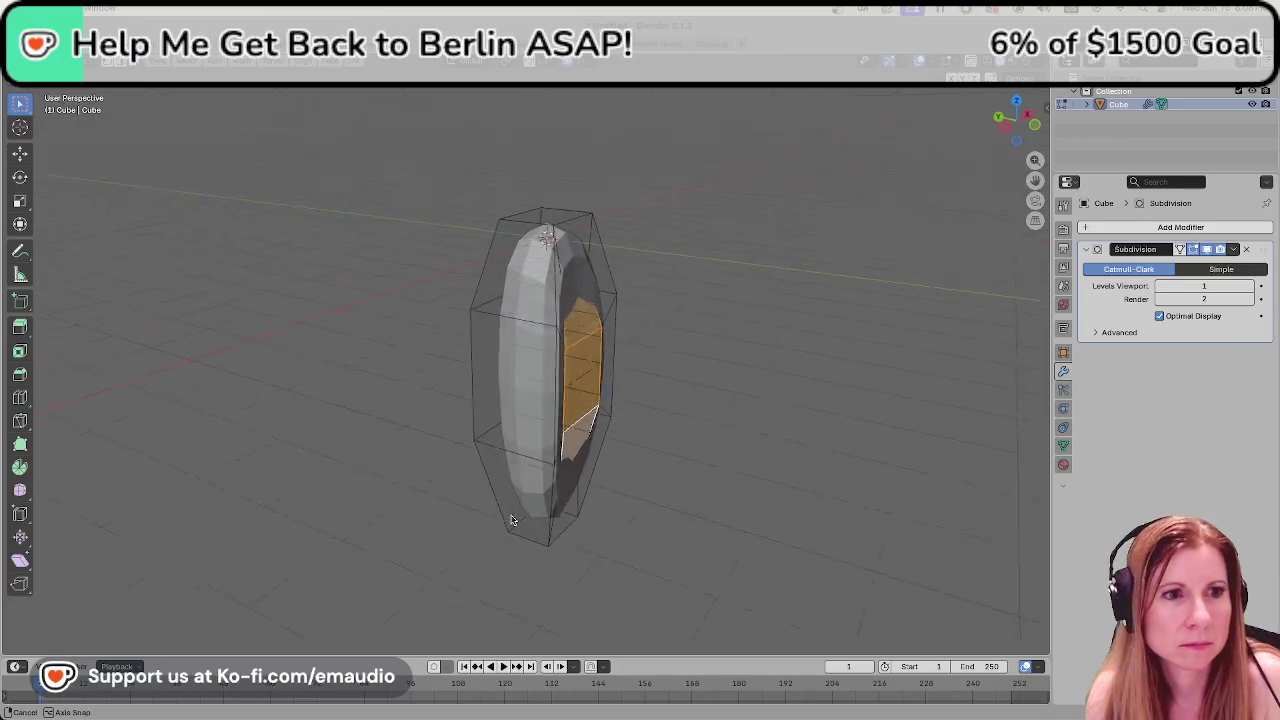
pyautogui.press('g')
pyautogui.press('y')
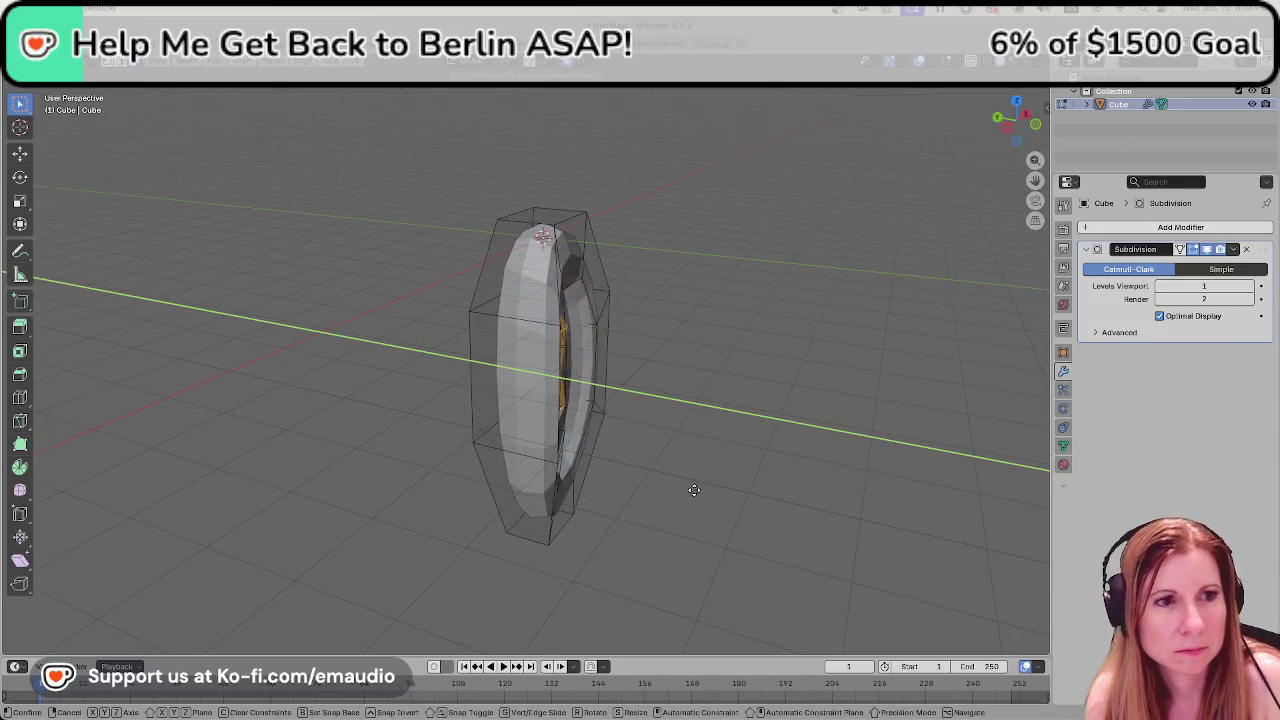
pyautogui.click(690, 486)
pyautogui.moveTo(686, 486)
pyautogui.mouseDown(button='middle')
pyautogui.moveTo(626, 471)
pyautogui.moveTo(673, 397)
pyautogui.moveTo(683, 417)
pyautogui.moveTo(654, 423)
pyautogui.moveTo(743, 443)
pyautogui.moveTo(703, 491)
pyautogui.moveTo(680, 497)
pyautogui.moveTo(705, 498)
pyautogui.mouseUp(button='middle')
pyautogui.scroll(3, 709, 474)
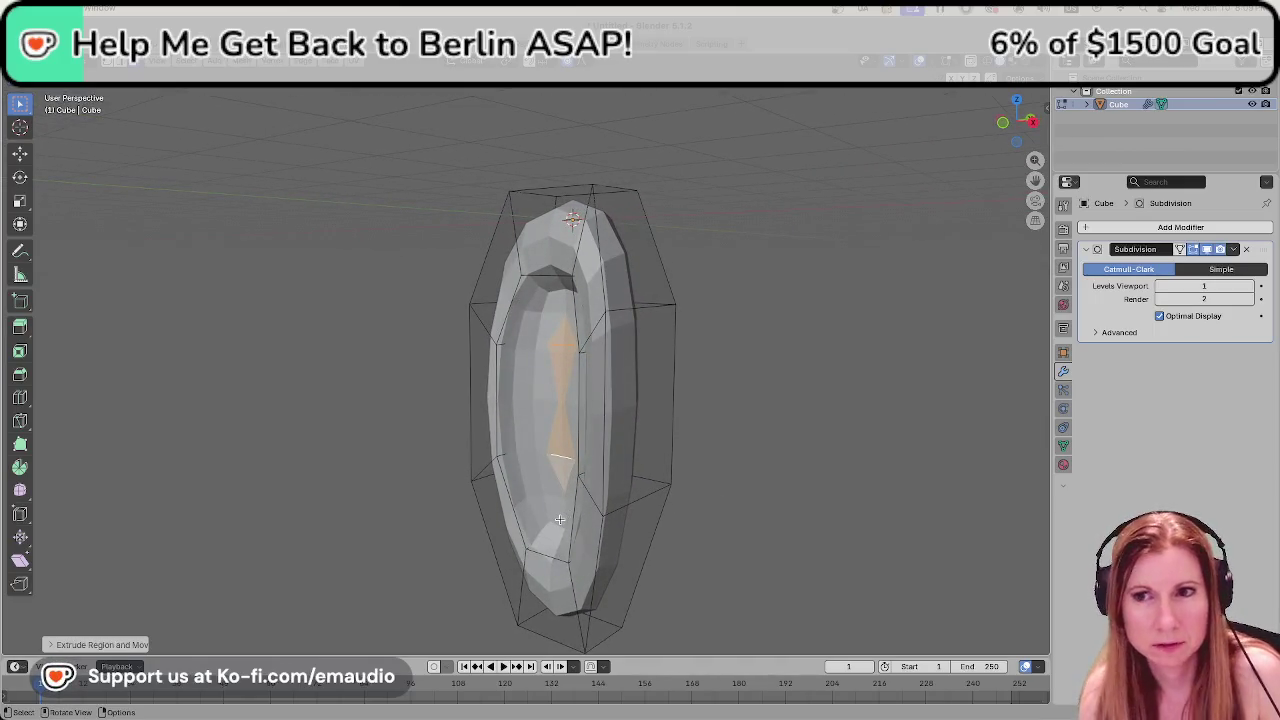
# Undo that move and extrude the face inward along Y instead.
pyautogui.hotkey('ctrl', 'z')
pyautogui.press('e')
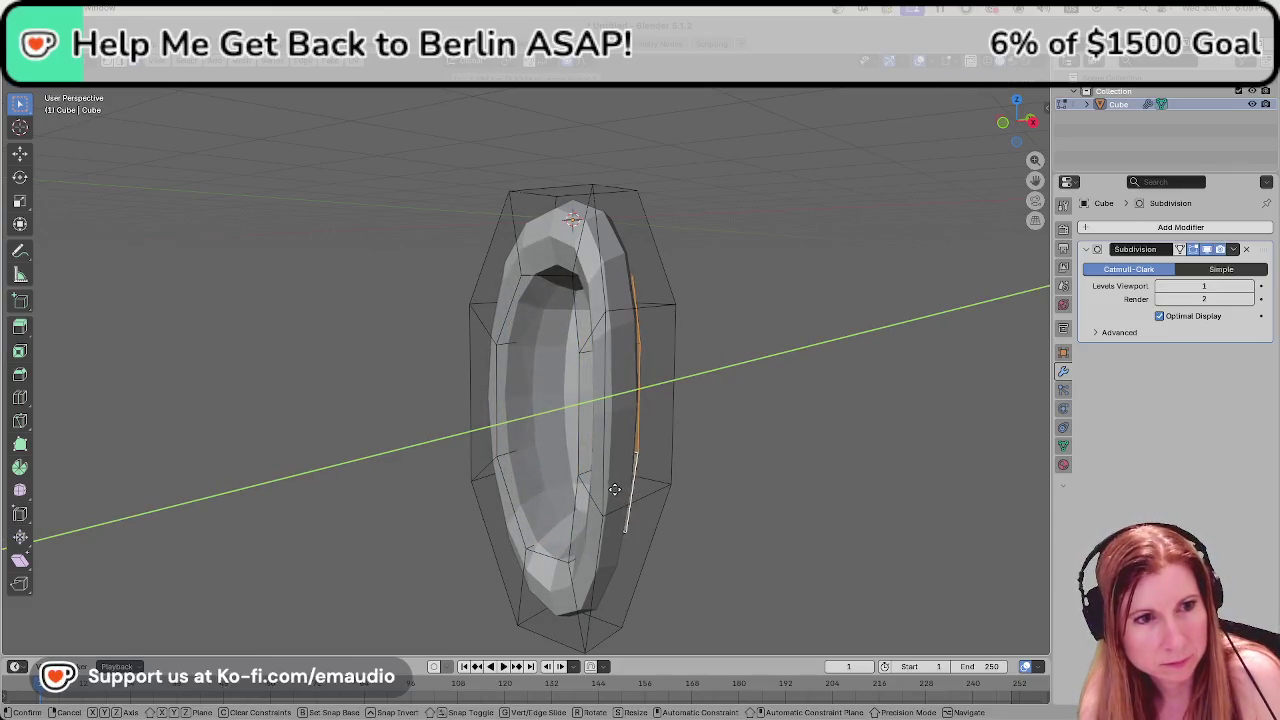
pyautogui.click(605, 497)
pyautogui.moveTo(605, 497)
pyautogui.mouseDown(button='middle')
pyautogui.moveTo(702, 505)
pyautogui.moveTo(597, 507)
pyautogui.moveTo(579, 477)
pyautogui.moveTo(447, 516)
pyautogui.moveTo(491, 508)
pyautogui.mouseUp(button='middle')
# Try a Y rotation and another inward extrusion, cancel both, then deselect all faces.
pyautogui.press('r')
pyautogui.press('y')
pyautogui.press('Escape')
pyautogui.press('e')
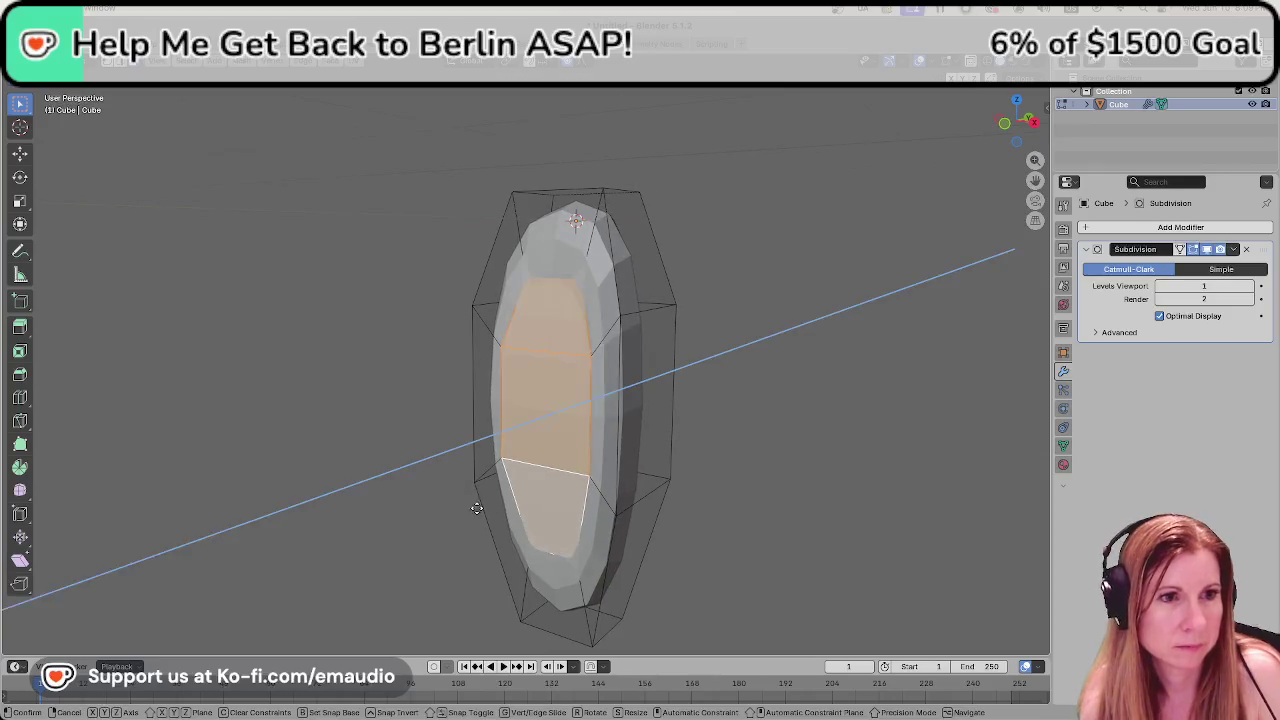
pyautogui.press('y')
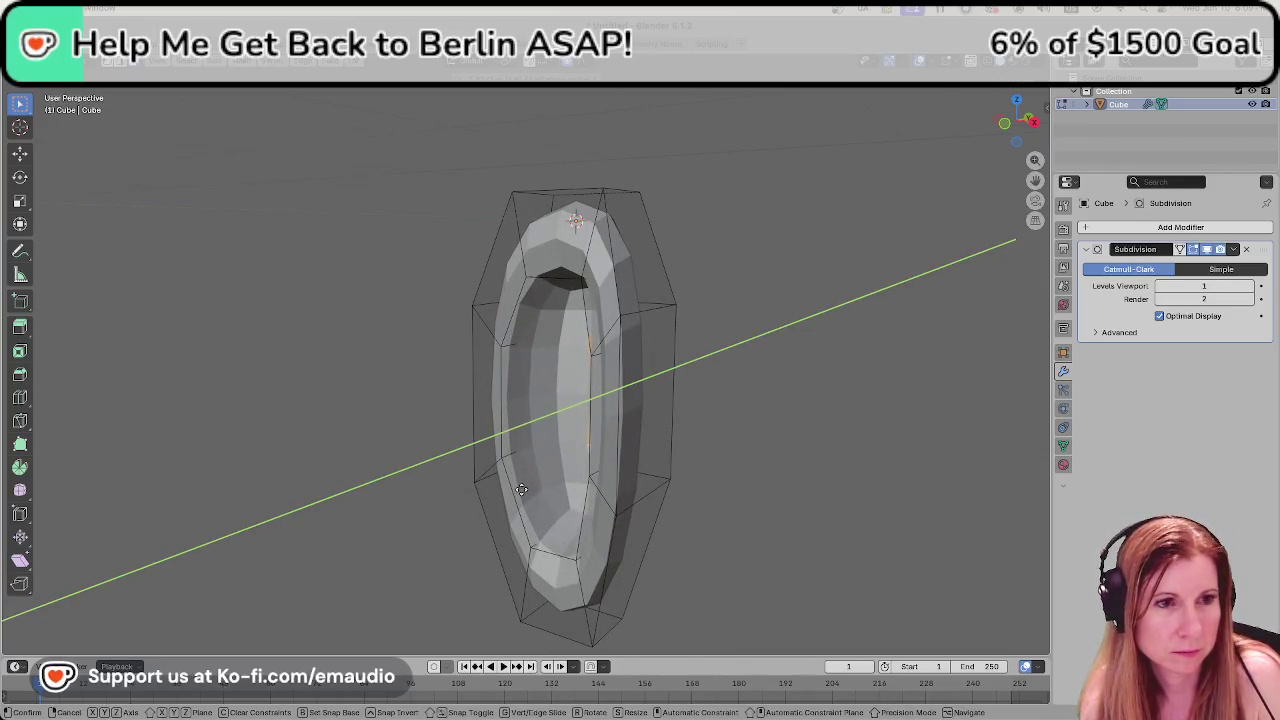
pyautogui.press('Escape')
pyautogui.moveTo(694, 531); pyautogui.dragTo(571, 528, button='middle')
pyautogui.hotkey('alt', 'a')
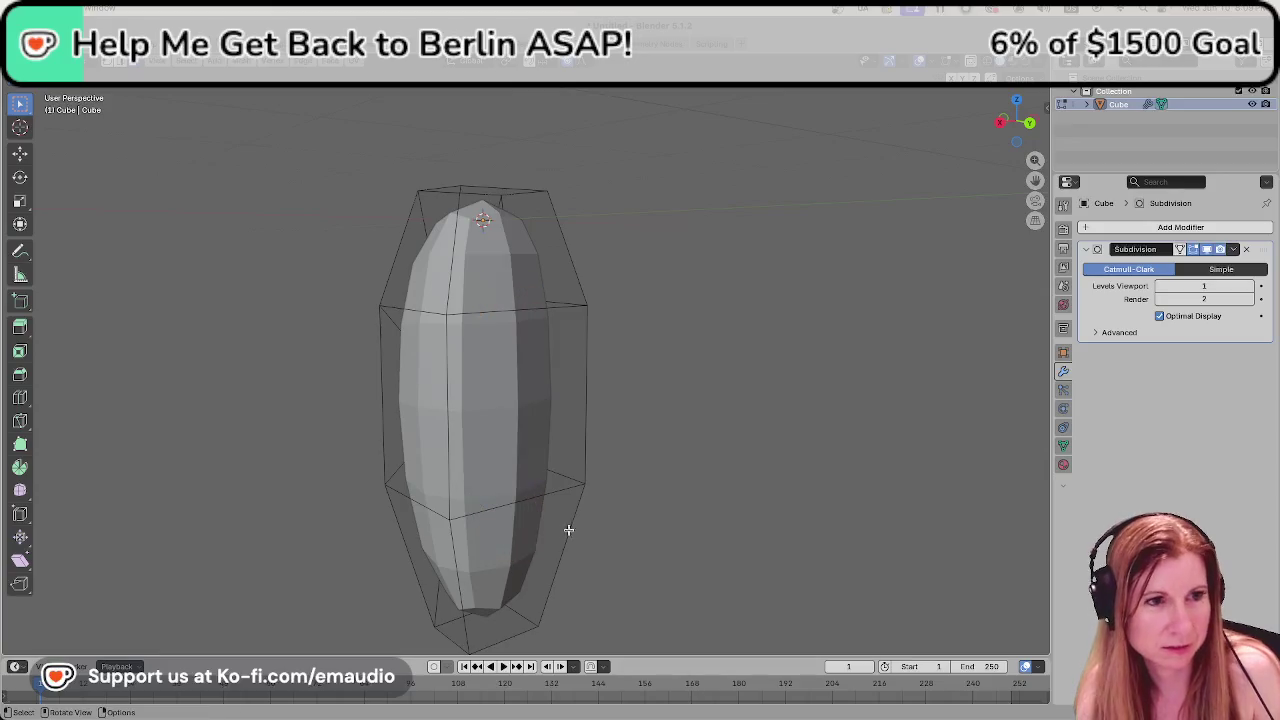
# Reselect the front faces, push them inward along Y, and orbit to check the cavity.
pyautogui.scroll(-3, 471, 528)
pyautogui.hotkey('ctrl', 'z')
pyautogui.moveTo(471, 528)
pyautogui.mouseDown(button='middle')
pyautogui.moveTo(592, 526)
pyautogui.moveTo(517, 523)
pyautogui.moveTo(586, 551)
pyautogui.moveTo(482, 532)
pyautogui.mouseUp(button='middle')
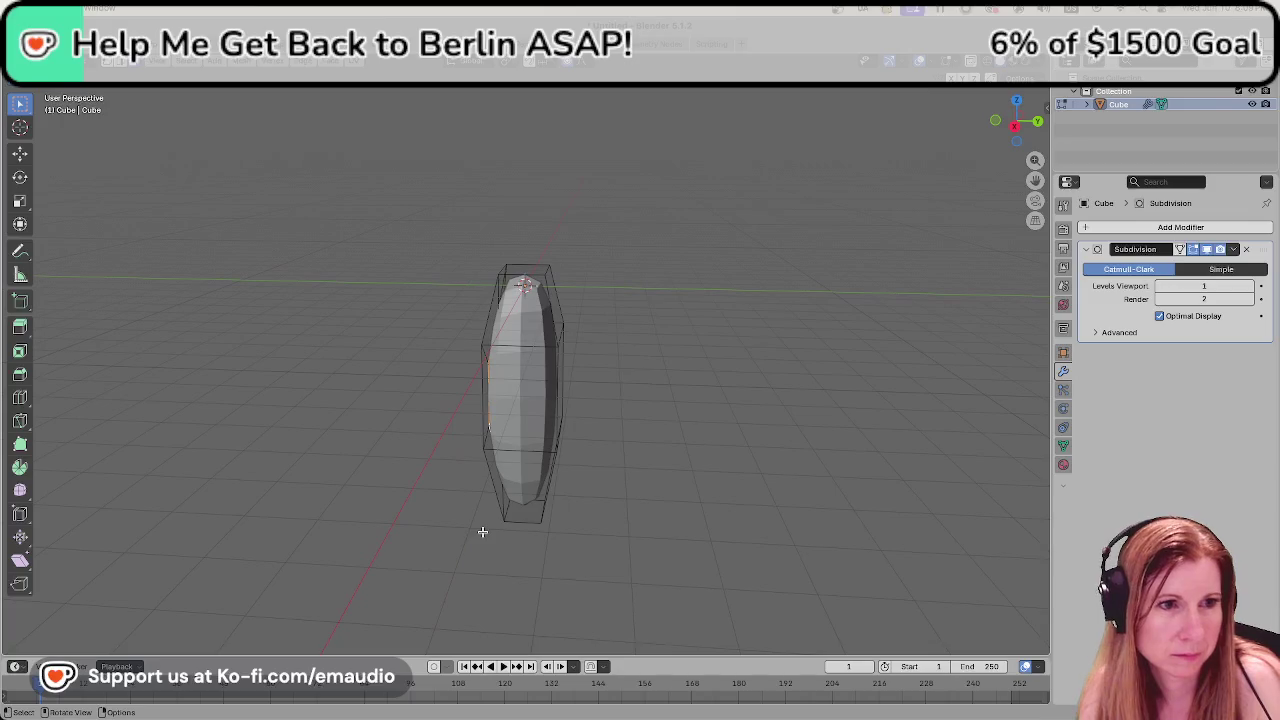
pyautogui.press('g')
pyautogui.press('y')
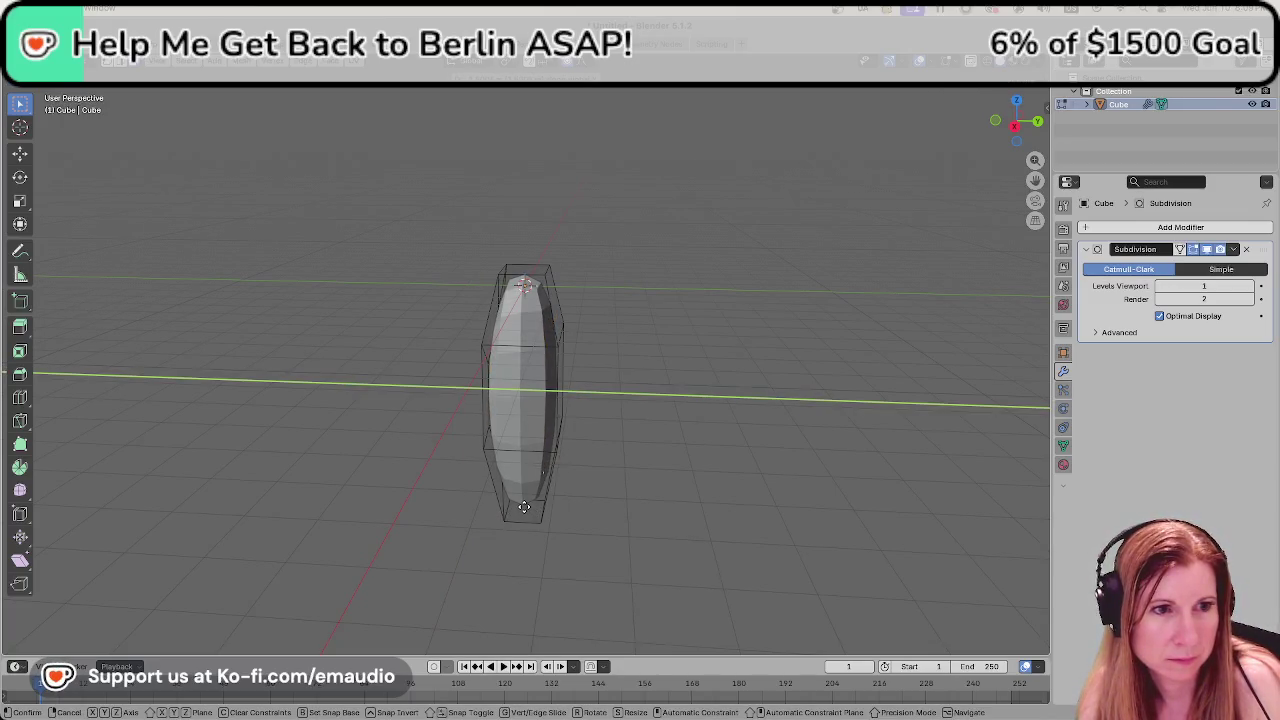
pyautogui.click(523, 507)
pyautogui.moveTo(523, 507)
pyautogui.mouseDown(button='middle')
pyautogui.moveTo(626, 489)
pyautogui.moveTo(685, 497)
pyautogui.moveTo(680, 449)
pyautogui.moveTo(580, 483)
pyautogui.moveTo(531, 457)
pyautogui.moveTo(593, 402)
pyautogui.moveTo(643, 409)
pyautogui.moveTo(600, 426)
pyautogui.mouseUp(button='middle')
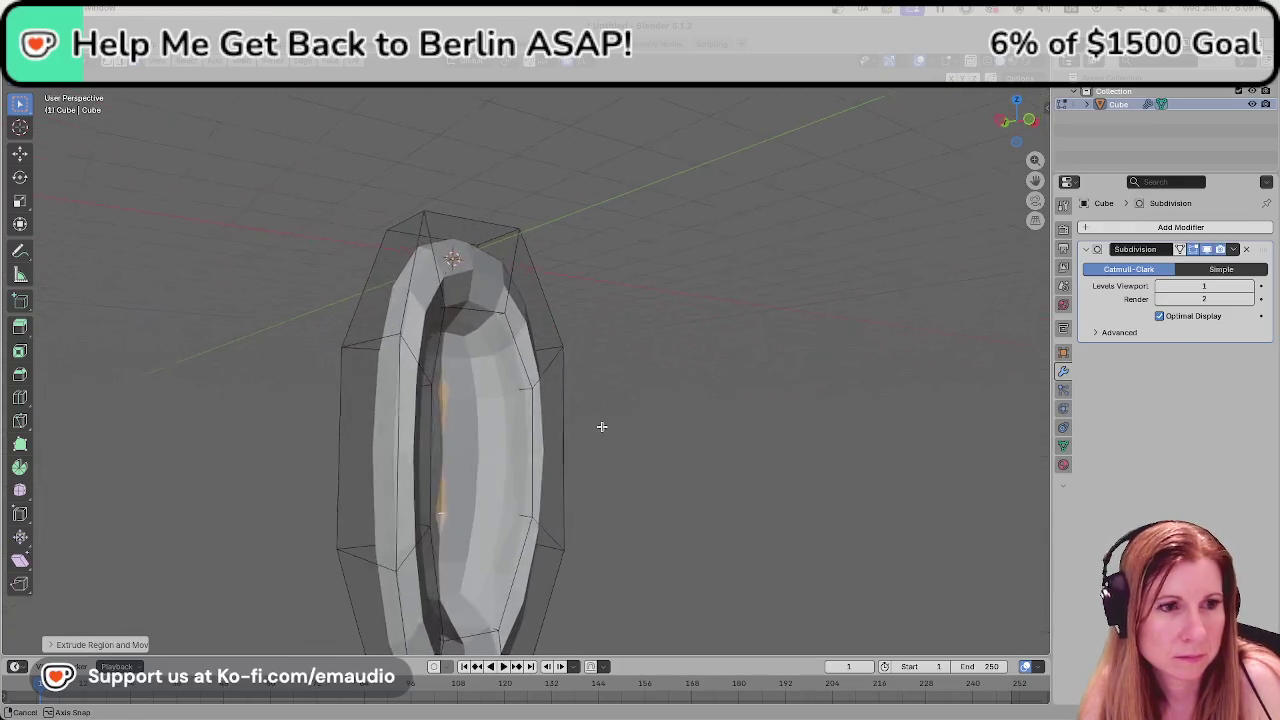
pyautogui.scroll(-3, 577, 437)
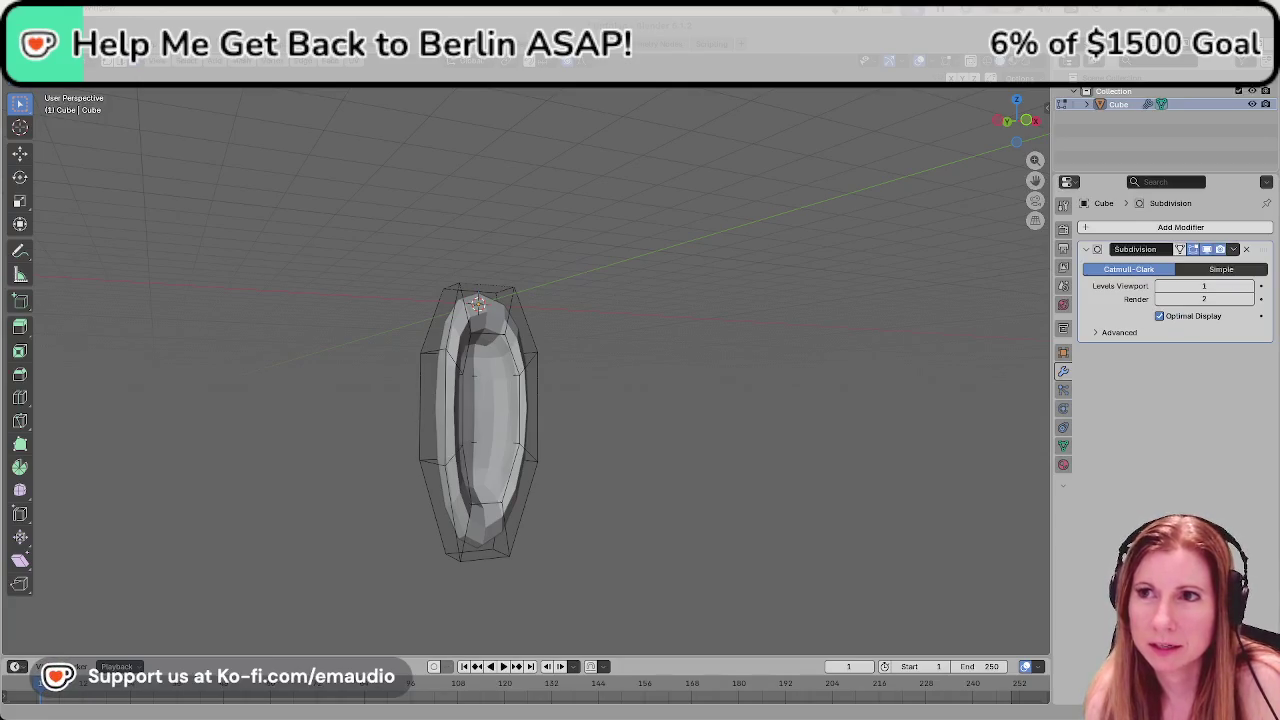
pyautogui.moveTo(746, 391)
pyautogui.mouseDown(button='middle')
pyautogui.moveTo(634, 403)
pyautogui.moveTo(900, 403)
pyautogui.moveTo(843, 414)
pyautogui.moveTo(623, 400)
pyautogui.moveTo(560, 417)
pyautogui.moveTo(647, 371)
pyautogui.moveTo(791, 354)
pyautogui.mouseUp(button='middle')
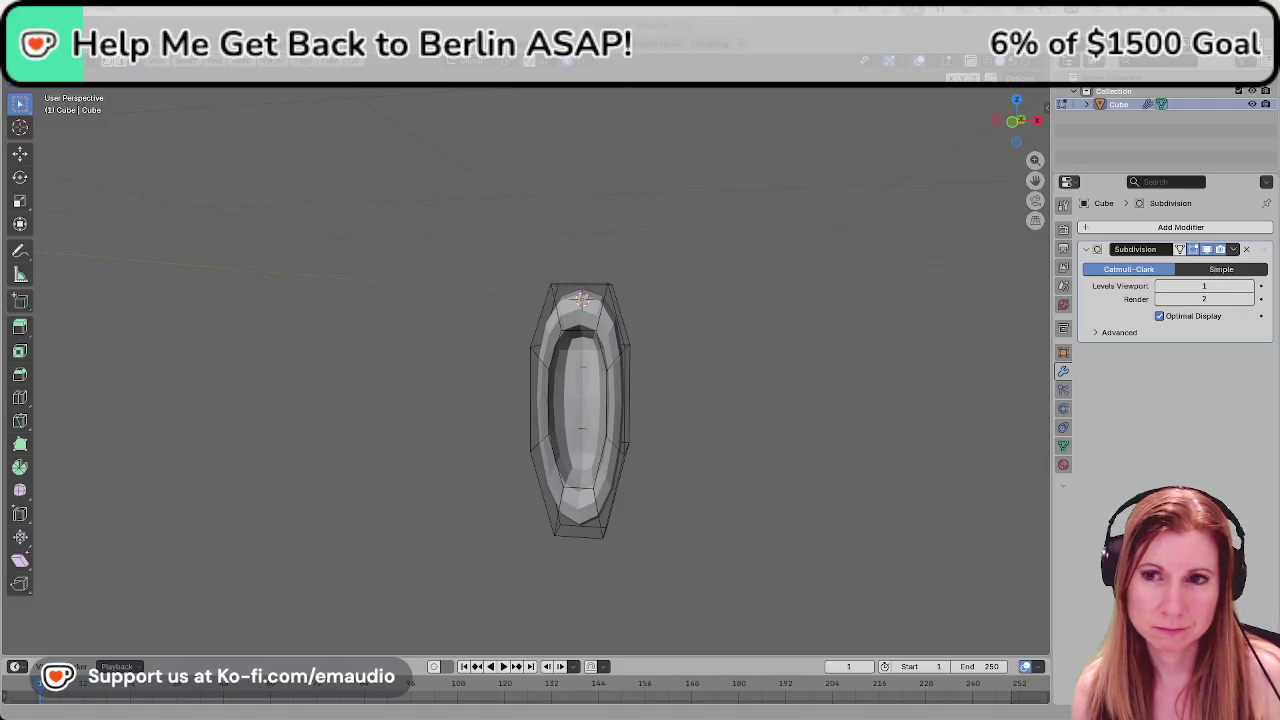
pyautogui.moveTo(649, 440)
pyautogui.mouseDown(button='middle')
pyautogui.moveTo(708, 414)
pyautogui.moveTo(823, 400)
pyautogui.mouseUp(button='middle')
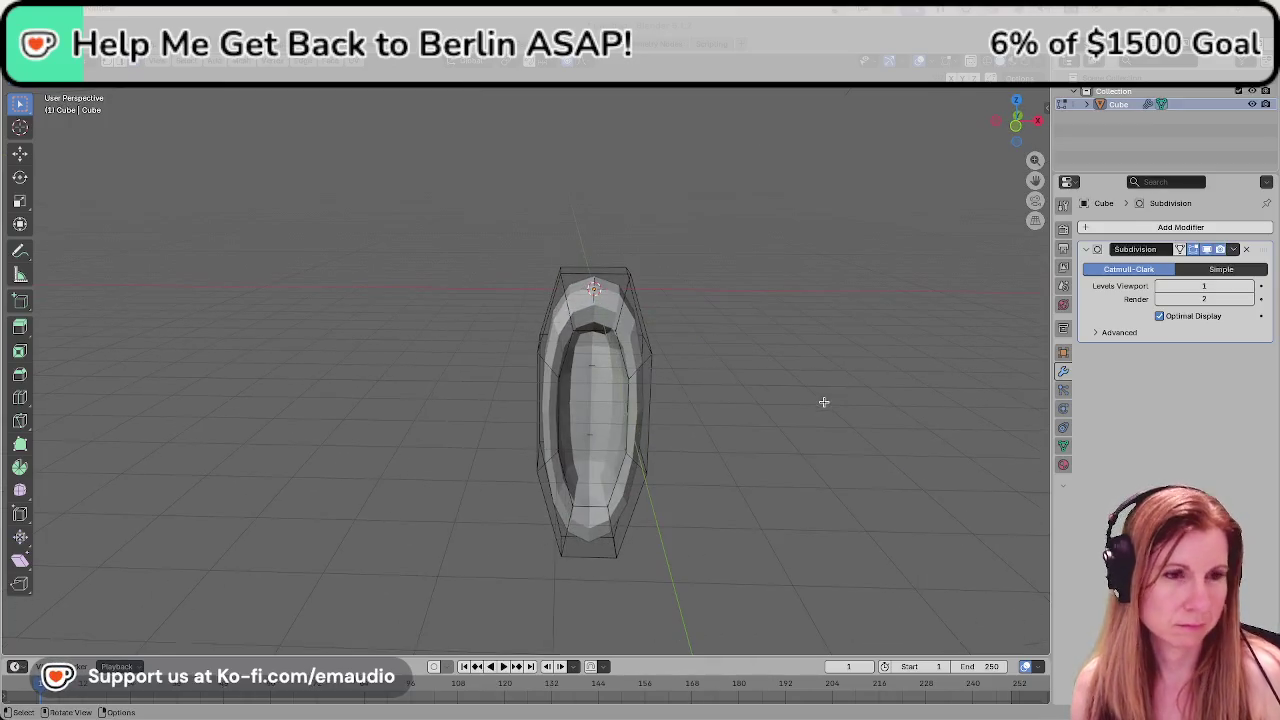
# Apply Shade Smooth to the pod in Object Mode and orbit around to inspect it.
pyautogui.press('Tab')
pyautogui.rightClick(616, 300)
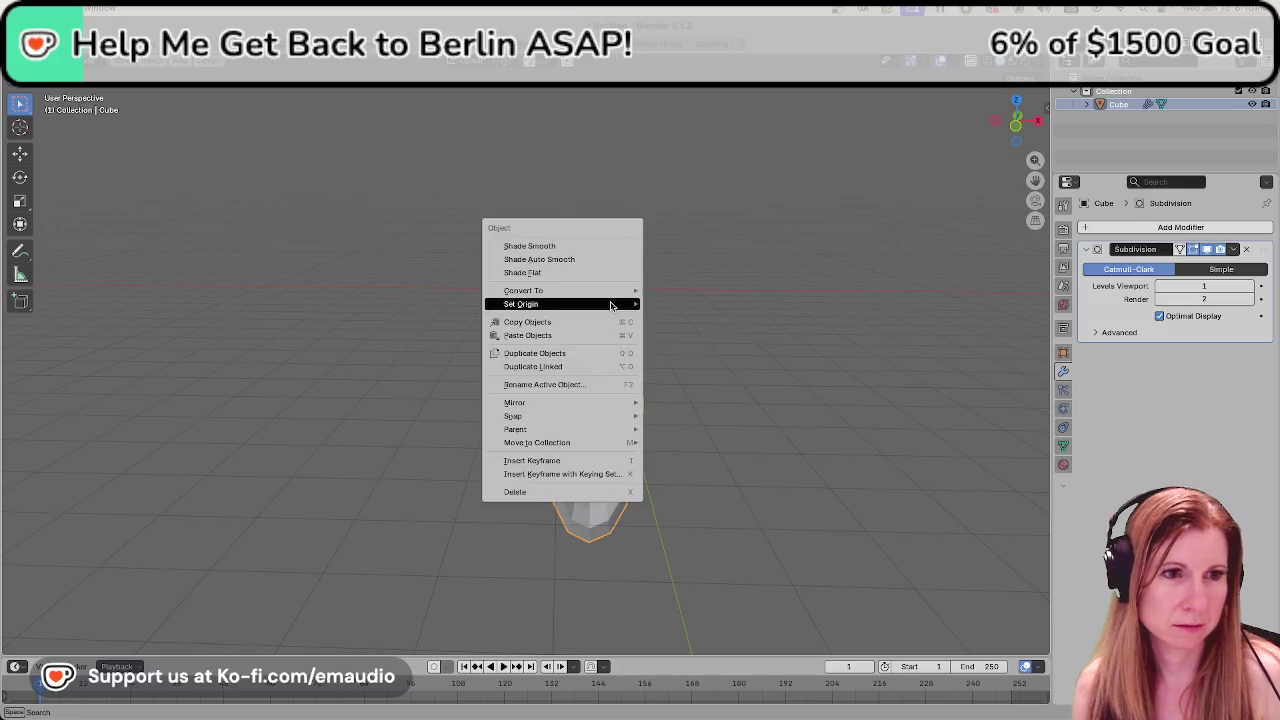
pyautogui.click(601, 248)
pyautogui.moveTo(622, 295)
pyautogui.mouseDown(button='middle')
pyautogui.moveTo(734, 363)
pyautogui.moveTo(723, 331)
pyautogui.moveTo(760, 317)
pyautogui.moveTo(657, 341)
pyautogui.moveTo(657, 366)
pyautogui.moveTo(726, 423)
pyautogui.moveTo(645, 443)
pyautogui.moveTo(802, 435)
pyautogui.mouseUp(button='middle')
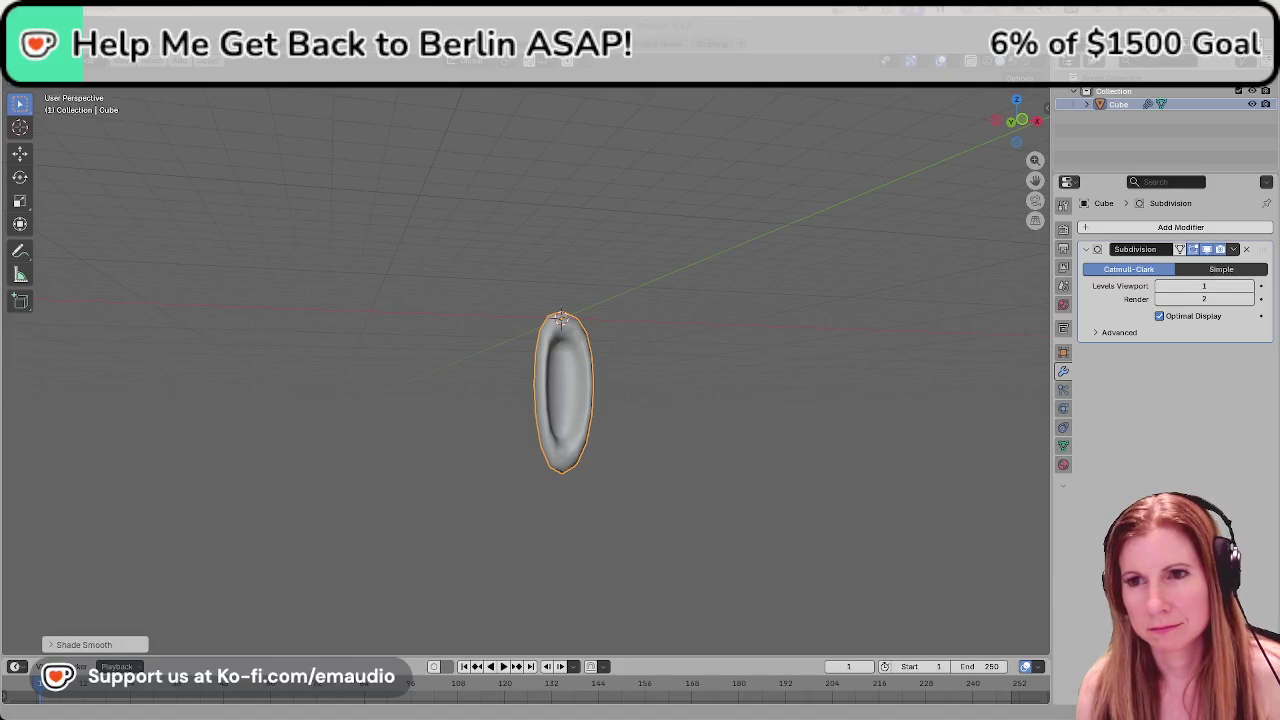
pyautogui.moveTo(529, 396)
pyautogui.mouseDown(button='middle')
pyautogui.moveTo(689, 406)
pyautogui.moveTo(688, 371)
pyautogui.mouseUp(button='middle')
pyautogui.press('Tab')
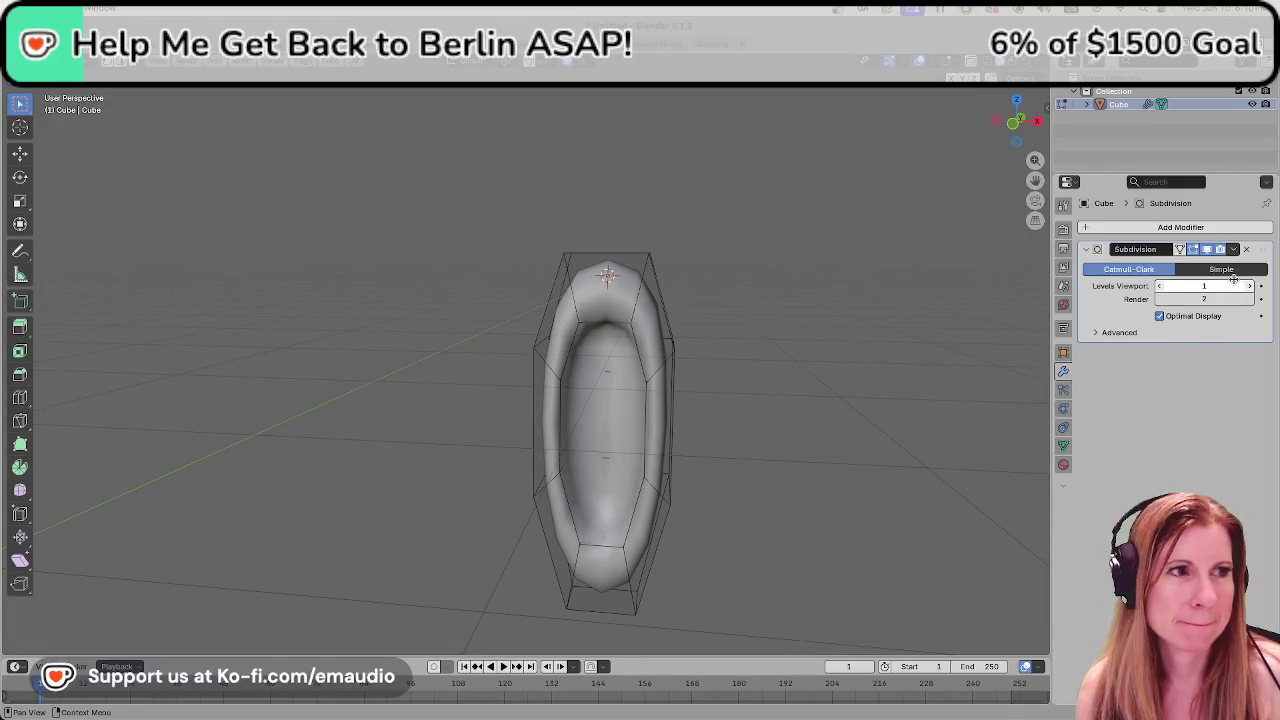
pyautogui.press('Tab')
# Apply the Subdivision modifier and enter Edit Mode on the denser mesh.
pyautogui.click(1233, 250)
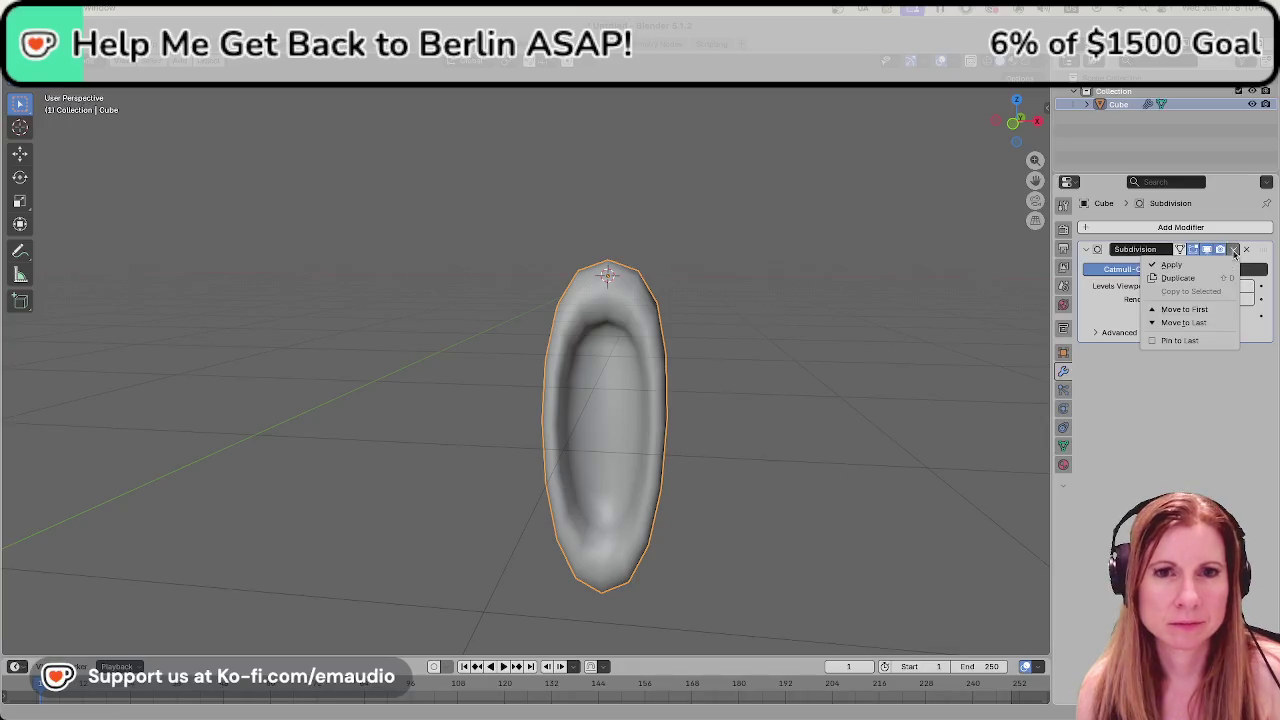
pyautogui.click(1215, 265)
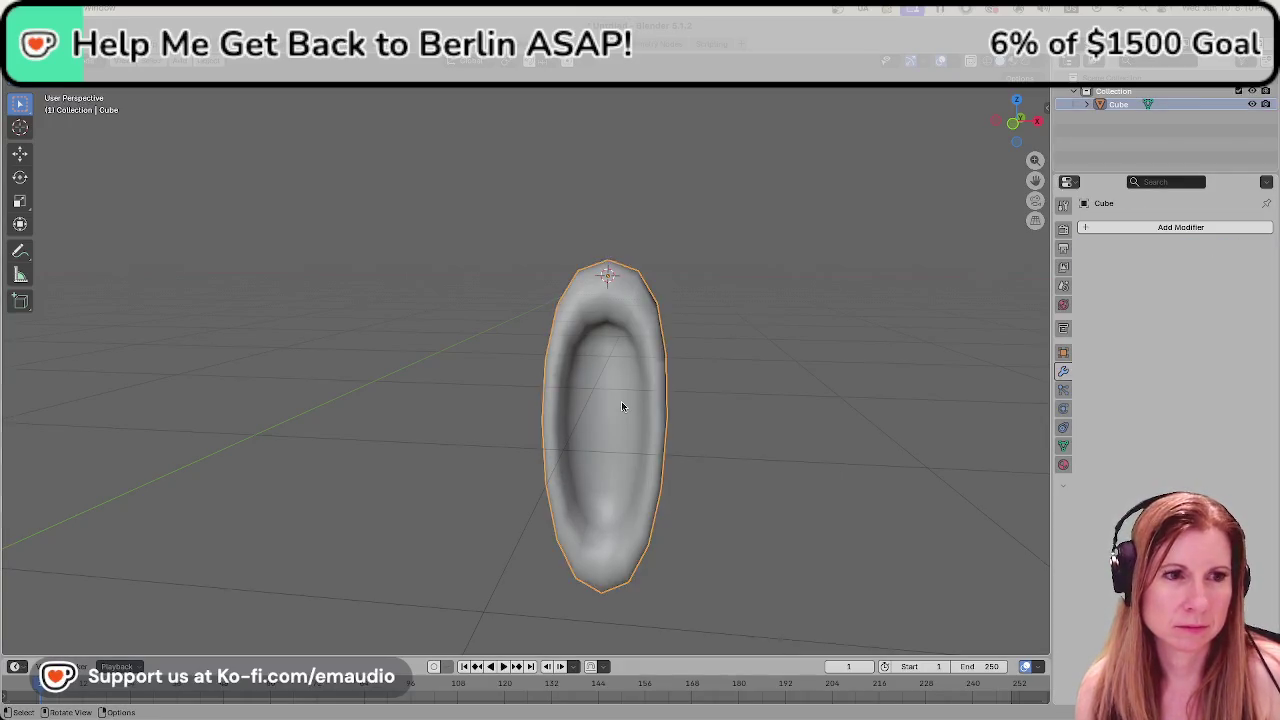
pyautogui.press('Tab')
pyautogui.moveTo(621, 401)
pyautogui.mouseDown(button='middle')
pyautogui.moveTo(640, 329)
pyautogui.moveTo(657, 335)
pyautogui.mouseUp(button='middle')
pyautogui.moveTo(622, 289)
pyautogui.mouseDown(button='middle')
pyautogui.moveTo(586, 285)
pyautogui.moveTo(646, 294)
pyautogui.moveTo(590, 306)
pyautogui.mouseUp(button='middle')
# Select the edge loop around the pod's inner rim.
pyautogui.click(582, 302)
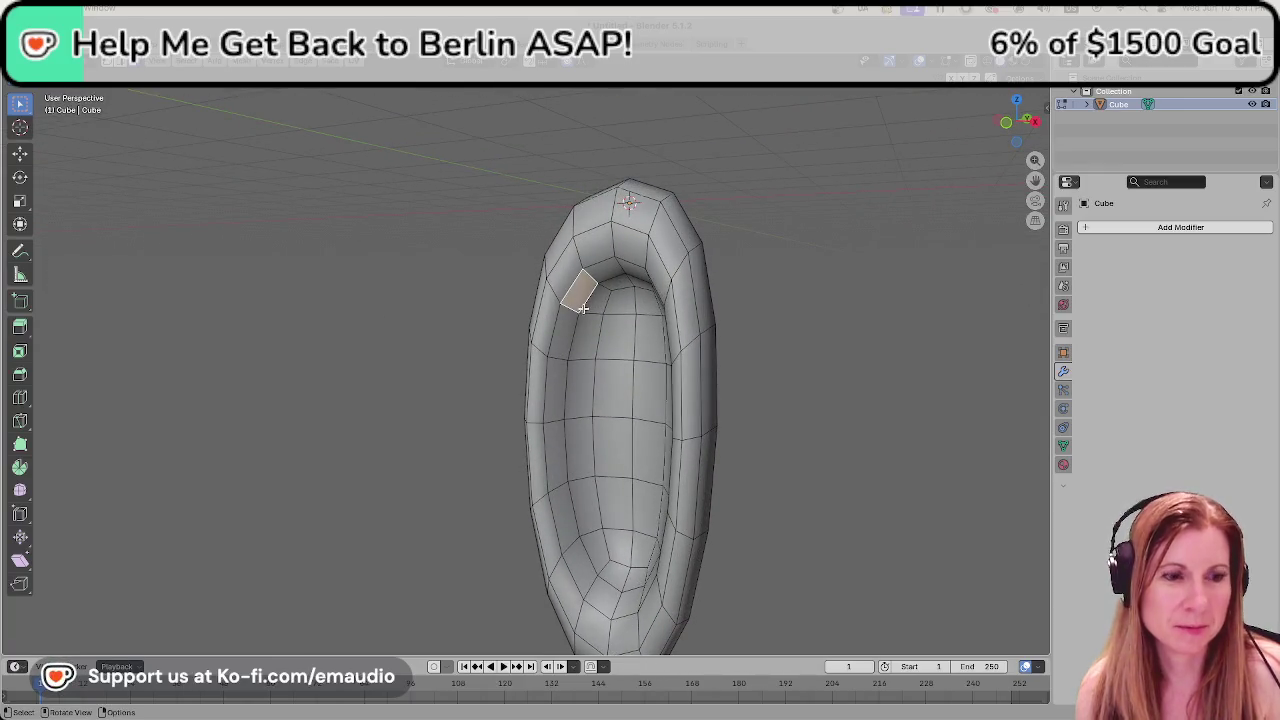
pyautogui.keyDown('shift'); pyautogui.click(588, 304); pyautogui.keyUp('shift')
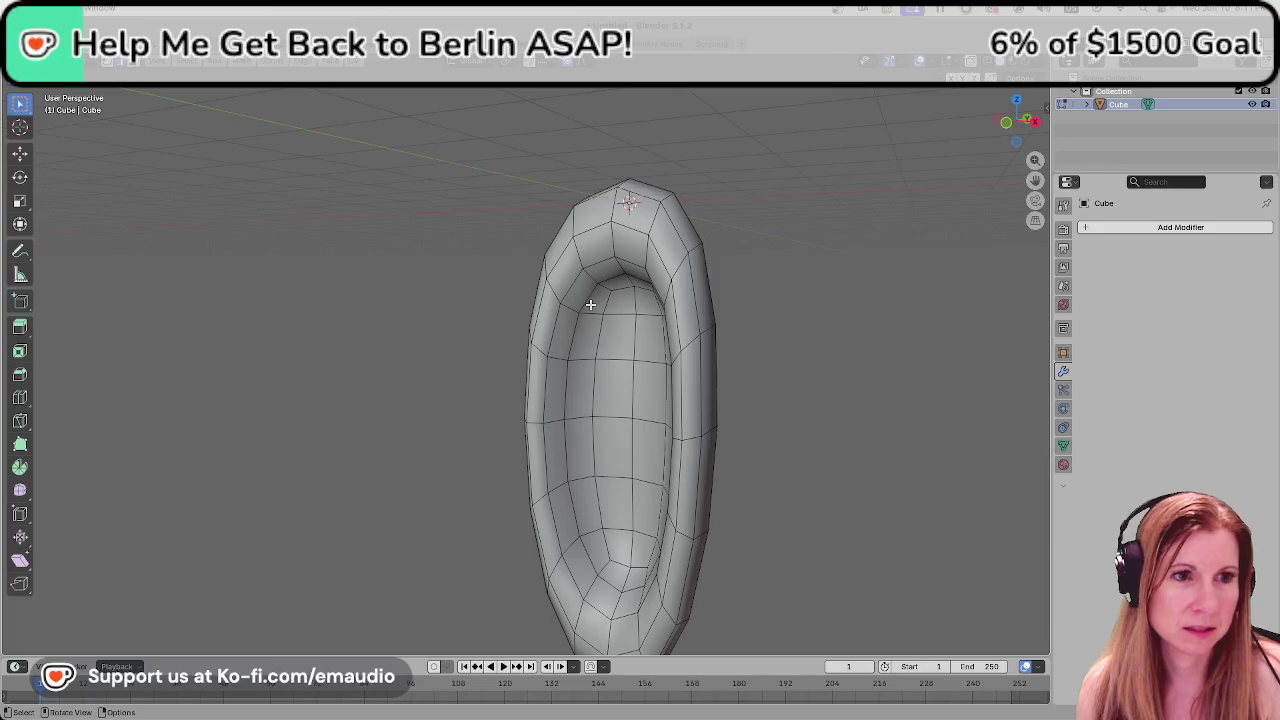
pyautogui.keyDown('shift'); pyautogui.click(565, 352); pyautogui.keyUp('shift')
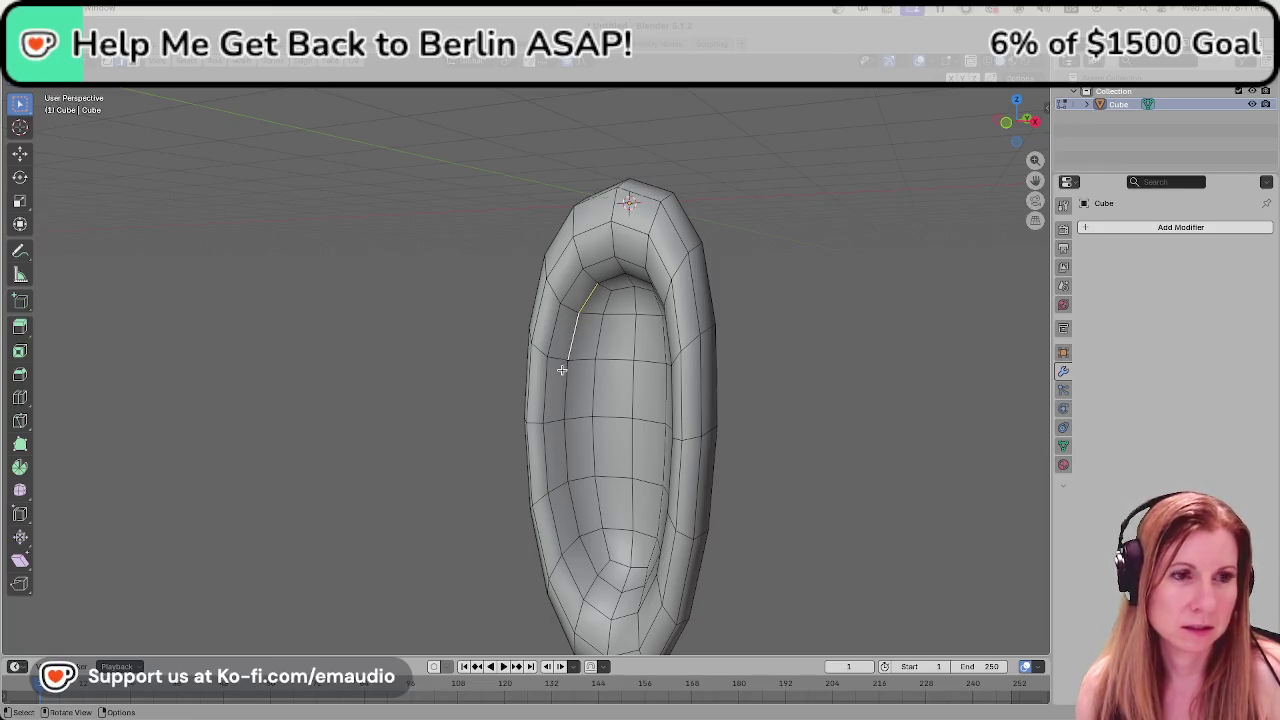
pyautogui.keyDown('alt'); pyautogui.click(564, 371); pyautogui.keyUp('alt')
pyautogui.moveTo(566, 371); pyautogui.dragTo(701, 357, button='middle')
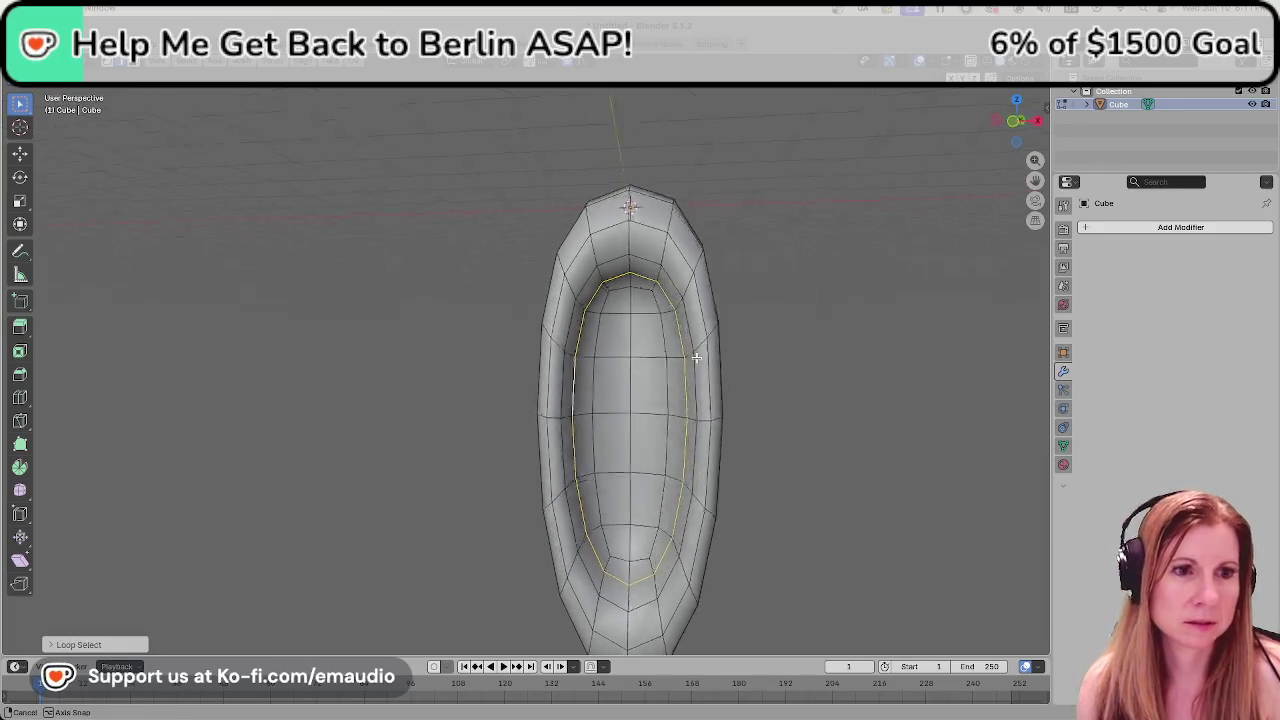
pyautogui.scroll(-3, 681, 360)
pyautogui.press('KP_4')
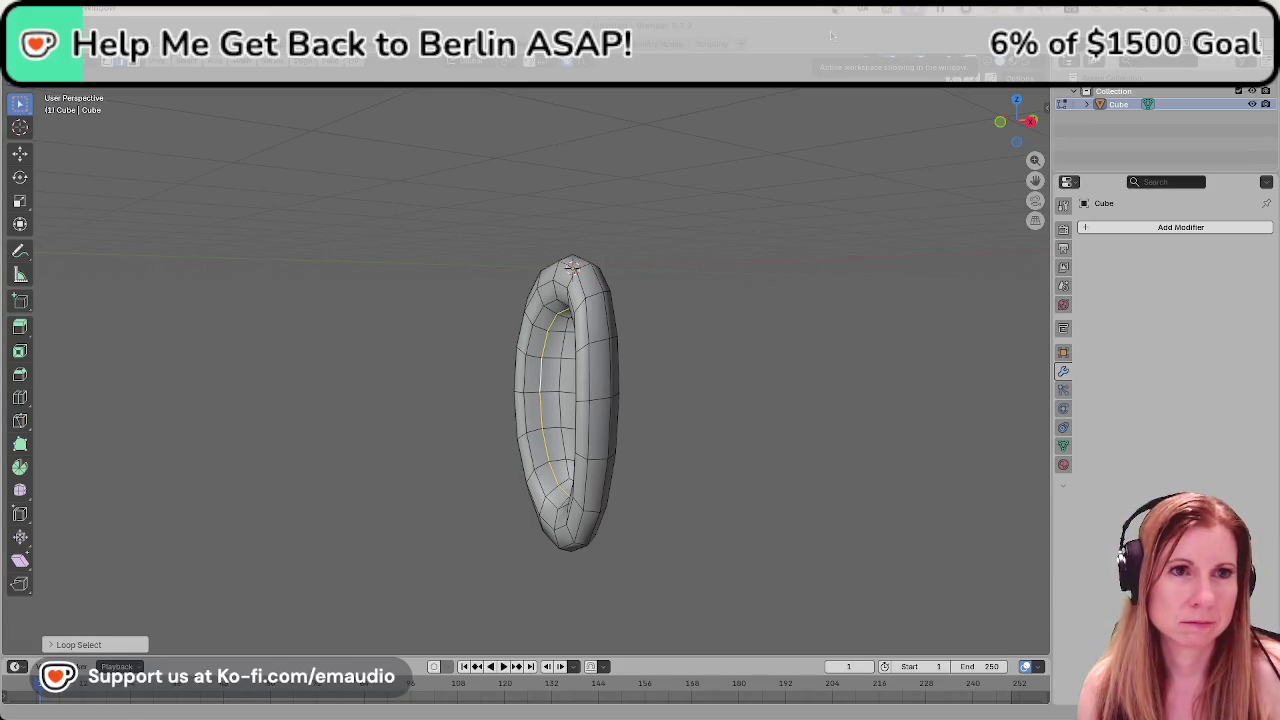
pyautogui.moveTo(694, 306)
pyautogui.mouseDown(button='middle')
pyautogui.moveTo(806, 309)
pyautogui.moveTo(657, 377)
pyautogui.moveTo(859, 371)
pyautogui.moveTo(811, 371)
pyautogui.mouseUp(button='middle')
# Lower the inner edge loop slightly along Z.
pyautogui.press('g')
pyautogui.press('z')
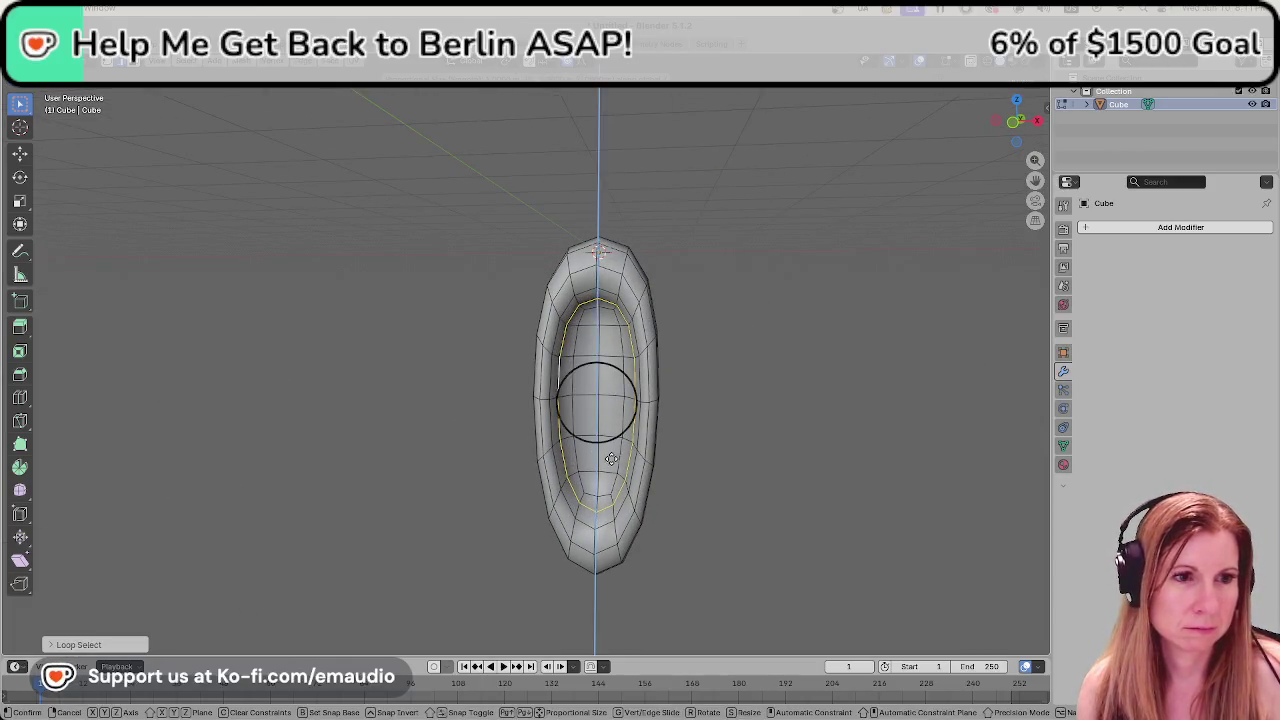
pyautogui.click(559, 448)
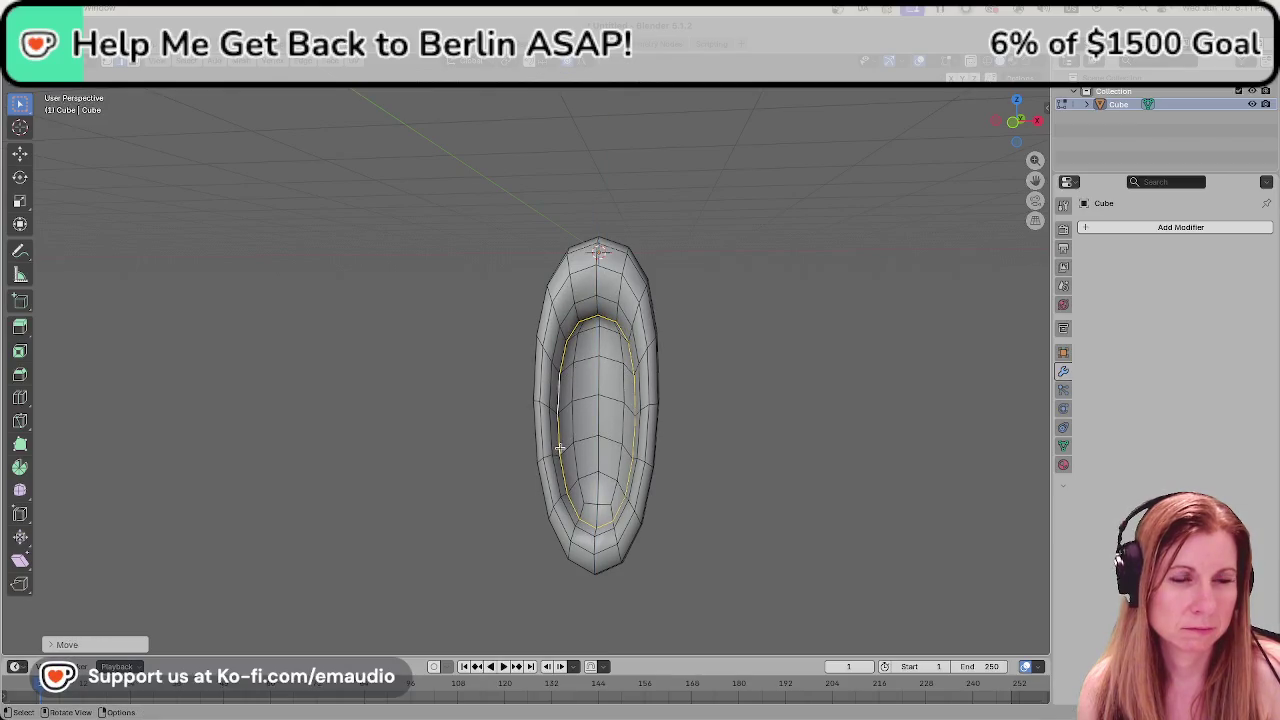
pyautogui.moveTo(559, 448); pyautogui.dragTo(559, 448, button='middle')
# Mark the inner rim loop as sharp and deselect to check the marking.
pyautogui.rightClick(563, 444)
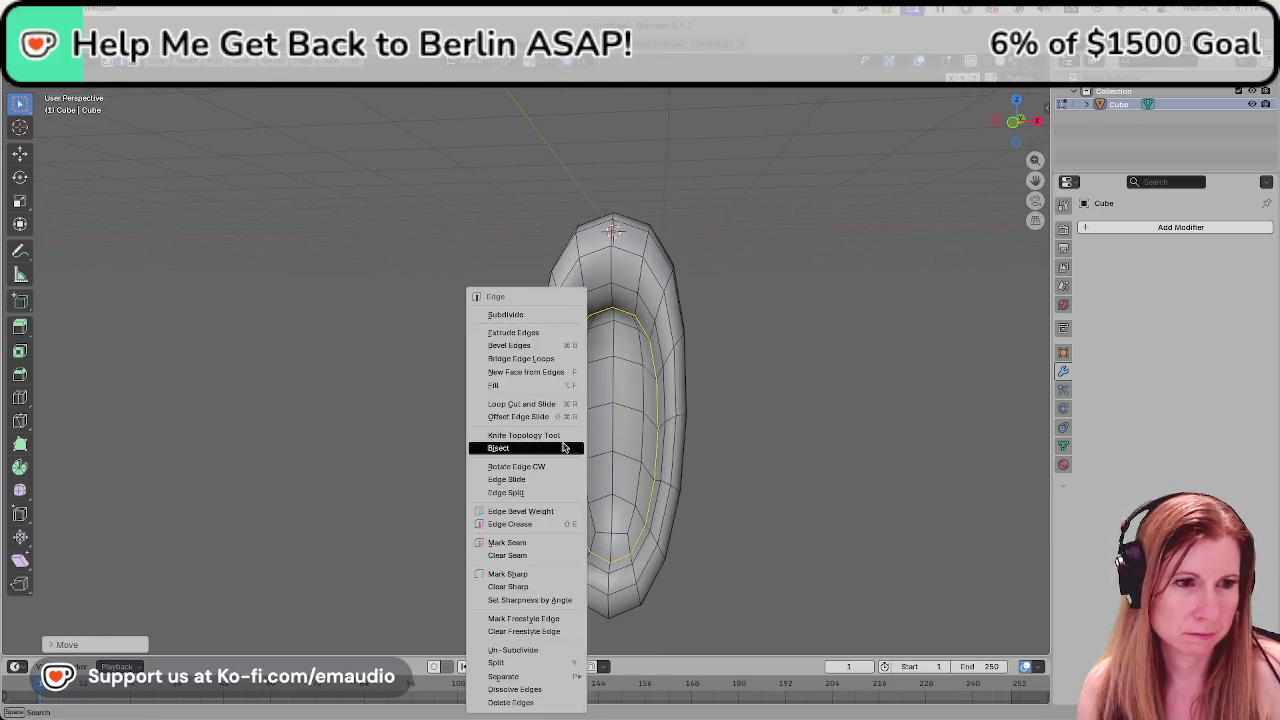
pyautogui.click(537, 574)
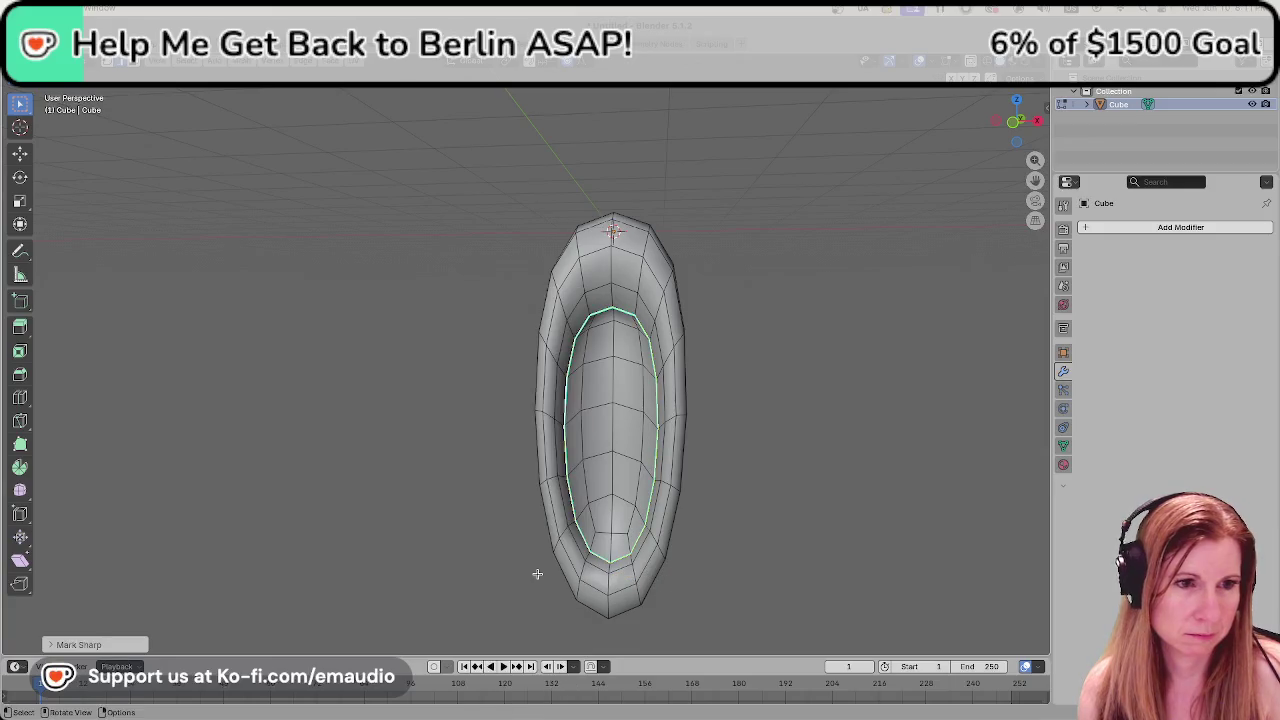
pyautogui.click(870, 457)
pyautogui.moveTo(753, 482)
pyautogui.mouseDown(button='middle')
pyautogui.moveTo(648, 480)
pyautogui.moveTo(623, 503)
pyautogui.moveTo(754, 497)
pyautogui.mouseUp(button='middle')
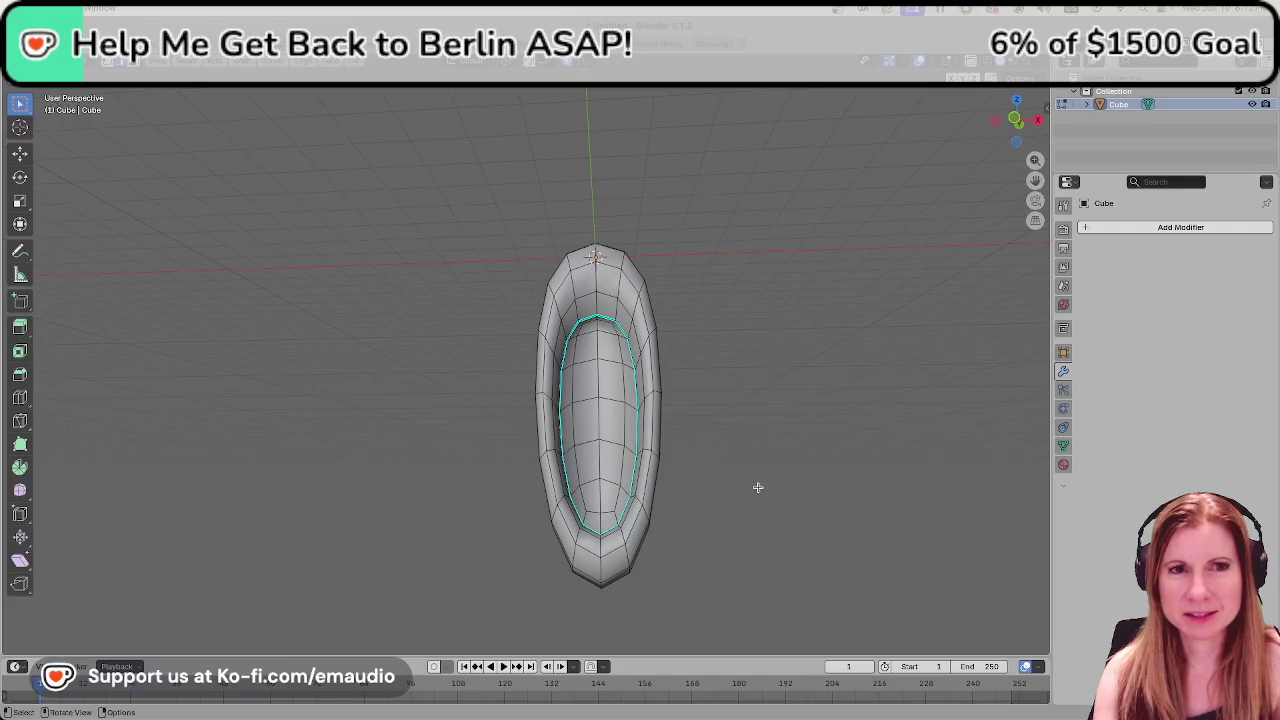
pyautogui.scroll(-2, 784, 450)
pyautogui.moveTo(784, 415)
pyautogui.mouseDown(button='middle')
pyautogui.moveTo(689, 434)
pyautogui.moveTo(771, 434)
pyautogui.moveTo(711, 420)
pyautogui.moveTo(871, 348)
pyautogui.moveTo(940, 503)
pyautogui.moveTo(830, 508)
pyautogui.moveTo(904, 510)
pyautogui.moveTo(828, 453)
pyautogui.mouseUp(button='middle')
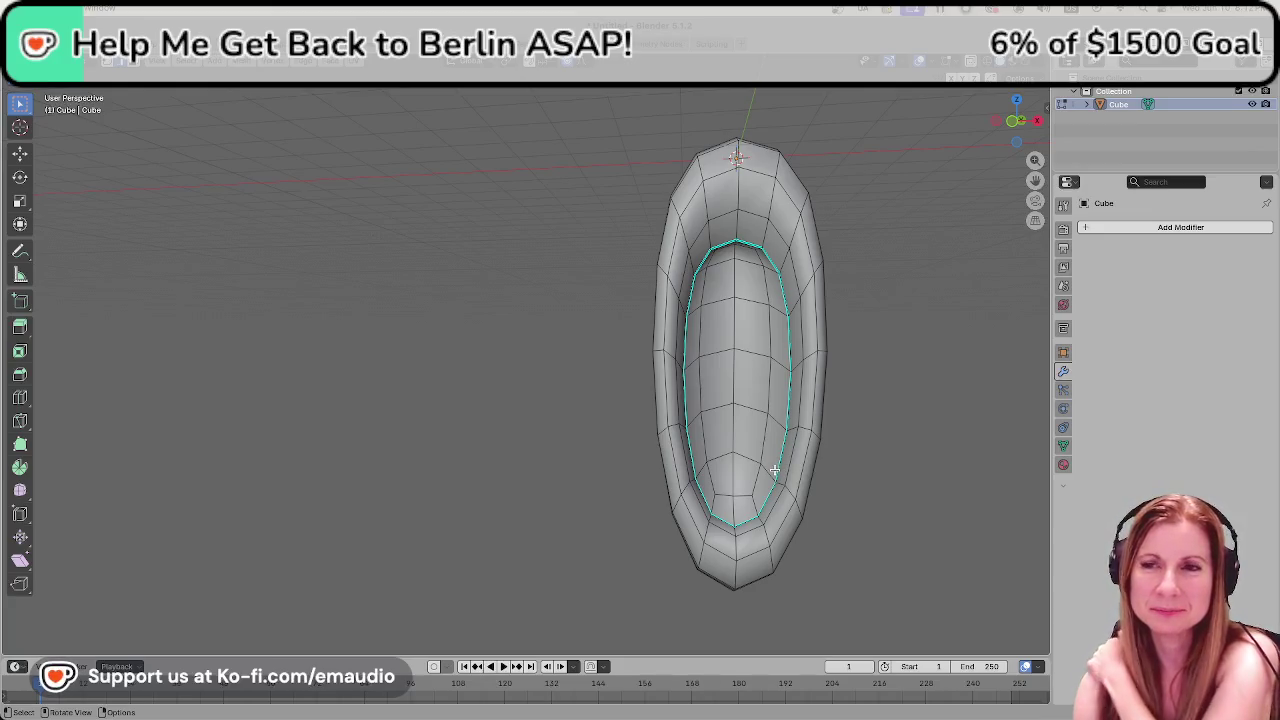
pyautogui.moveTo(899, 464)
pyautogui.keyDown('shift'); pyautogui.mouseDown(button='middle')
pyautogui.moveTo(914, 403)
pyautogui.moveTo(894, 410)
pyautogui.mouseUp(button='middle'); pyautogui.keyUp('shift')
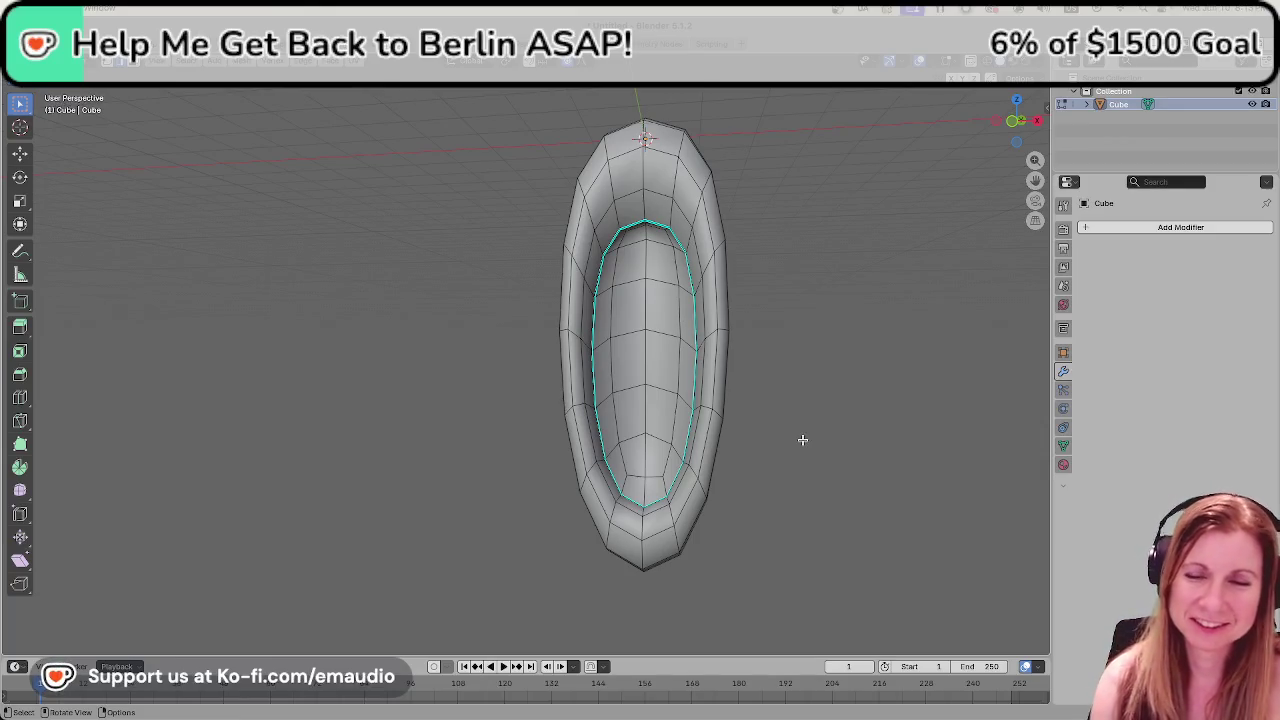
pyautogui.scroll(-3, 774, 396)
pyautogui.moveTo(774, 396)
pyautogui.mouseDown(button='middle')
pyautogui.moveTo(671, 403)
pyautogui.moveTo(826, 420)
pyautogui.moveTo(785, 410)
pyautogui.mouseUp(button='middle')
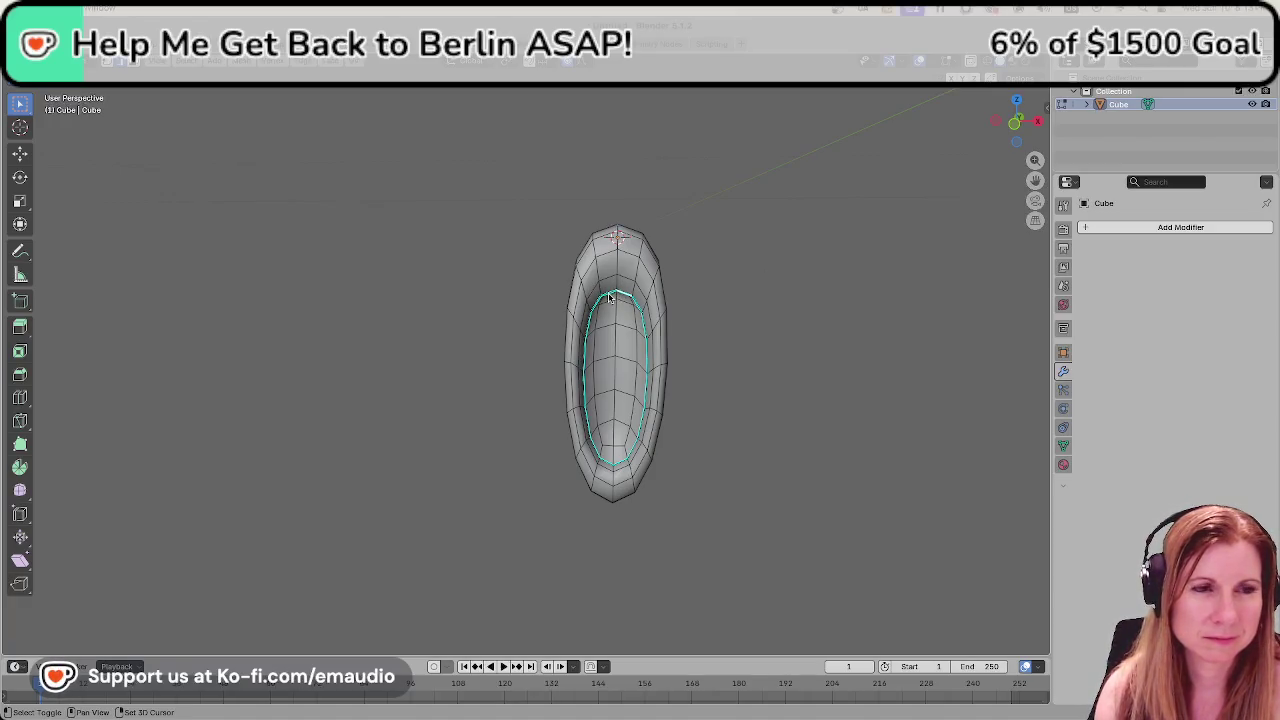
pyautogui.moveTo(608, 297)
pyautogui.mouseDown(button='middle')
pyautogui.moveTo(800, 286)
pyautogui.moveTo(771, 306)
pyautogui.mouseUp(button='middle')
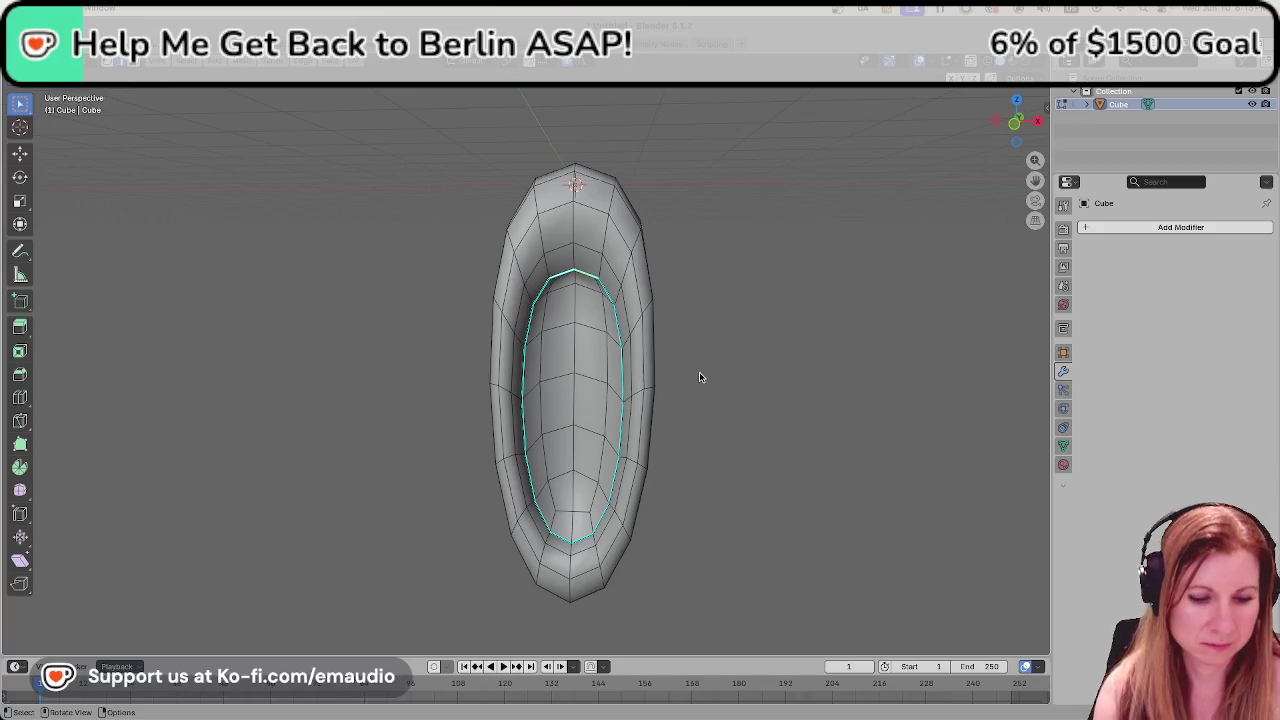
# Raise the inner rim loop along Z, then orbit and zoom out to view the whole pod.
pyautogui.press('g')
pyautogui.press('z')
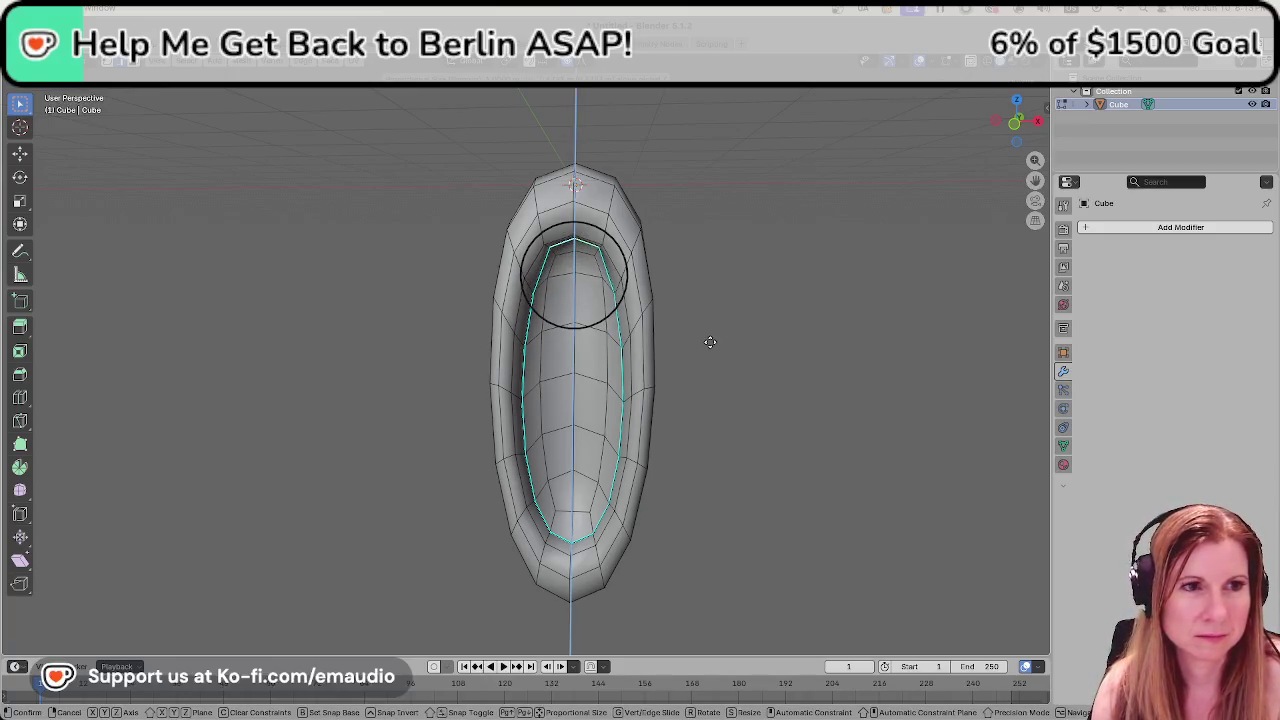
pyautogui.click(708, 354)
pyautogui.moveTo(811, 369)
pyautogui.mouseDown(button='middle')
pyautogui.moveTo(786, 443)
pyautogui.moveTo(774, 423)
pyautogui.moveTo(814, 417)
pyautogui.moveTo(760, 409)
pyautogui.mouseUp(button='middle')
pyautogui.scroll(-3, 760, 409)
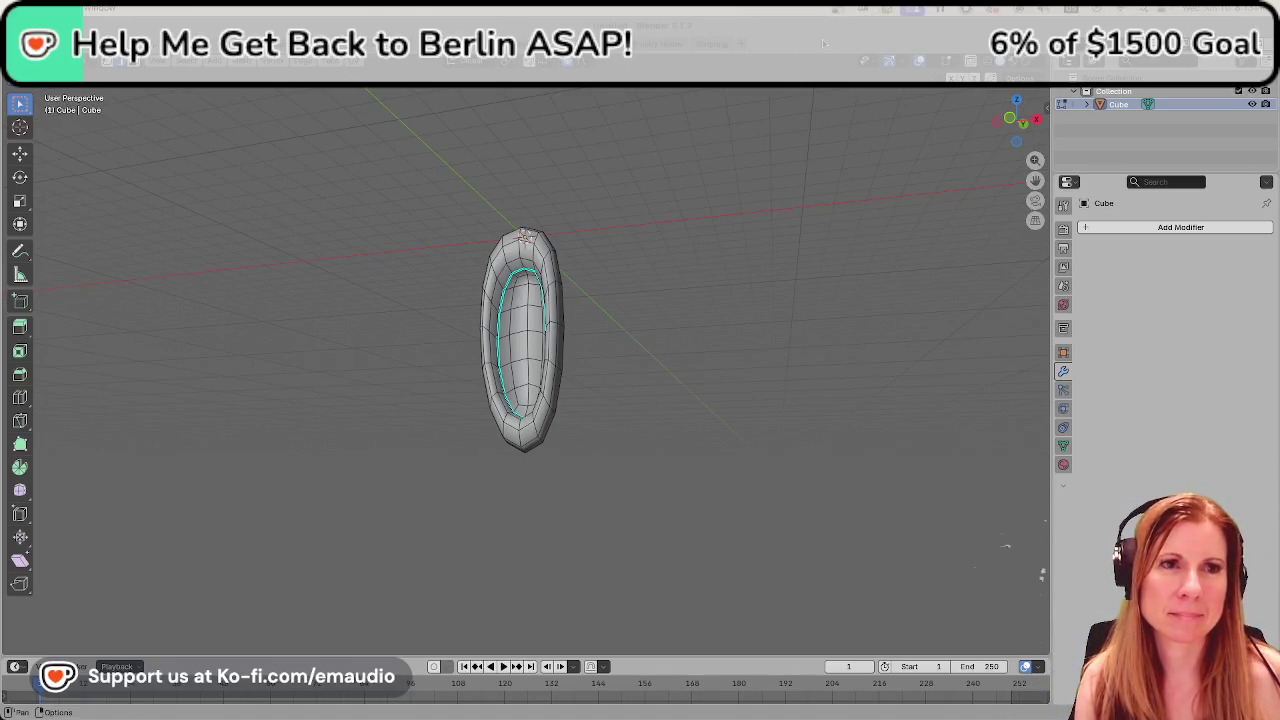
pyautogui.moveTo(611, 437)
pyautogui.mouseDown(button='middle')
pyautogui.moveTo(654, 423)
pyautogui.moveTo(638, 468)
pyautogui.moveTo(674, 446)
pyautogui.mouseUp(button='middle')
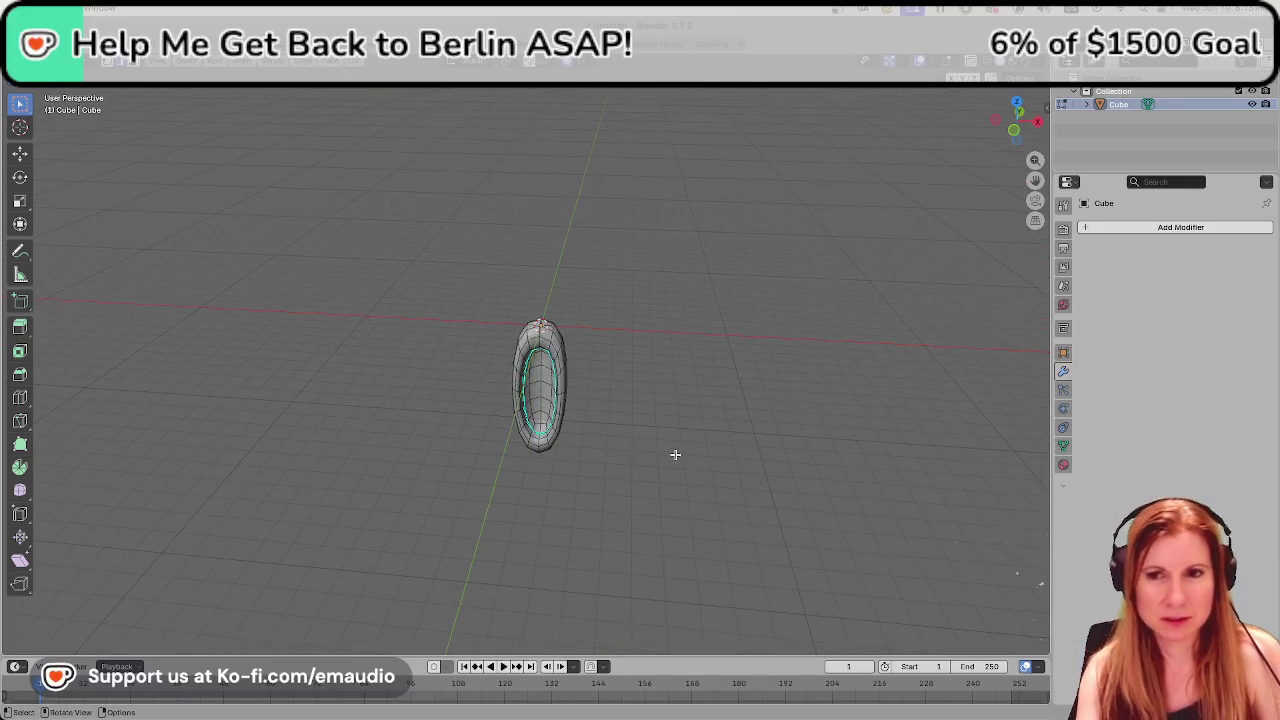
# Start saving as bunny_ears and move up from the hair folder to models.
pyautogui.hotkey('ctrl', 's')
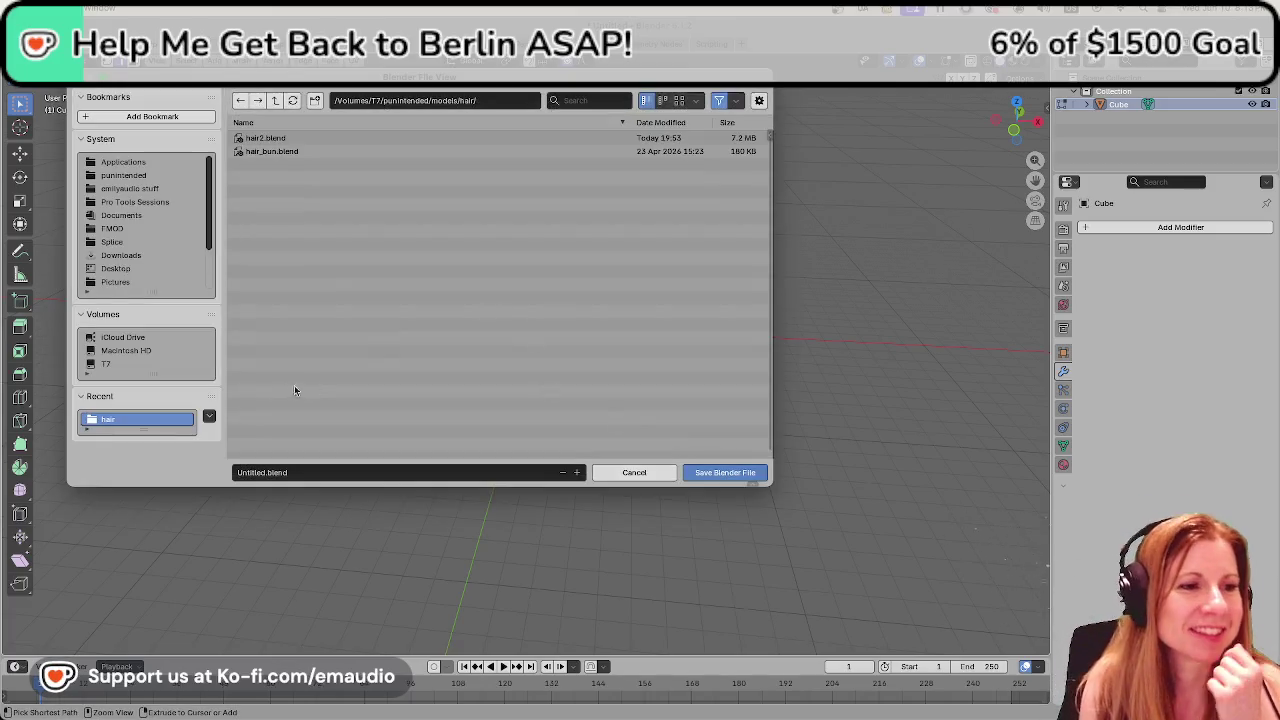
pyautogui.click(249, 474)
pyautogui.write('bunny_ears')
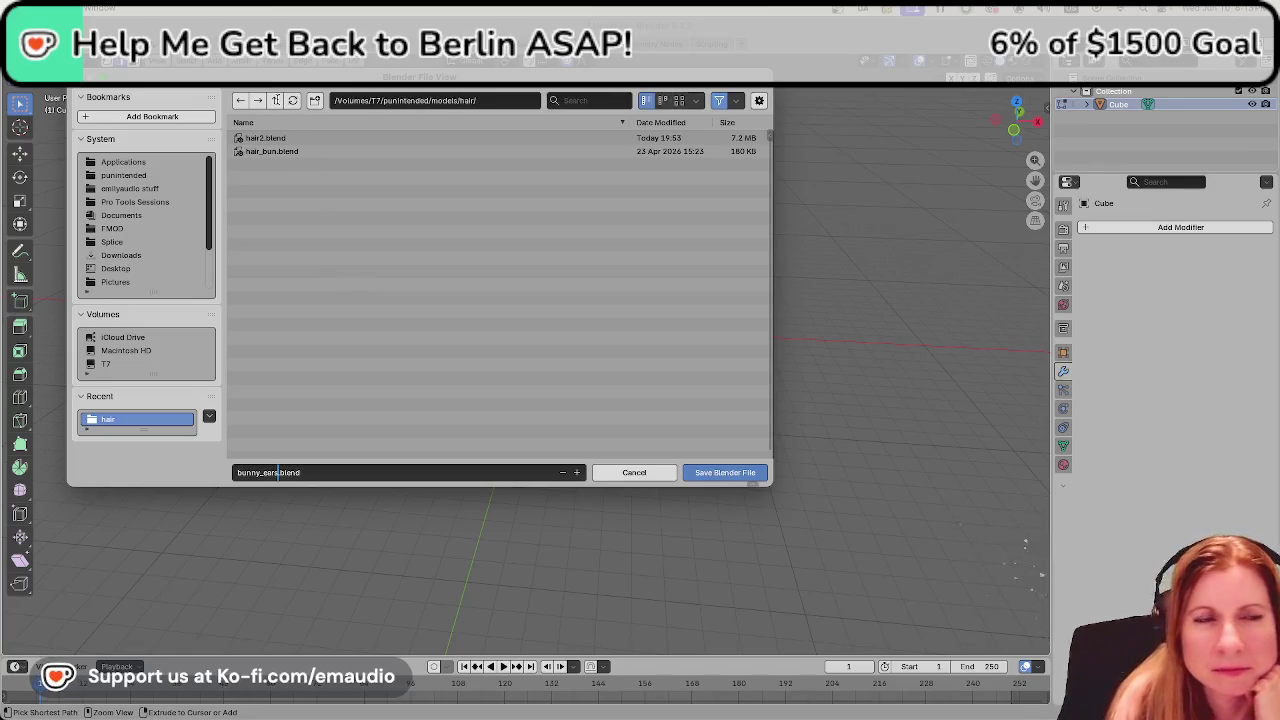
pyautogui.click(276, 101)
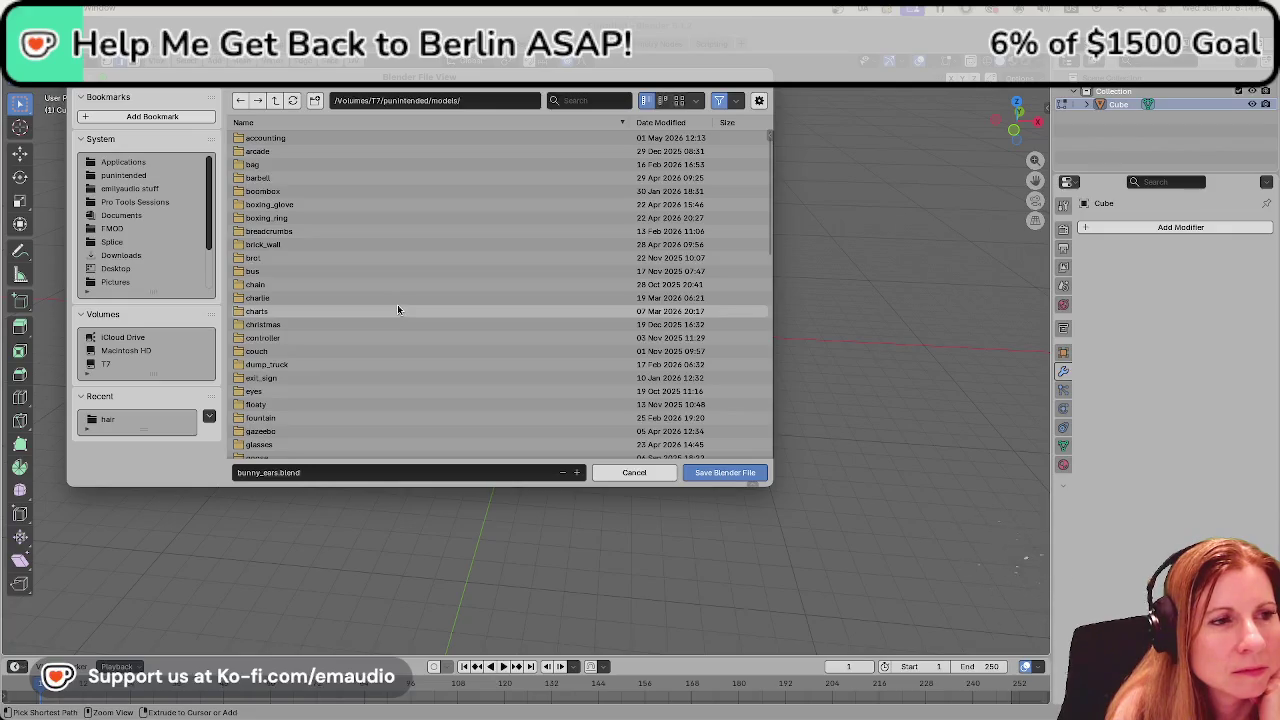
pyautogui.scroll(-3, 397, 304)
pyautogui.scroll(-2, 396, 306)
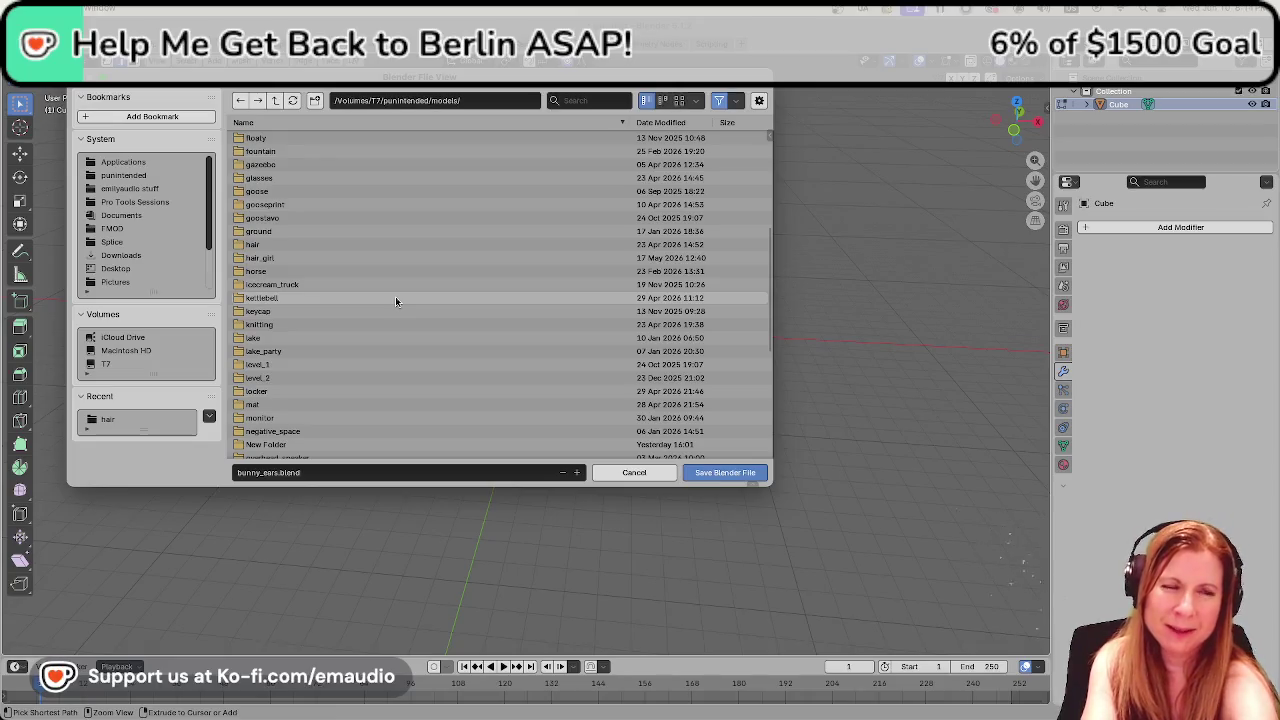
pyautogui.scroll(-3, 395, 300)
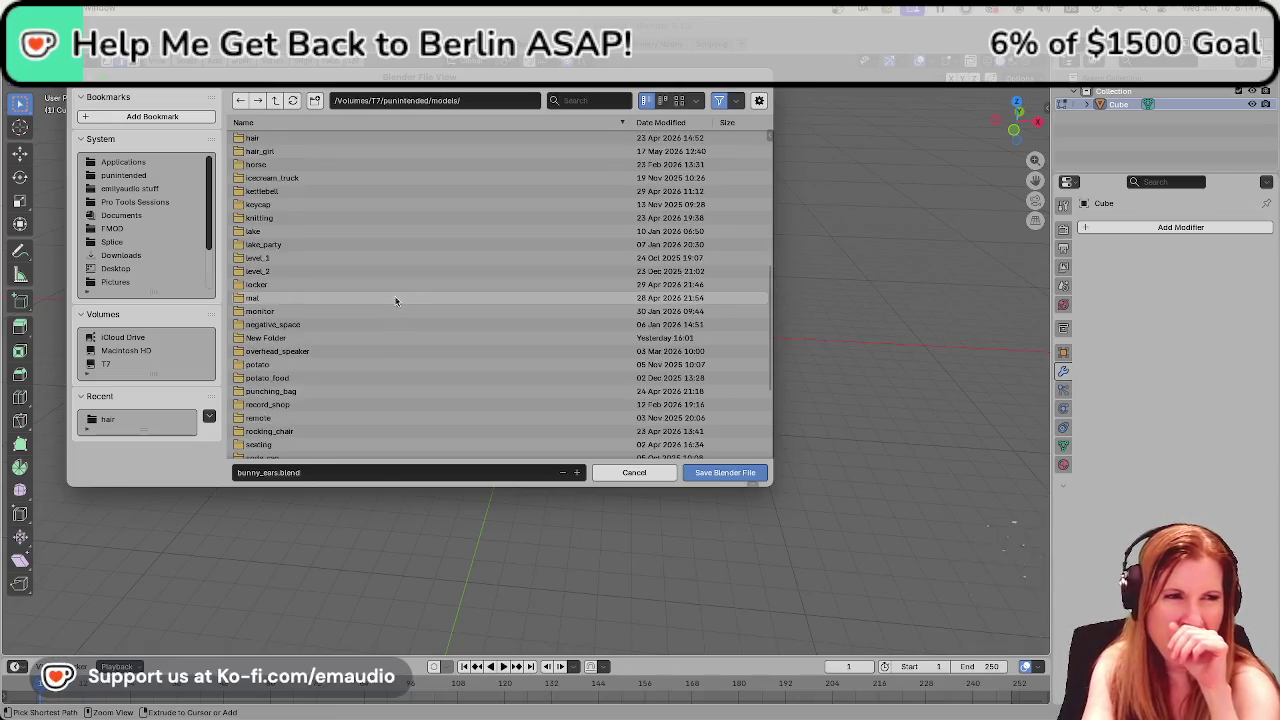
pyautogui.scroll(-2, 395, 340)
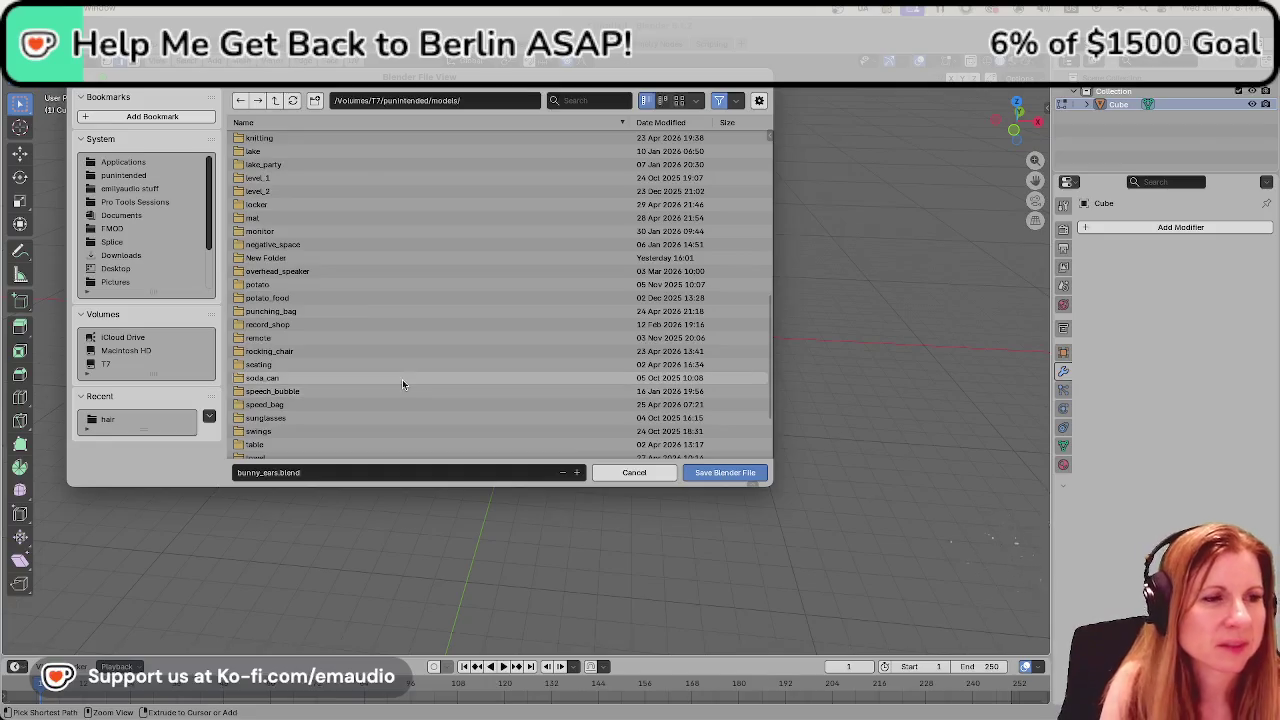
pyautogui.scroll(-2, 404, 362)
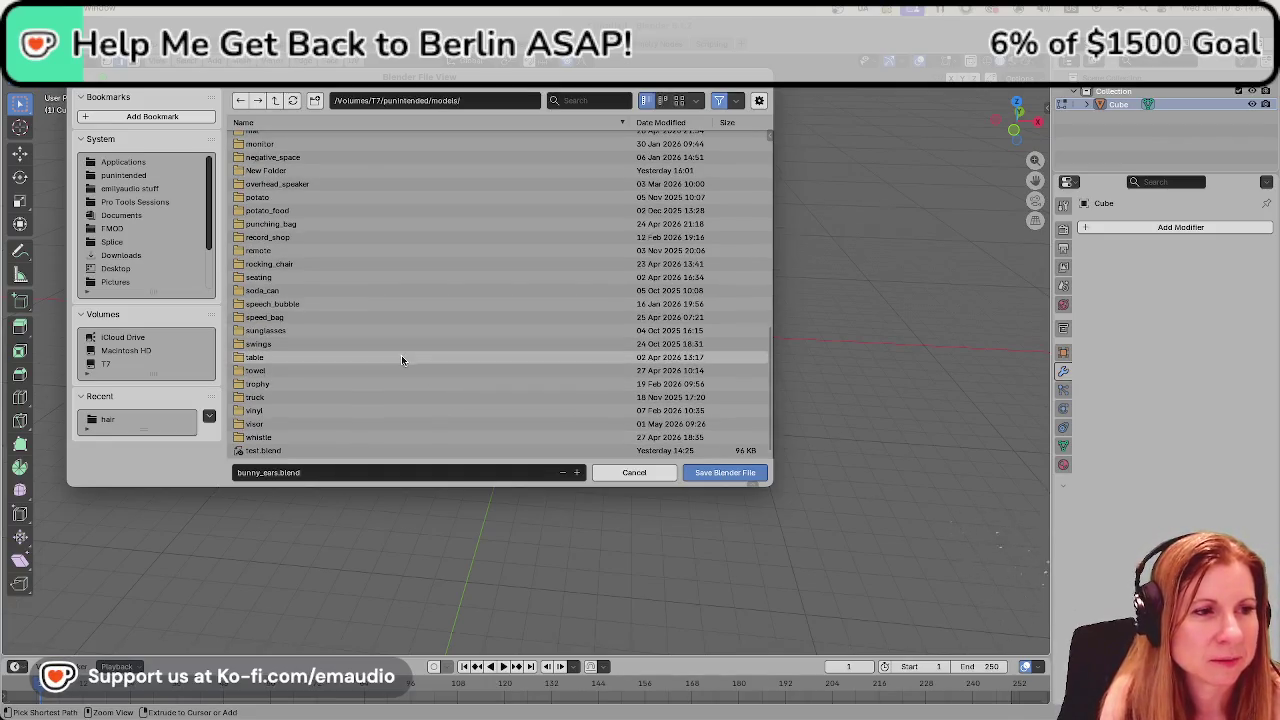
pyautogui.scroll(2, 402, 360)
pyautogui.scroll(5, 410, 365)
pyautogui.scroll(5, 416, 370)
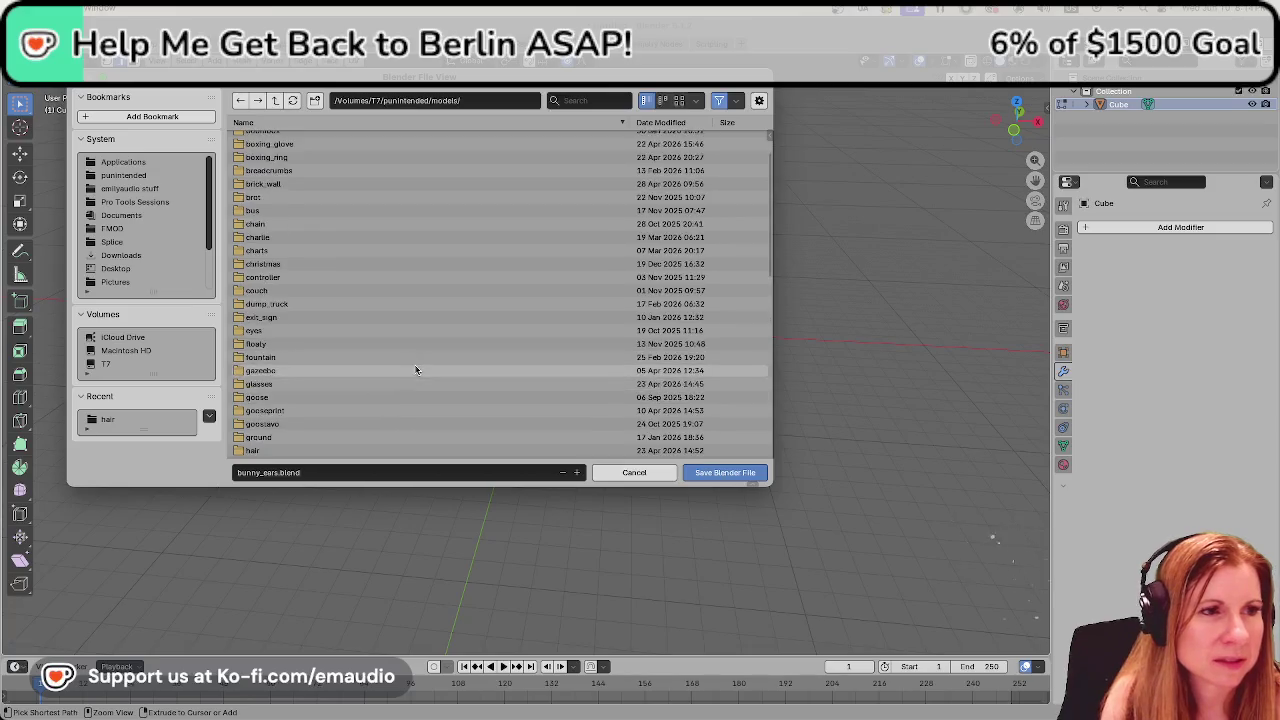
pyautogui.scroll(2, 416, 367)
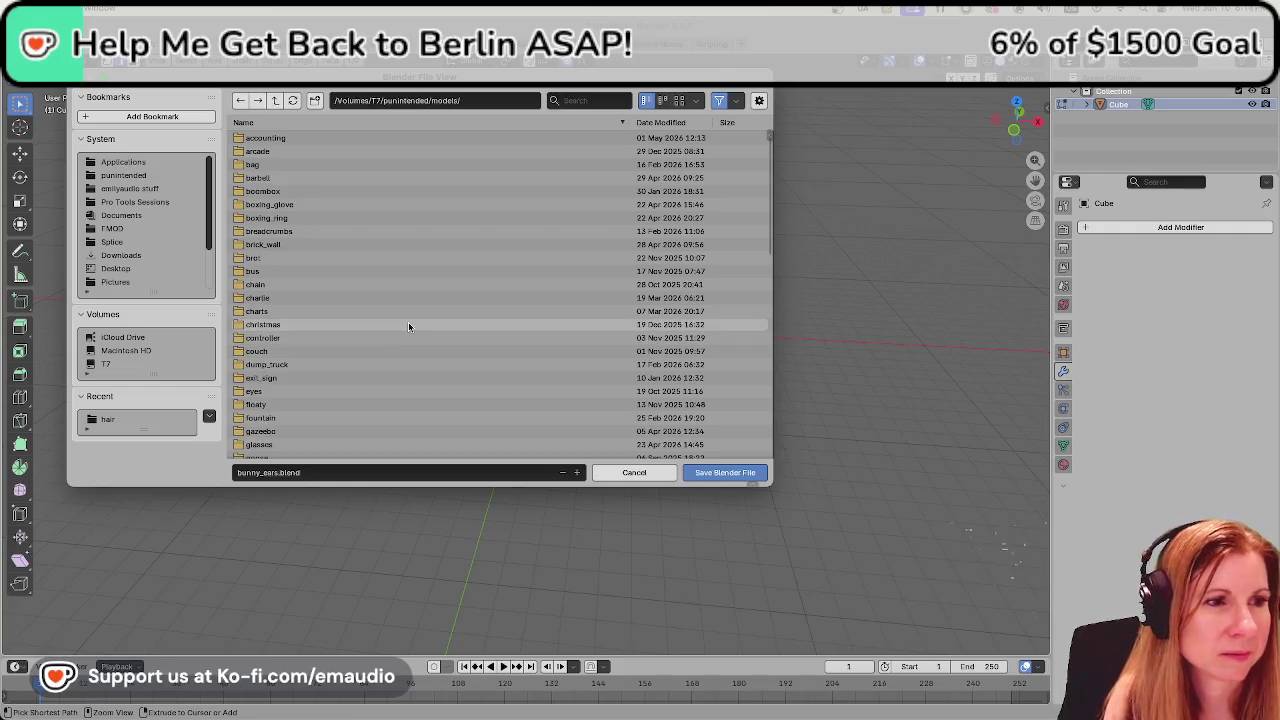
pyautogui.scroll(-3, 408, 324)
pyautogui.scroll(-3, 406, 331)
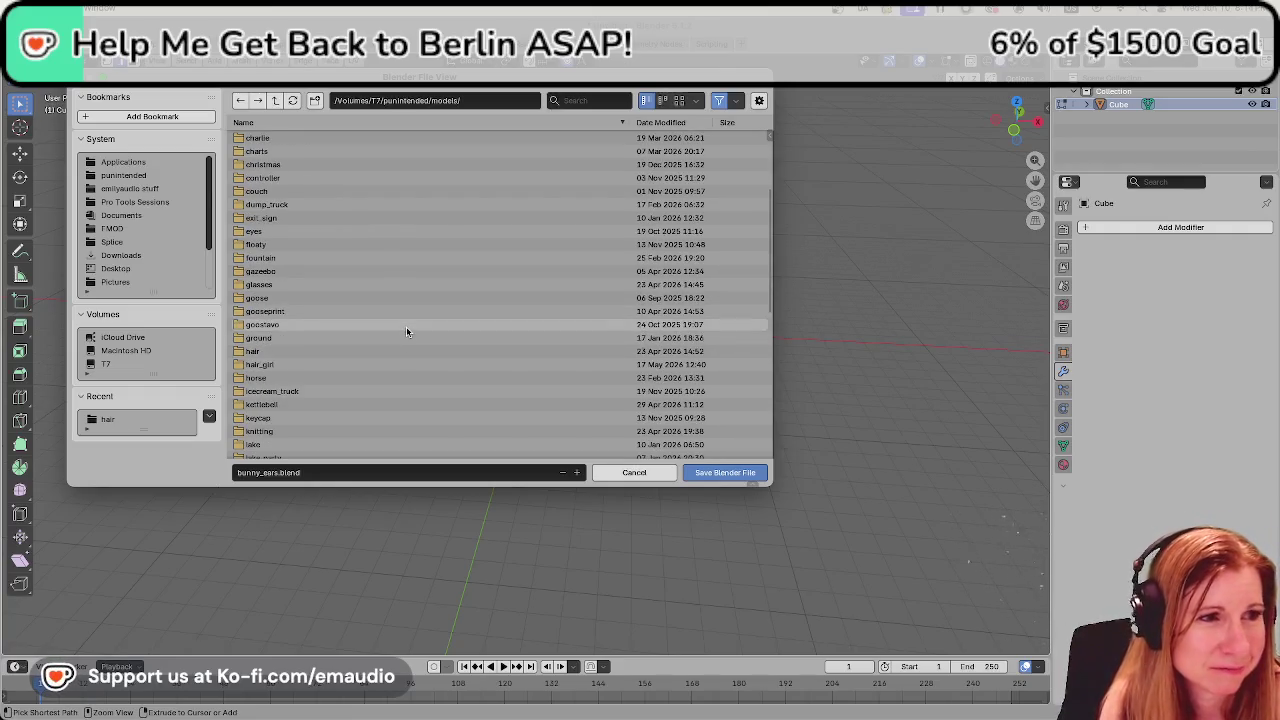
pyautogui.scroll(-4, 406, 331)
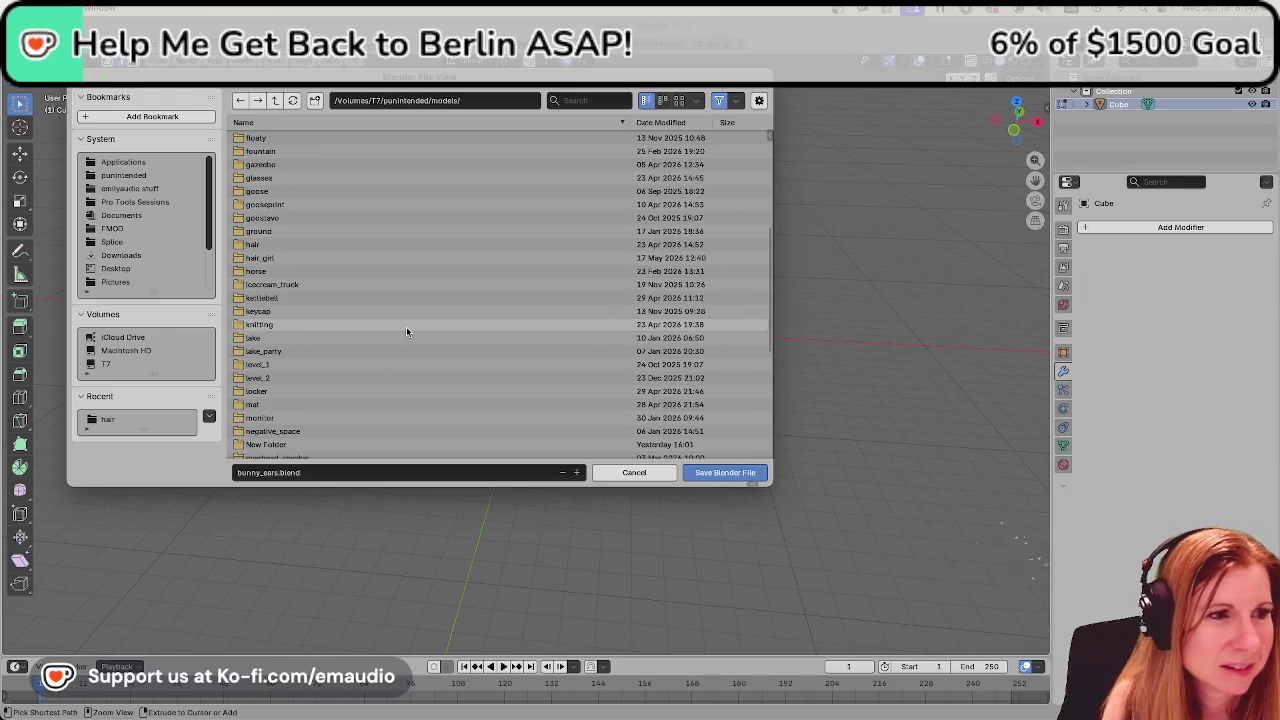
# Peek into the lake_party folder, return to models, and scroll through its contents.
pyautogui.doubleClick(350, 352)
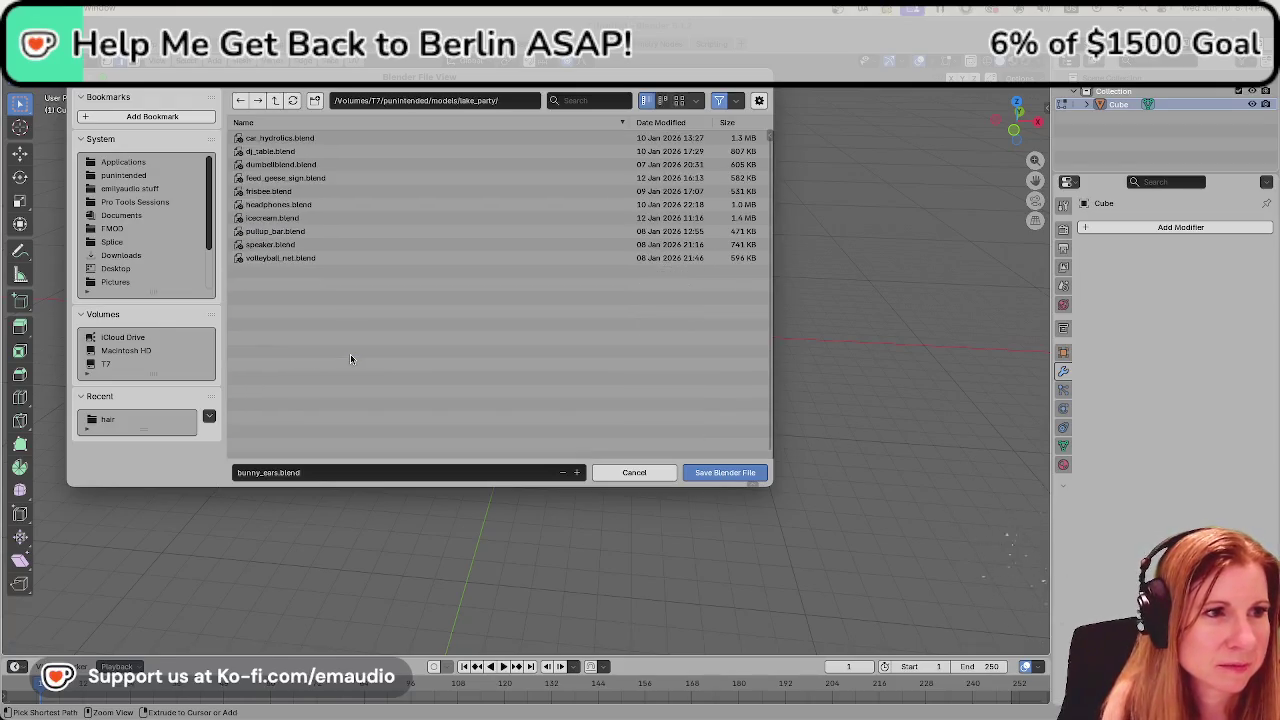
pyautogui.click(276, 101)
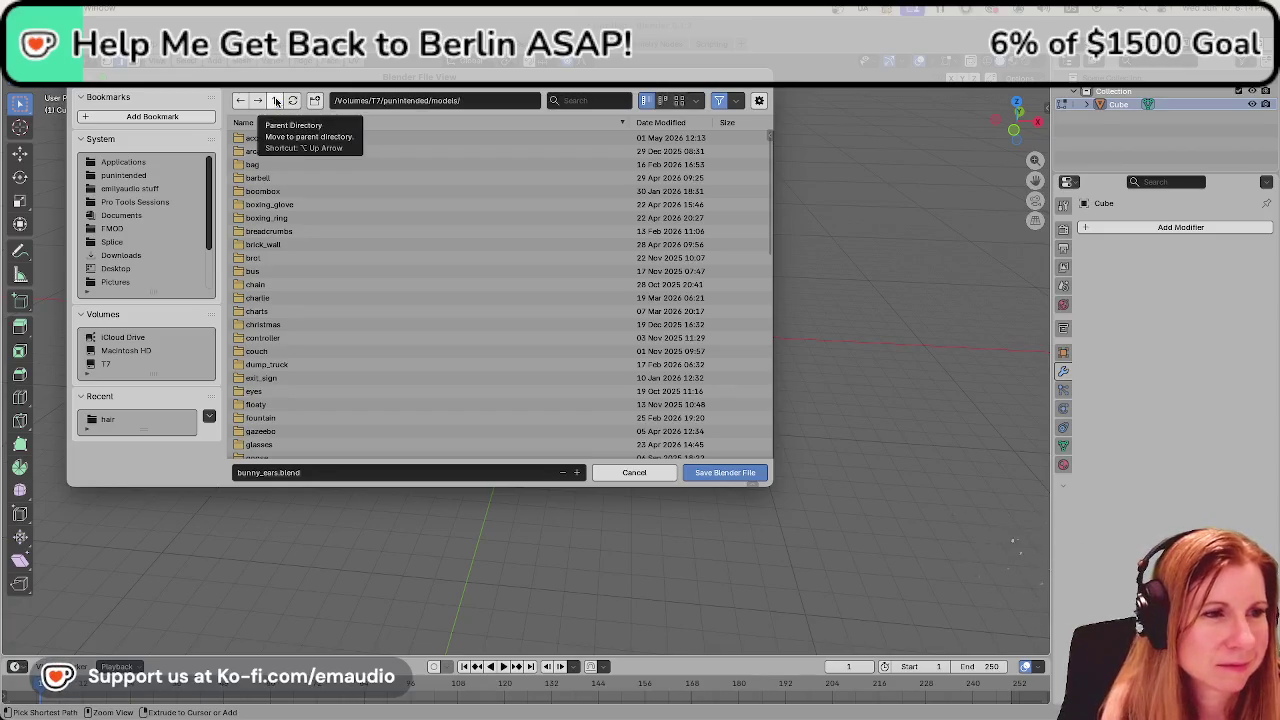
pyautogui.scroll(-3, 371, 324)
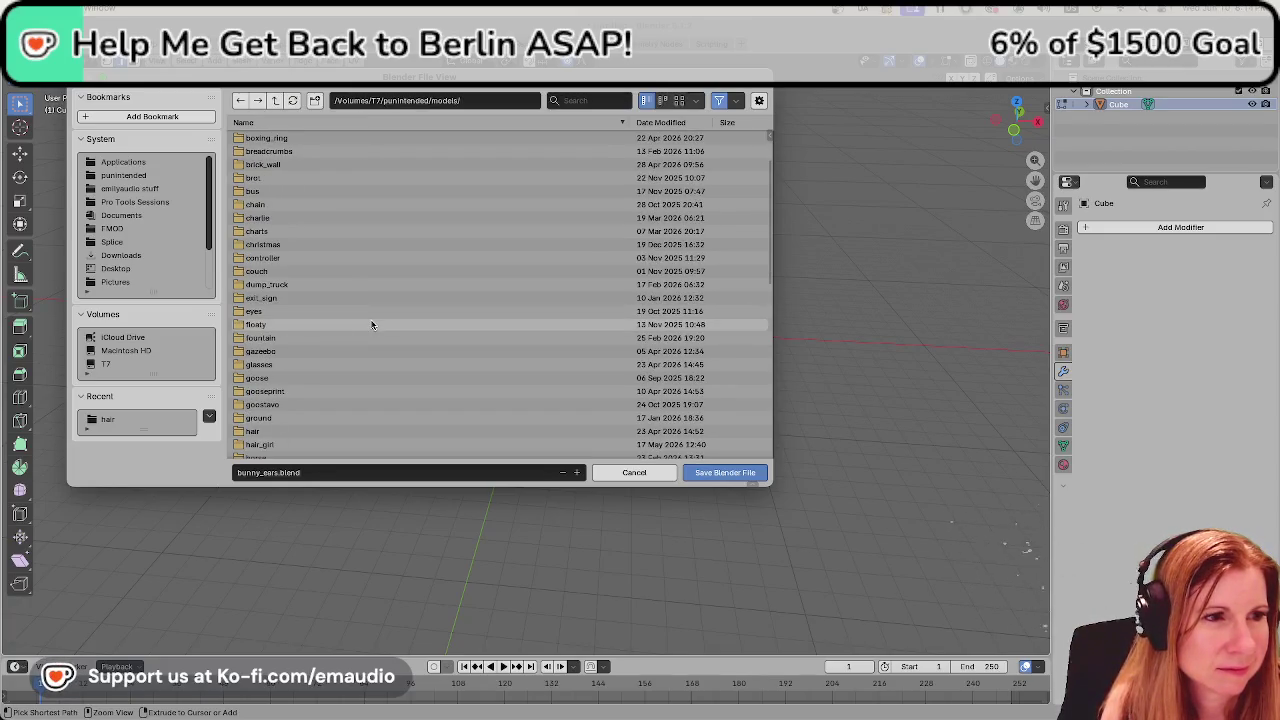
pyautogui.scroll(-4, 370, 322)
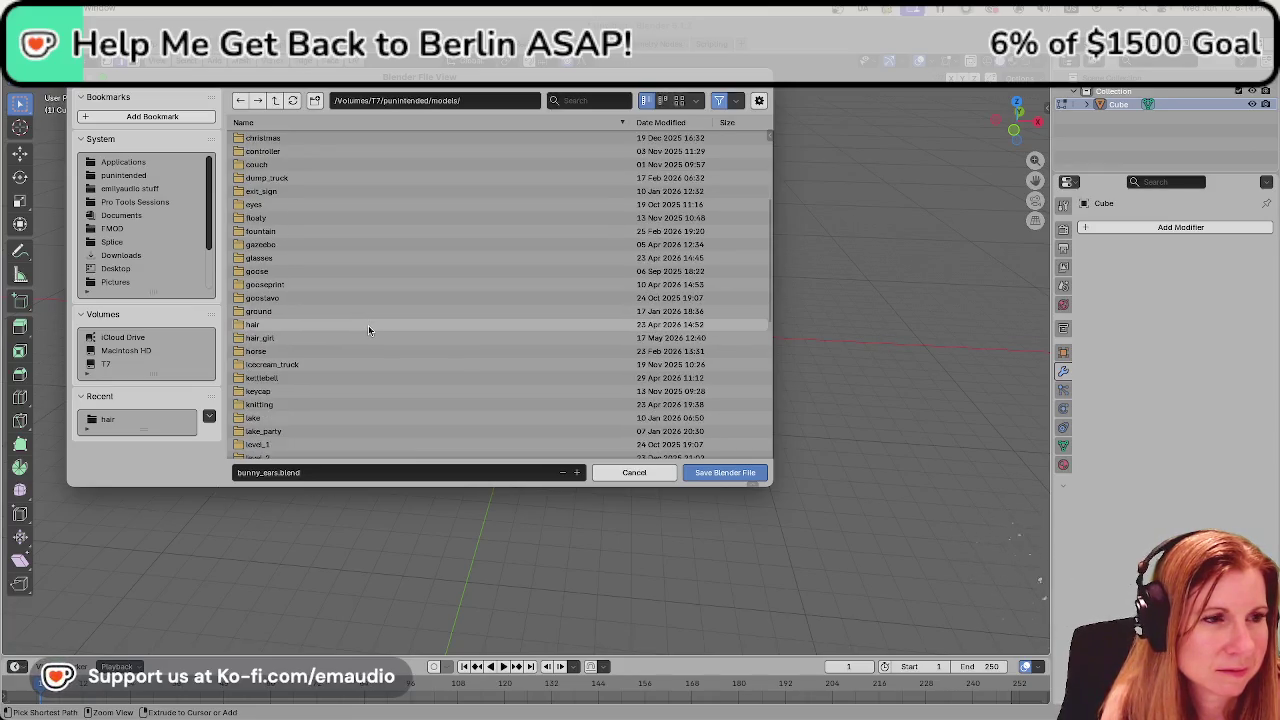
pyautogui.scroll(-3, 368, 325)
pyautogui.scroll(-3, 367, 325)
pyautogui.scroll(-2, 367, 325)
pyautogui.scroll(-4, 367, 325)
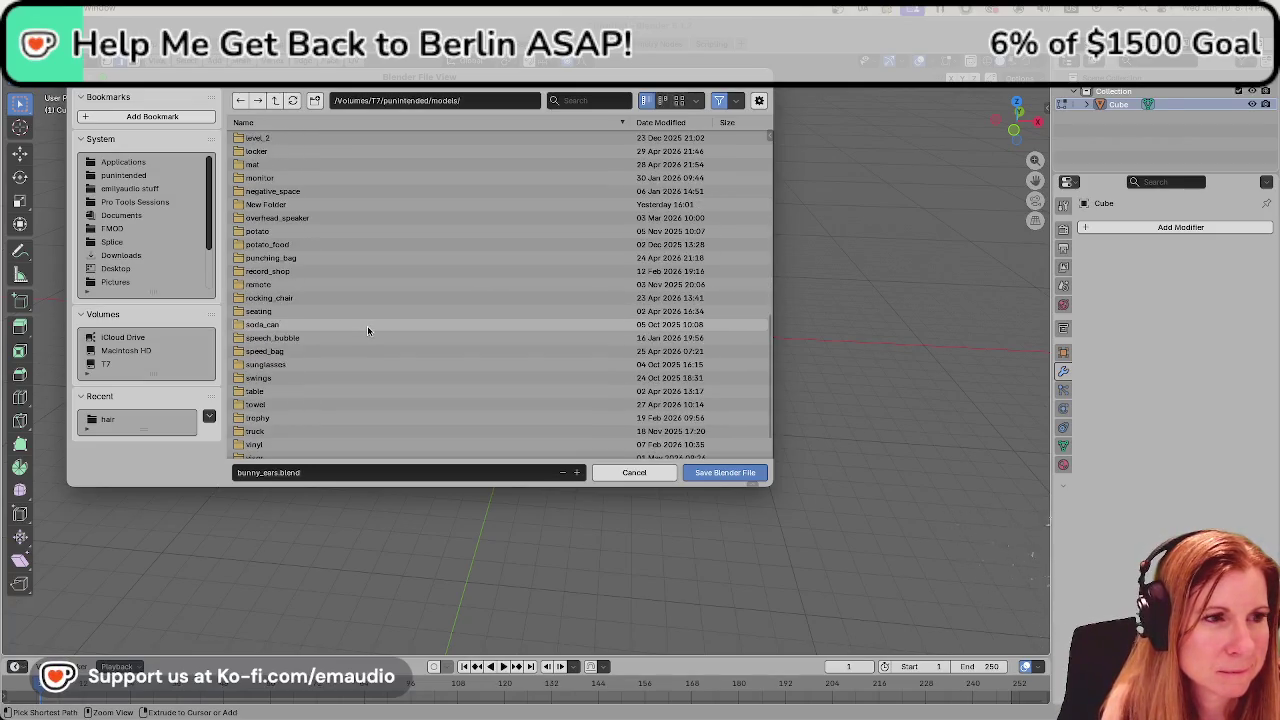
pyautogui.scroll(-1, 367, 325)
pyautogui.scroll(10, 367, 325)
pyautogui.scroll(5, 364, 324)
pyautogui.scroll(3, 363, 328)
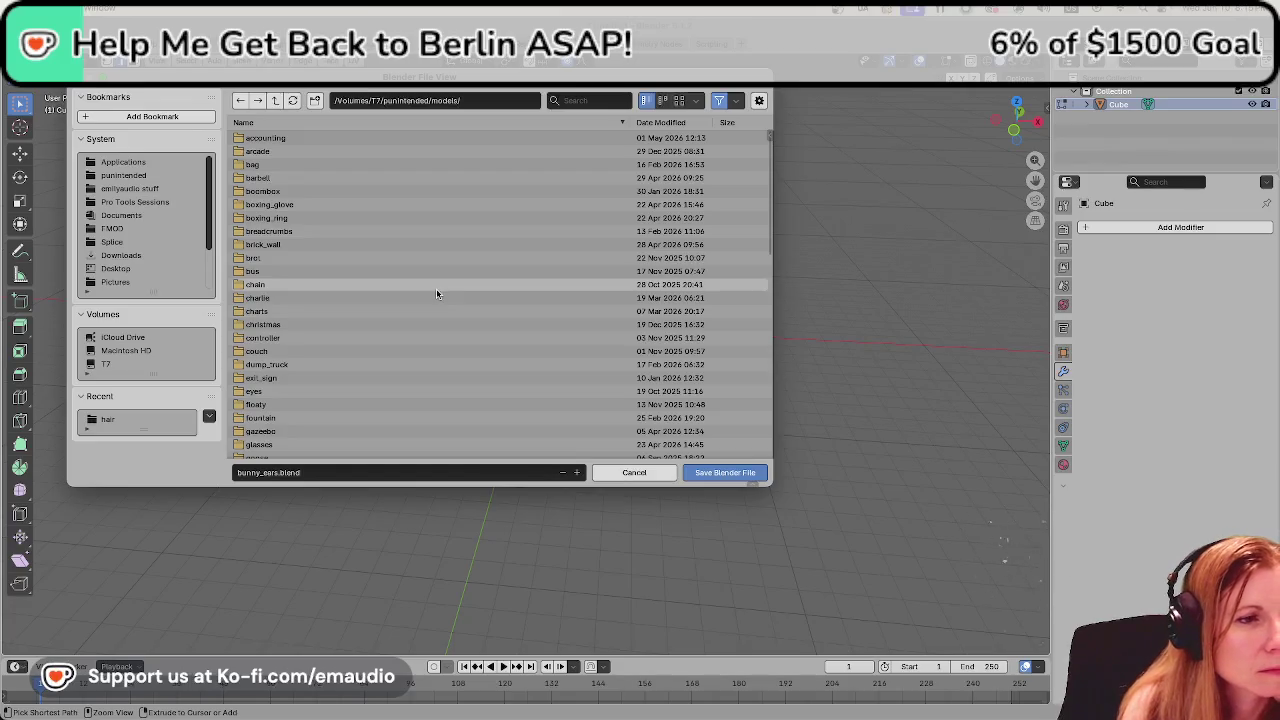
pyautogui.scroll(-2, 435, 294)
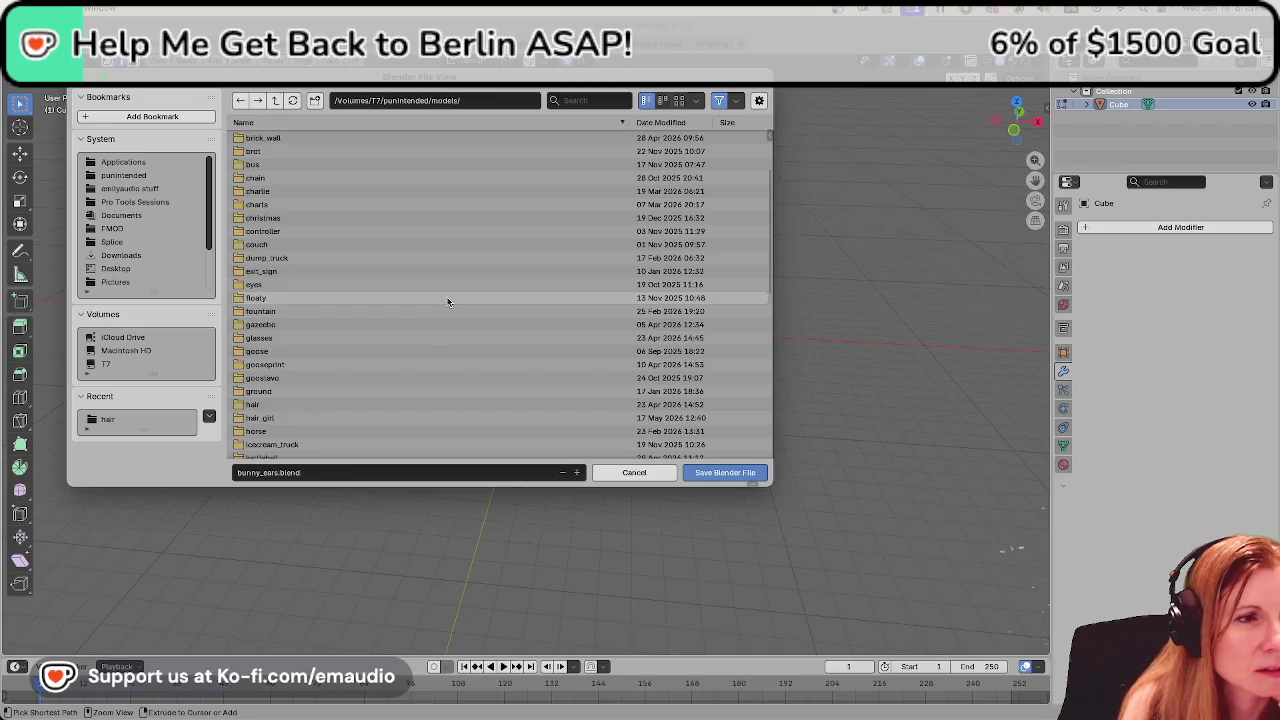
pyautogui.scroll(-2, 448, 302)
pyautogui.scroll(-1, 448, 302)
pyautogui.scroll(-1, 448, 302)
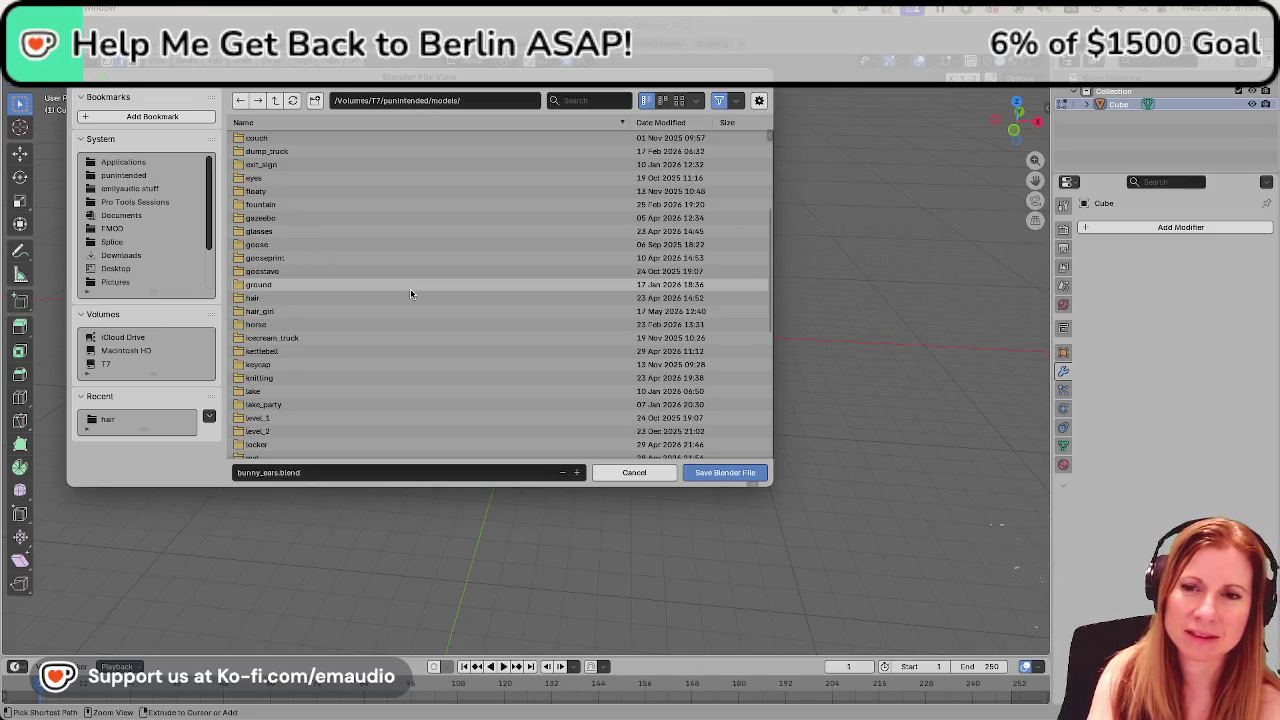
pyautogui.scroll(-3, 425, 336)
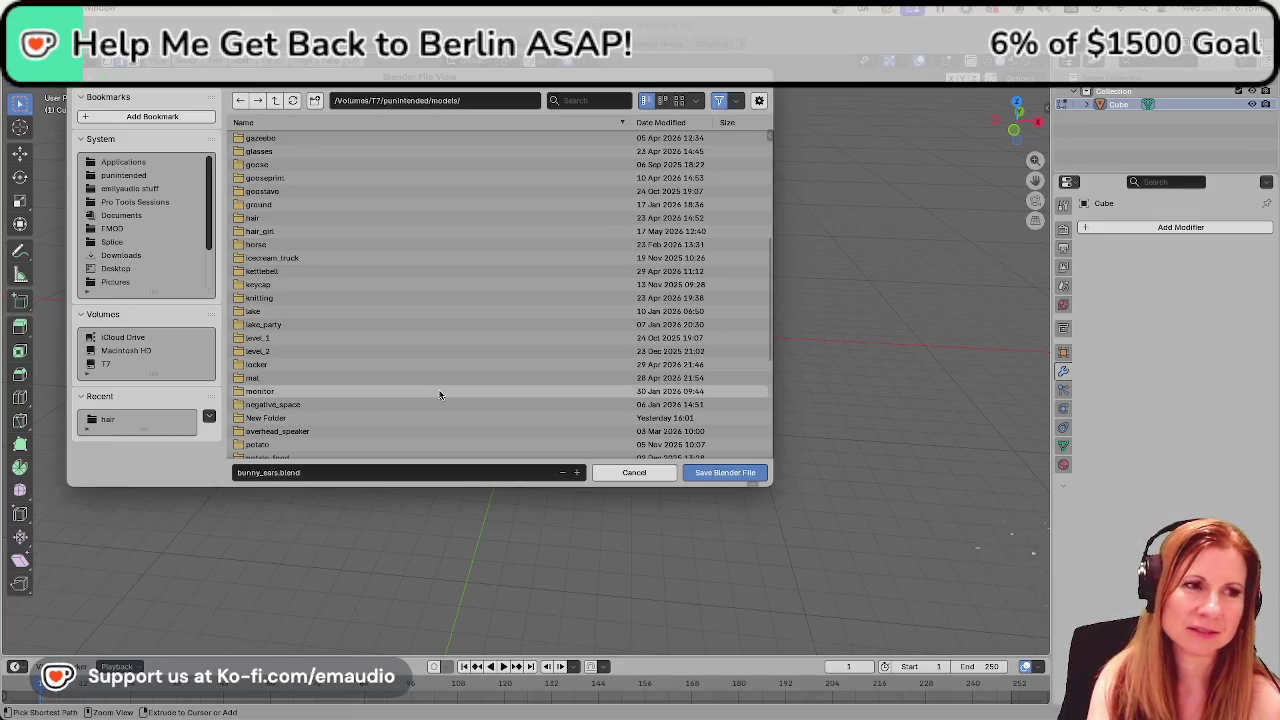
pyautogui.scroll(-1, 444, 378)
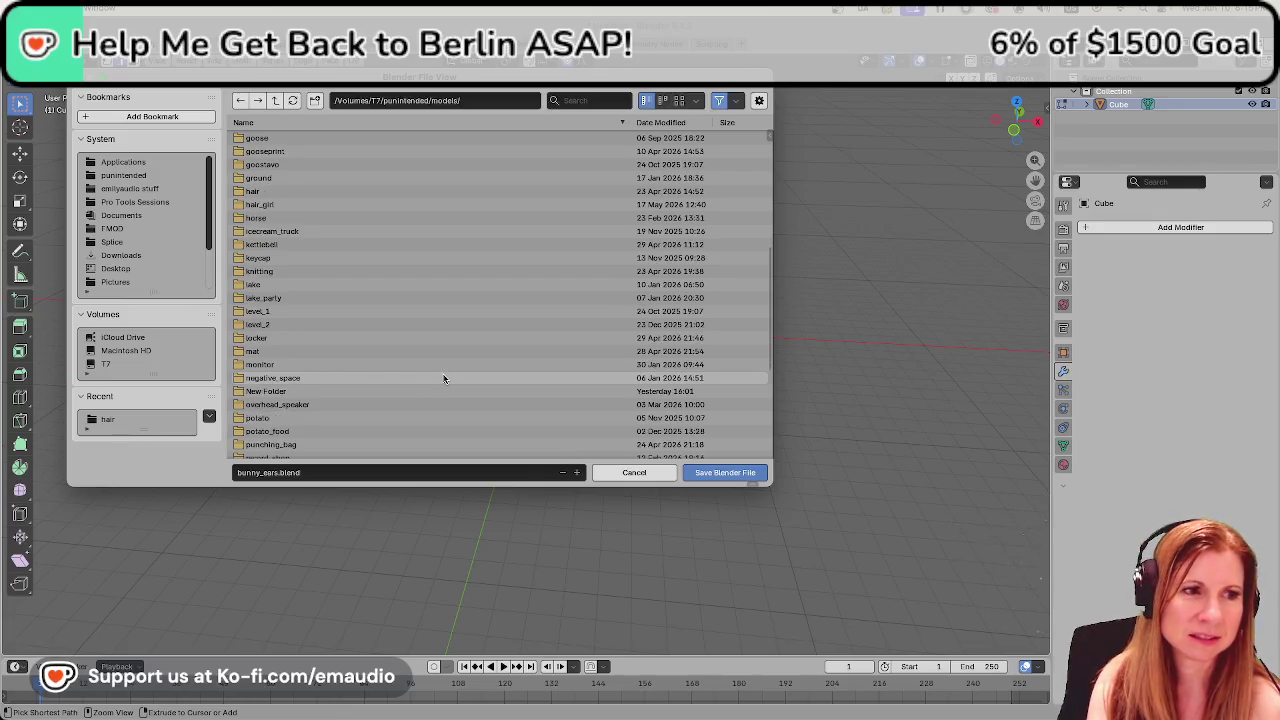
pyautogui.scroll(-2, 444, 378)
pyautogui.scroll(-2, 444, 378)
pyautogui.scroll(-1, 444, 378)
pyautogui.scroll(-2, 442, 373)
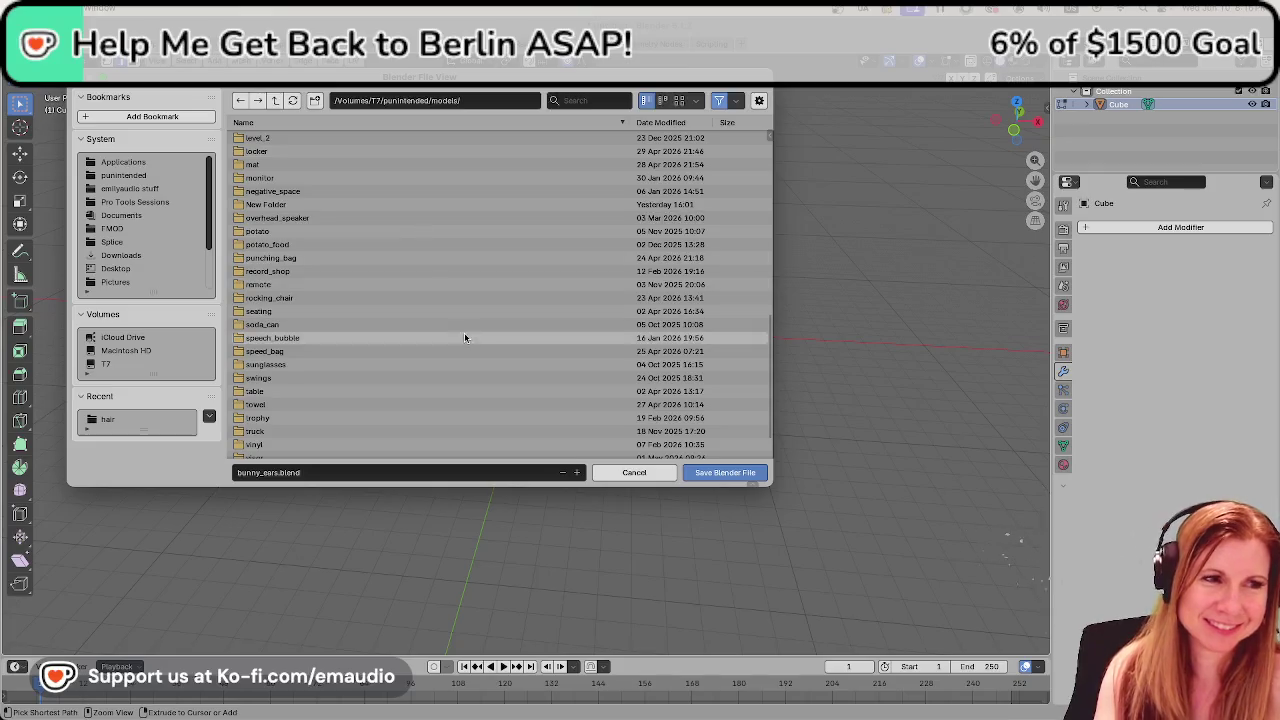
pyautogui.scroll(2, 505, 383)
pyautogui.scroll(2, 510, 381)
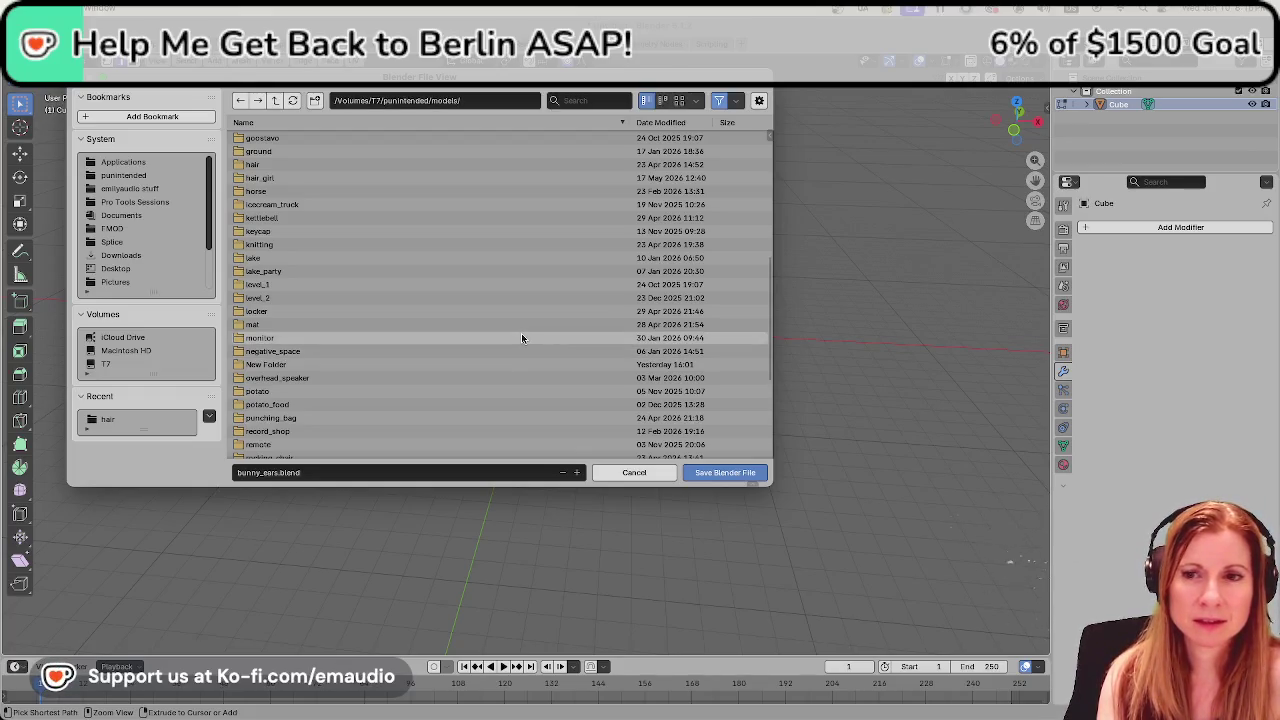
# Cancel and reopen the save dialog, naming the file bunny_ears.blend in the models folder.
pyautogui.click(658, 473)
pyautogui.scroll(-3, 635, 420)
pyautogui.scroll(4, 635, 420)
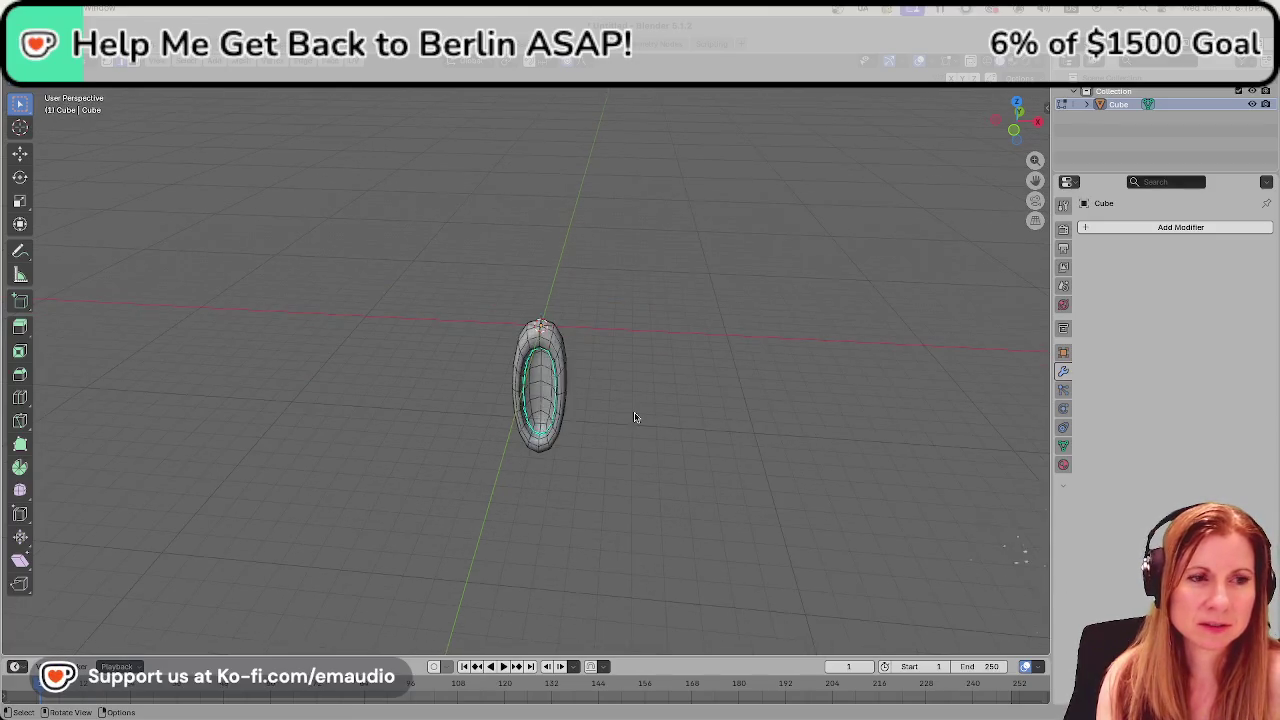
pyautogui.scroll(4, 635, 420)
pyautogui.hotkey('ctrl', 's')
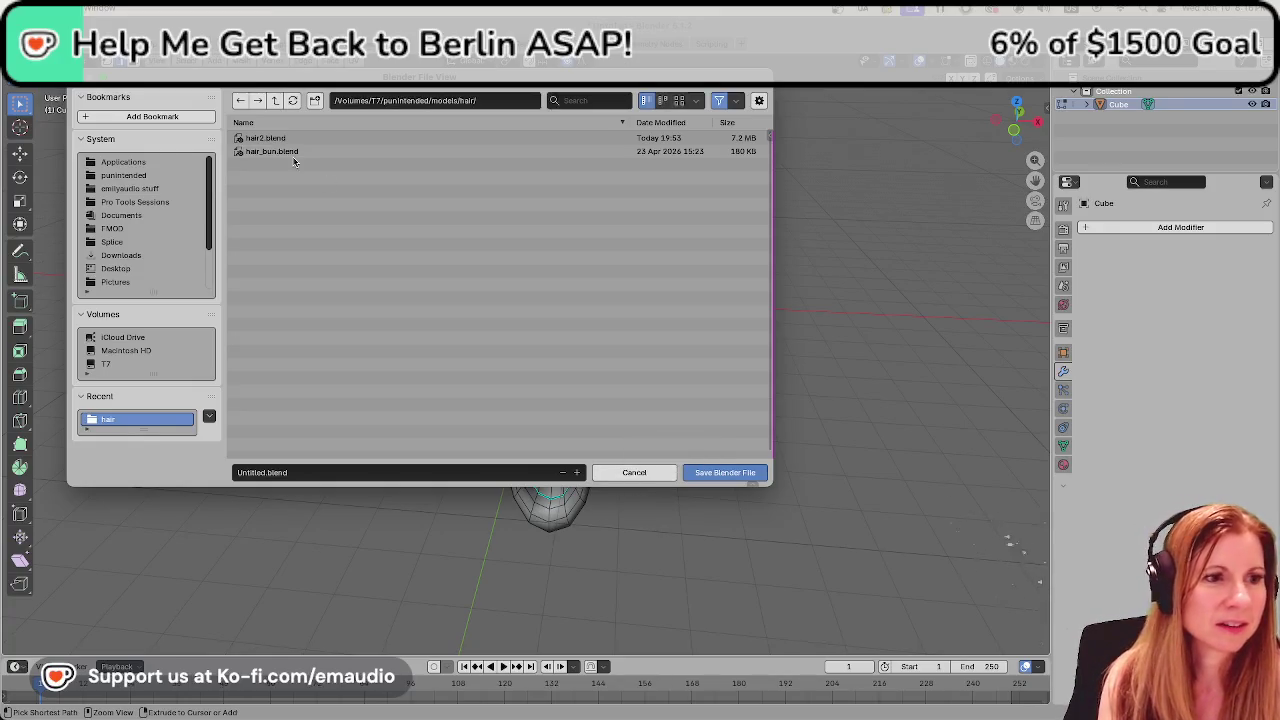
pyautogui.click(260, 472)
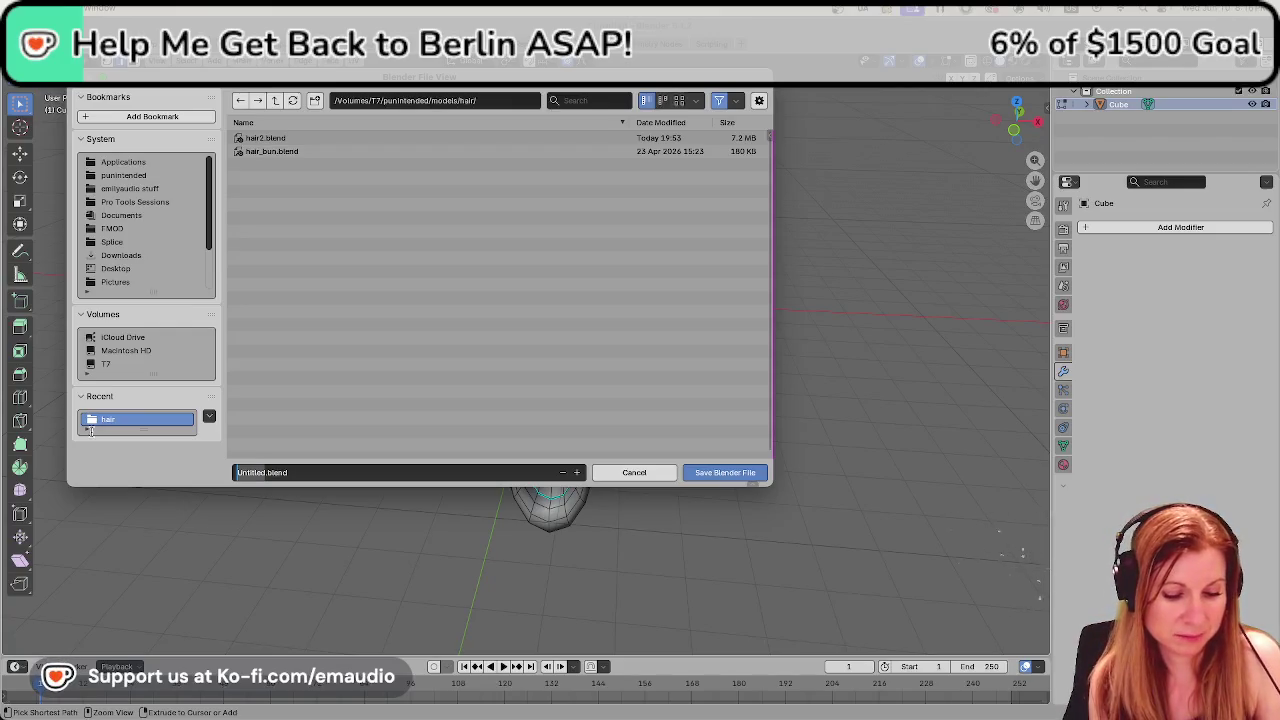
pyautogui.write('buny')
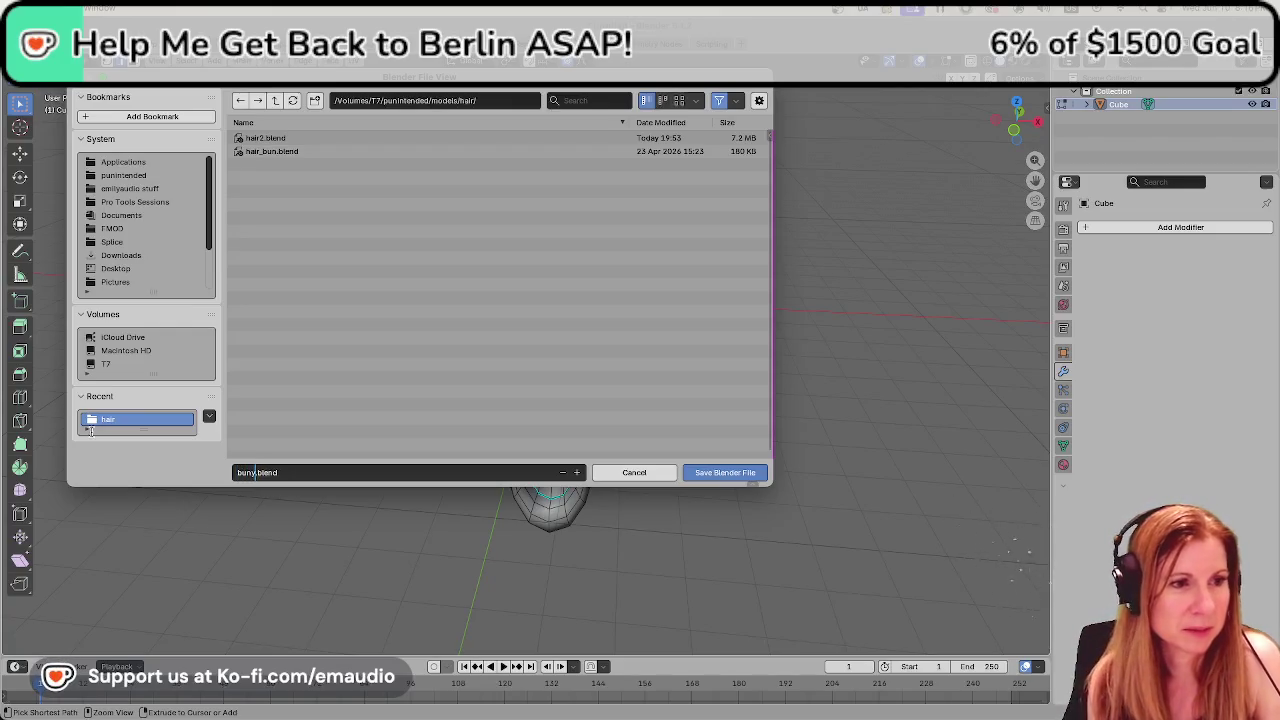
pyautogui.write('ny_ears')
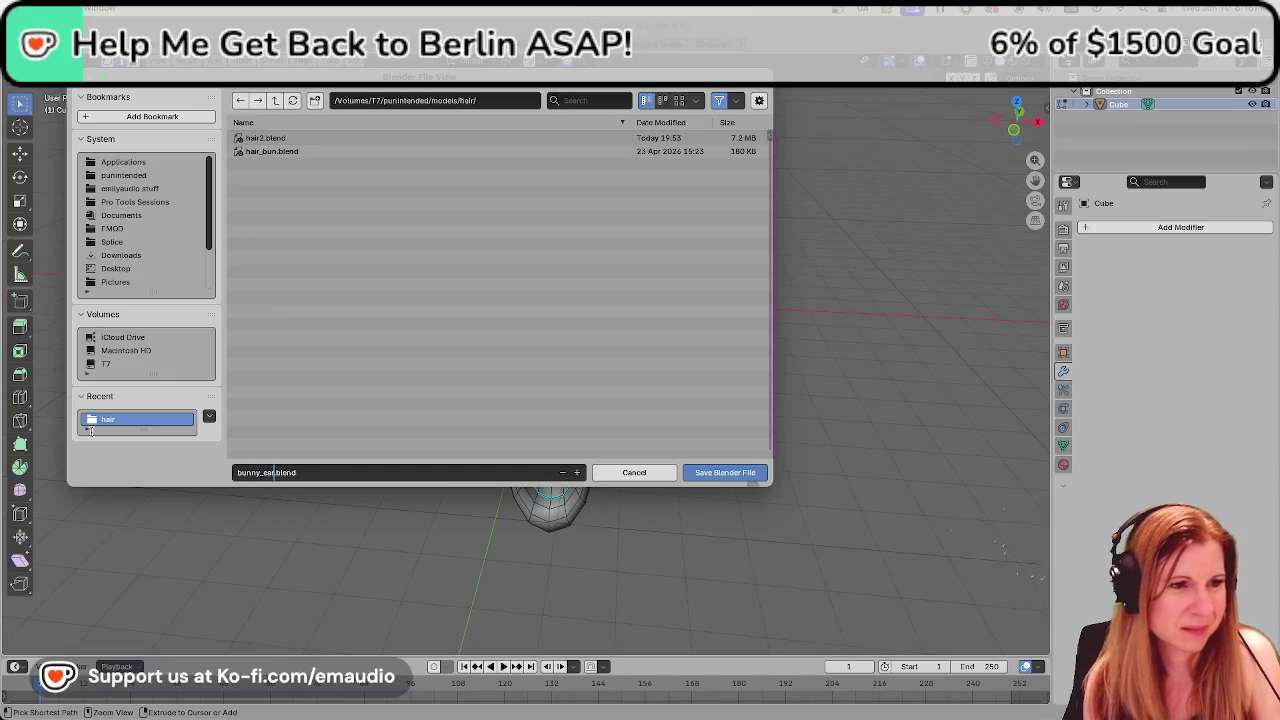
pyautogui.click(281, 106)
pyautogui.click(274, 101)
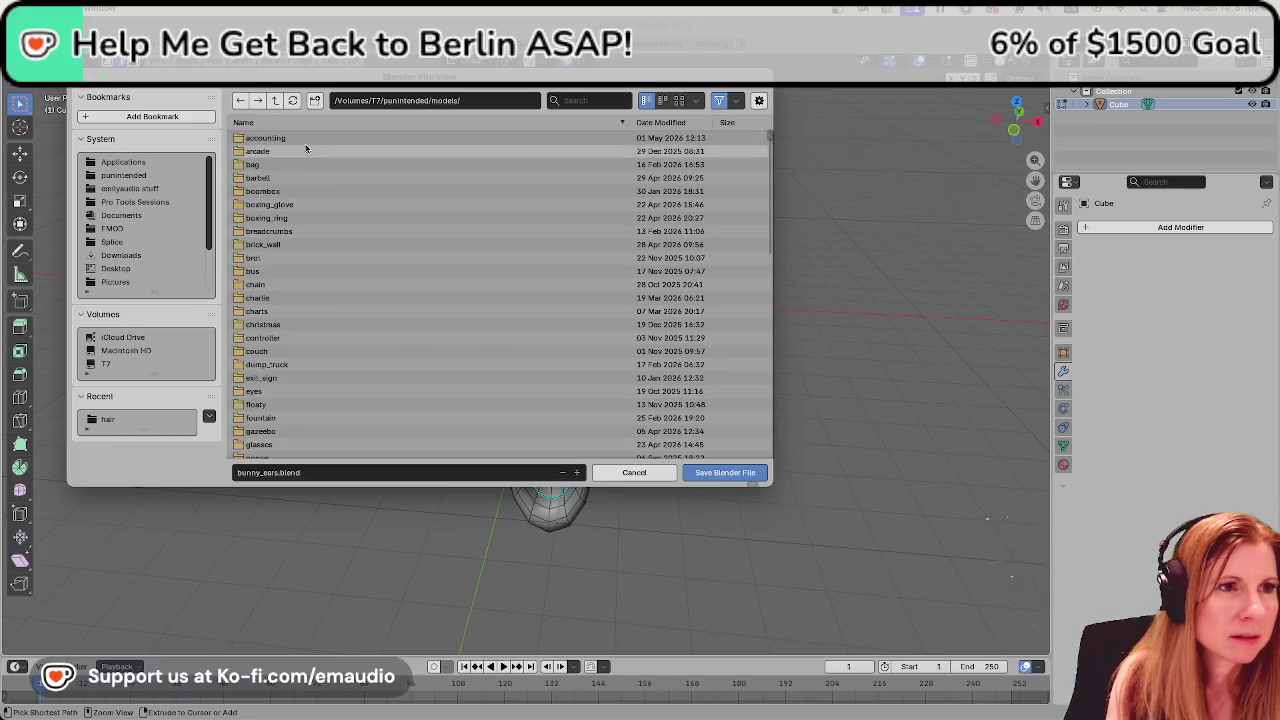
# Create a new folder named bunny_ears inside models.
pyautogui.click(314, 100)
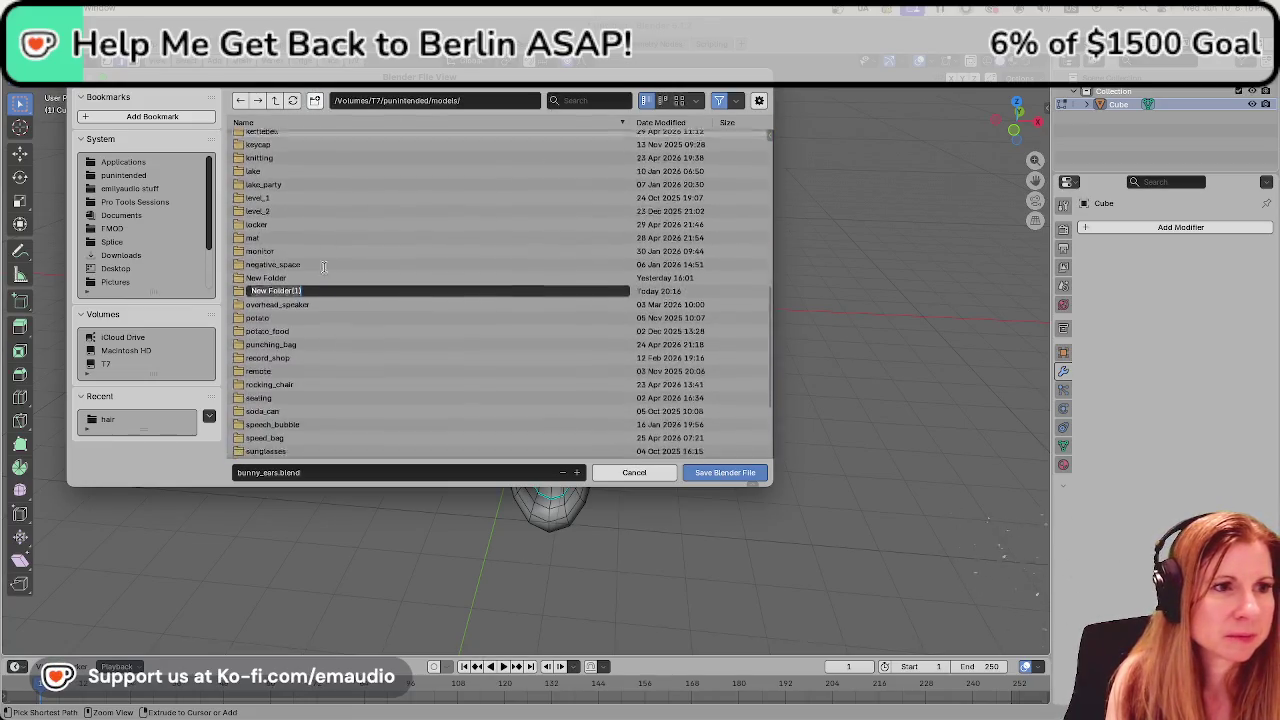
pyautogui.write('b')
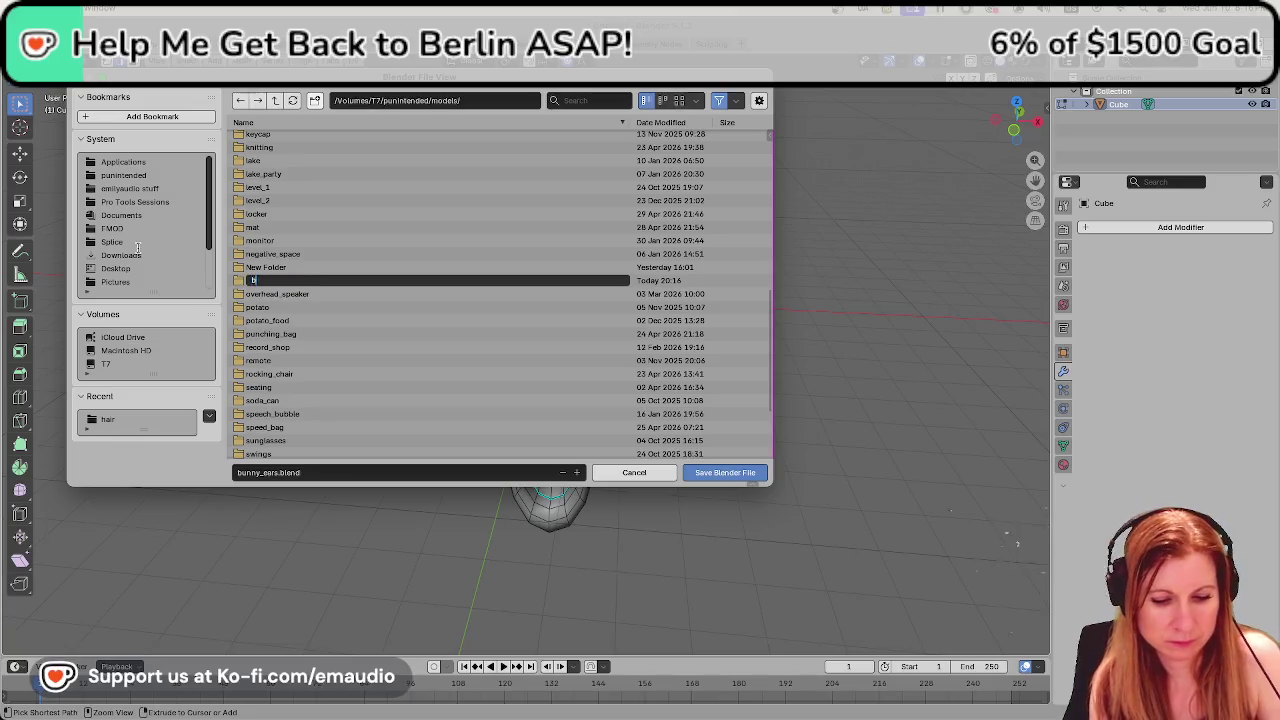
pyautogui.write('unny_ears')
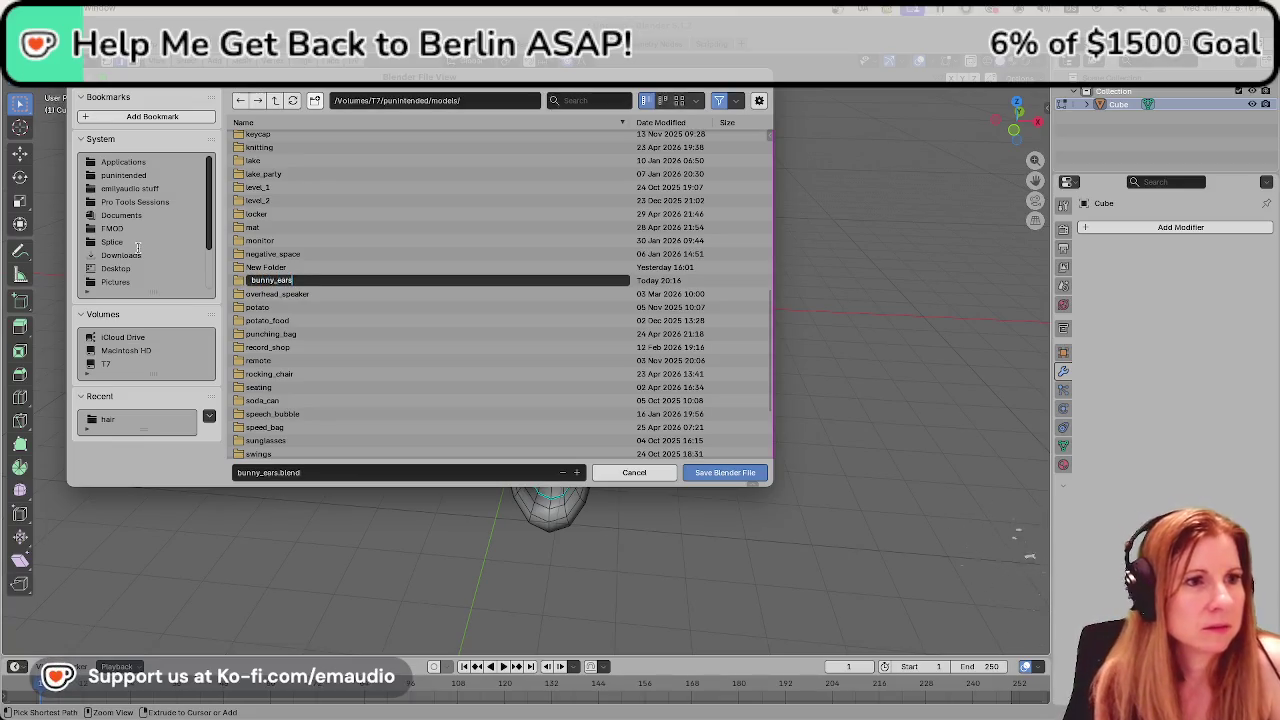
pyautogui.press('Return')
# Navigate via T7/punintended/models into bunny_ears and save bunny_ears.blend there.
pyautogui.click(137, 254)
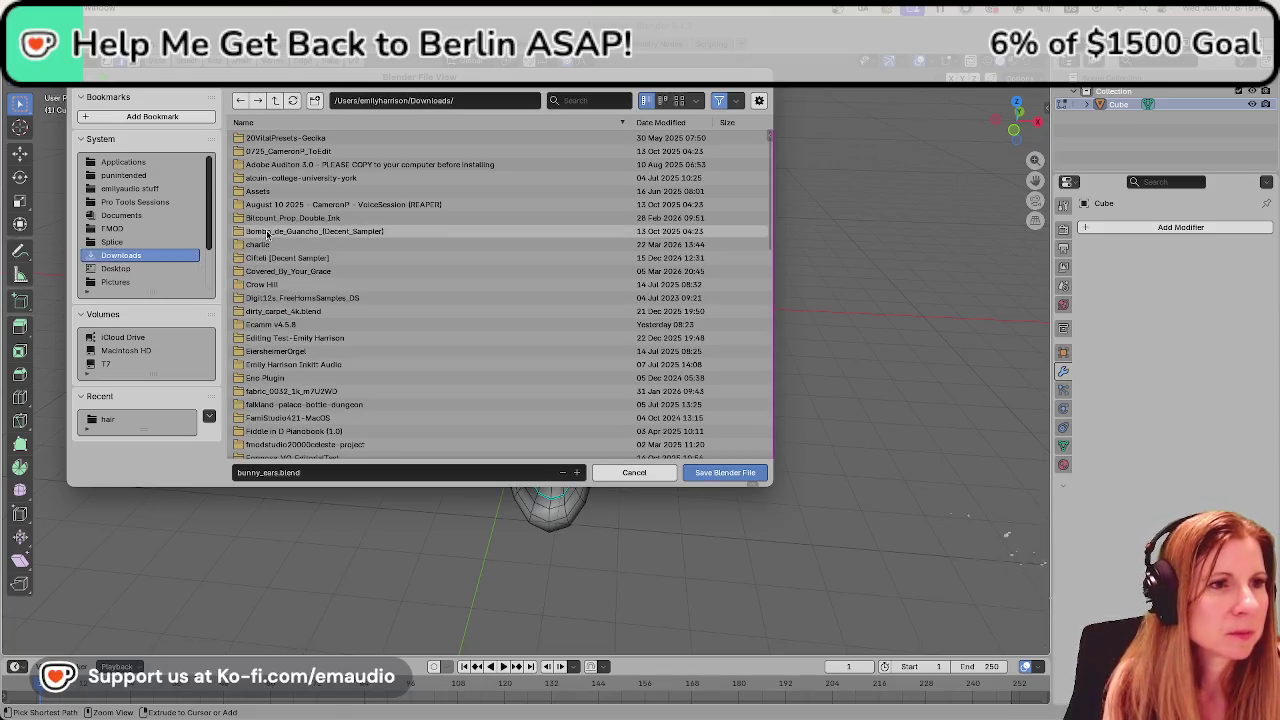
pyautogui.click(276, 101)
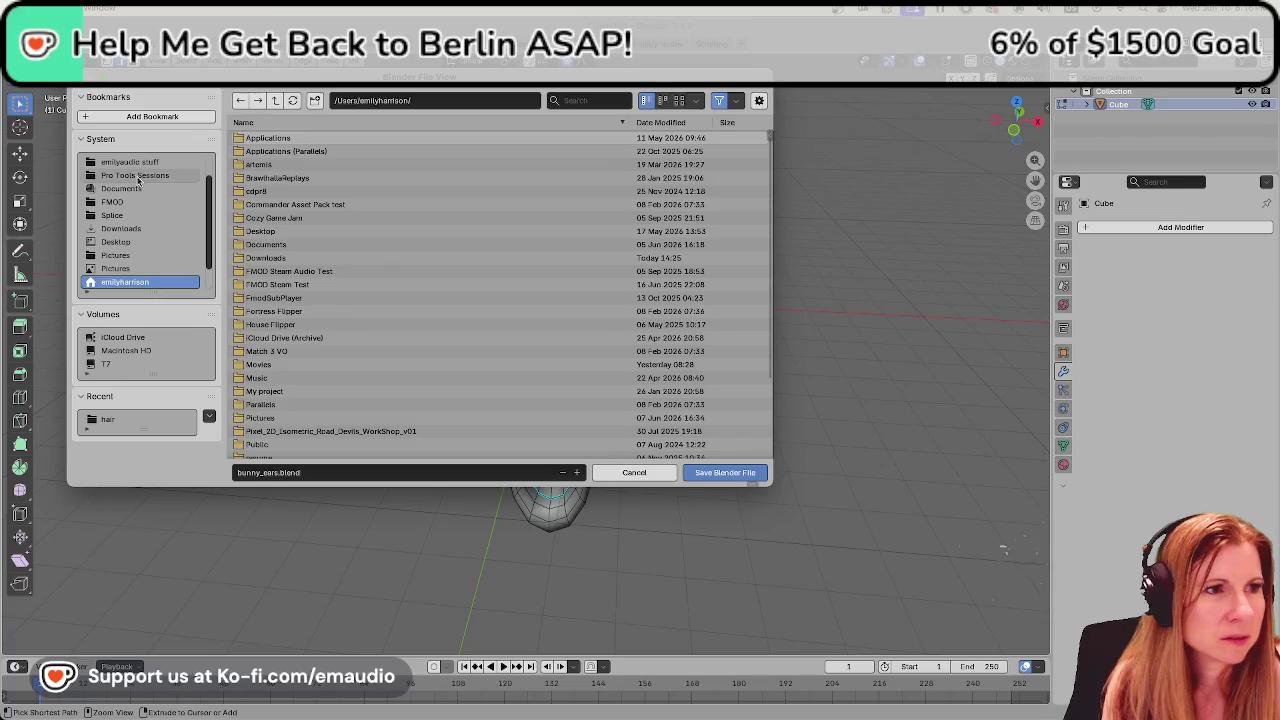
pyautogui.scroll(-2, 144, 190)
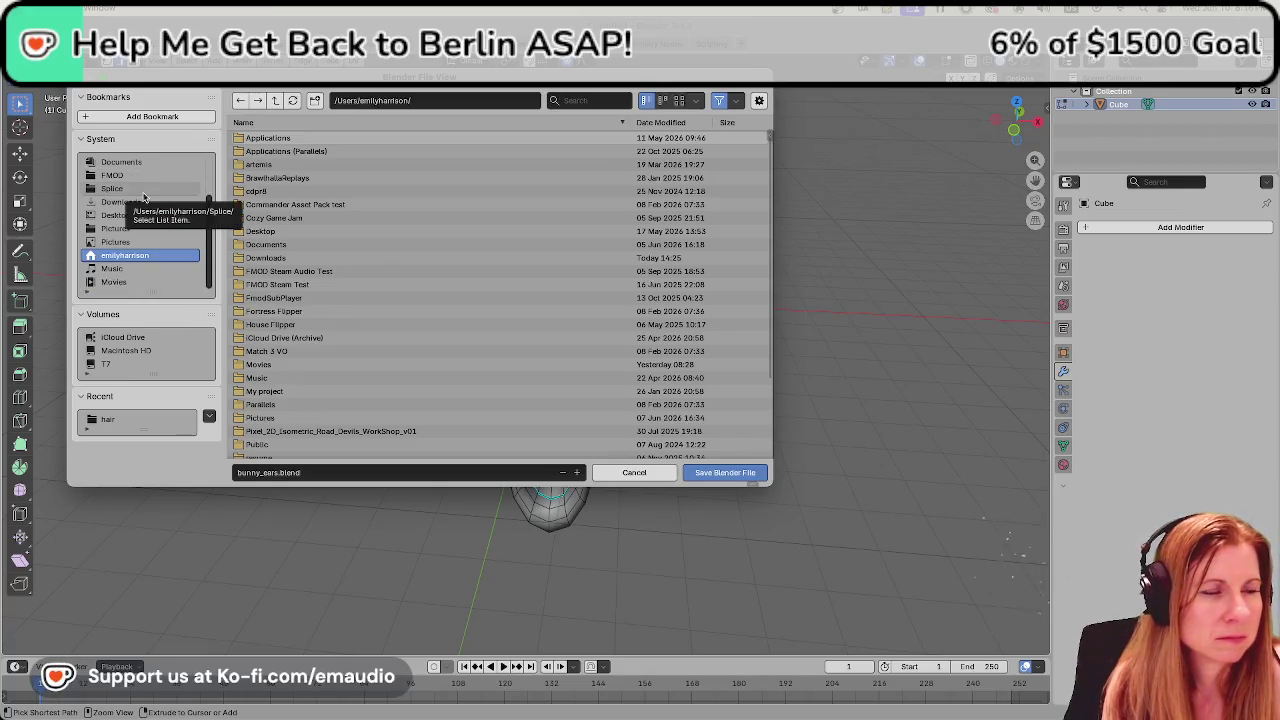
pyautogui.scroll(4, 144, 210)
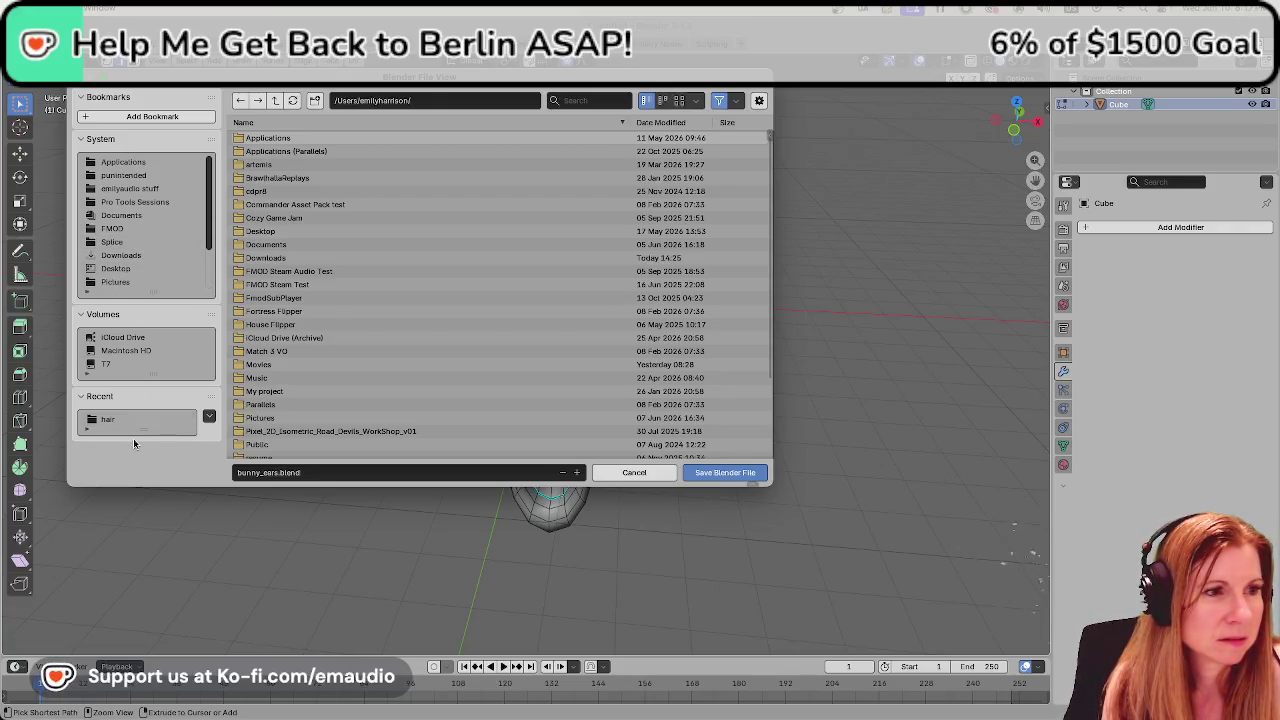
pyautogui.click(126, 365)
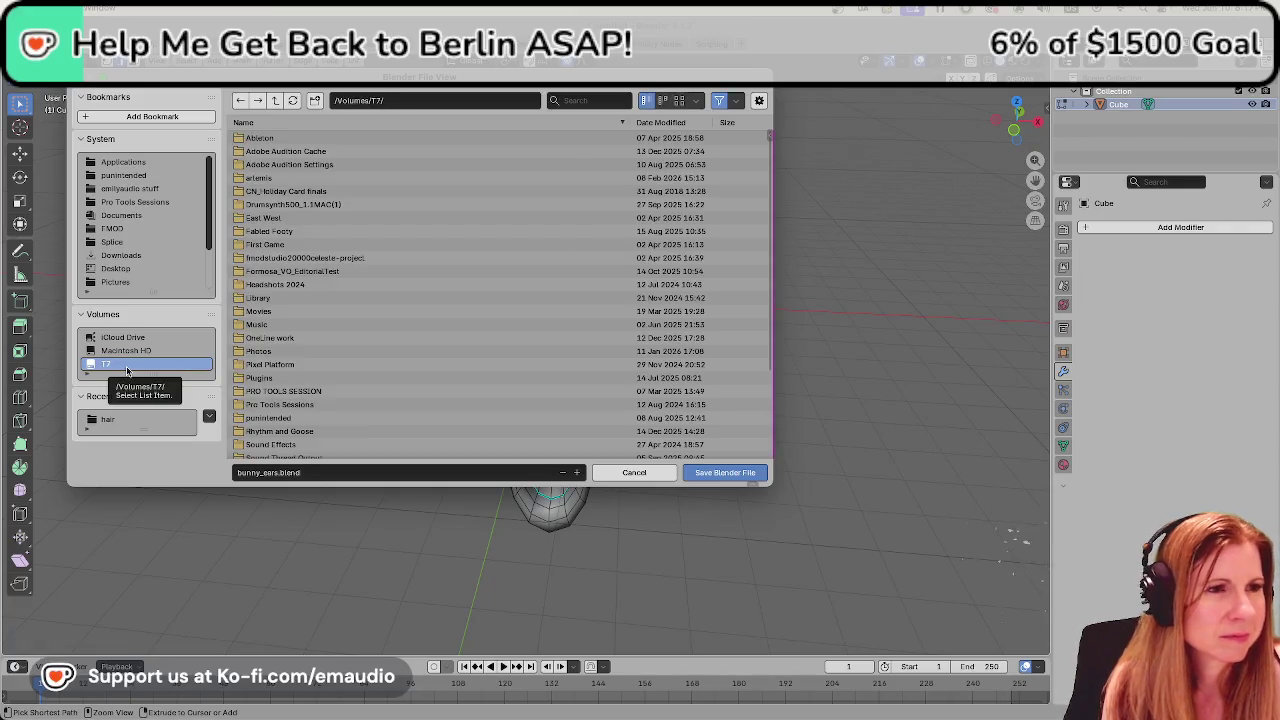
pyautogui.click(300, 418)
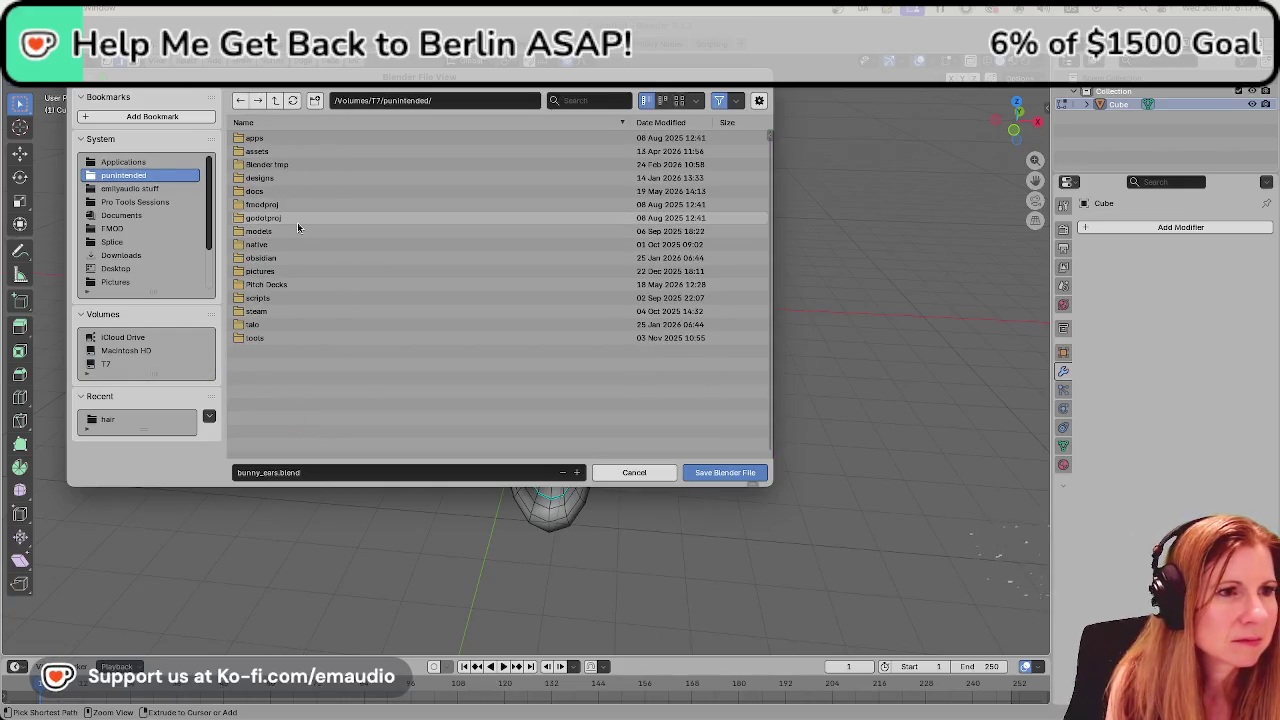
pyautogui.click(338, 231)
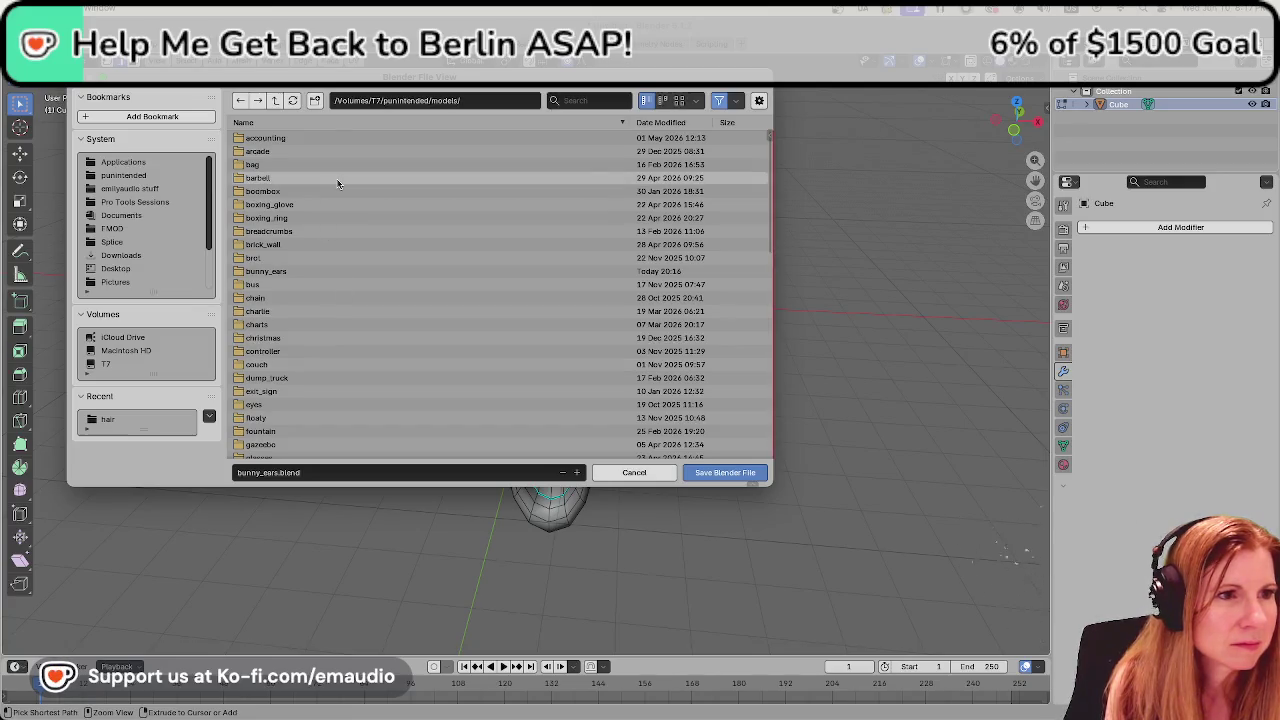
pyautogui.click(270, 271)
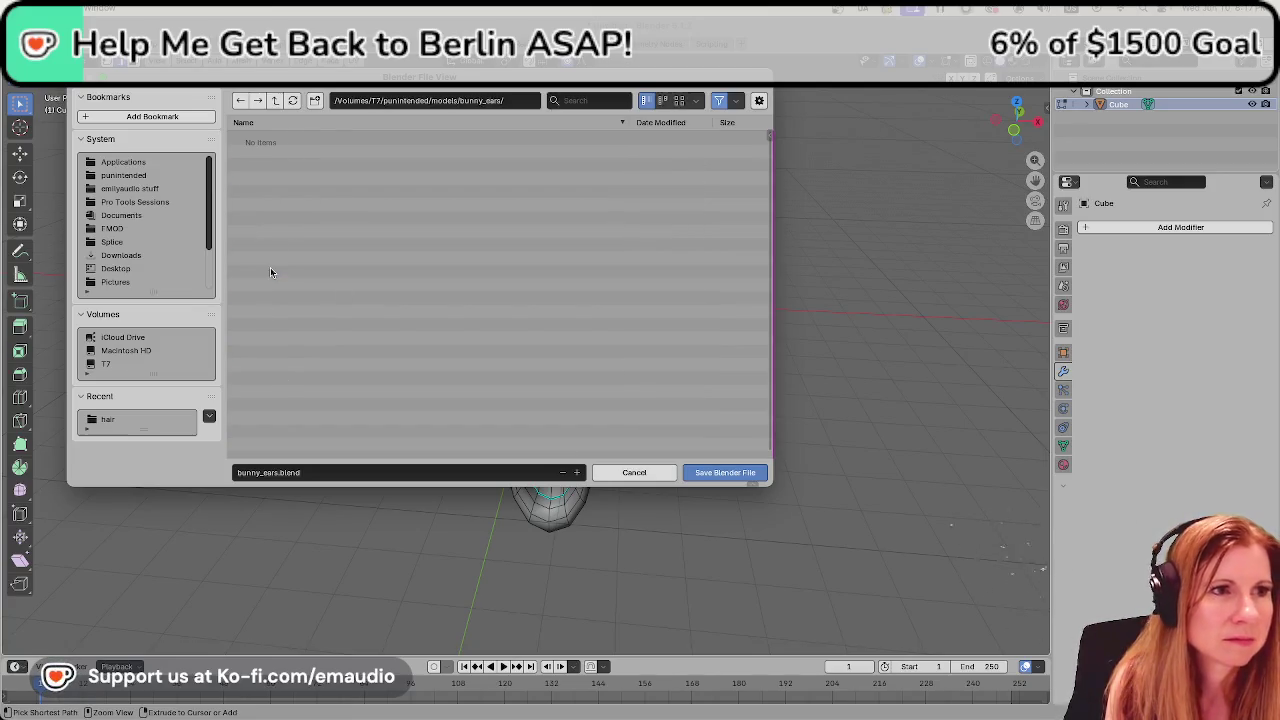
pyautogui.click(741, 472)
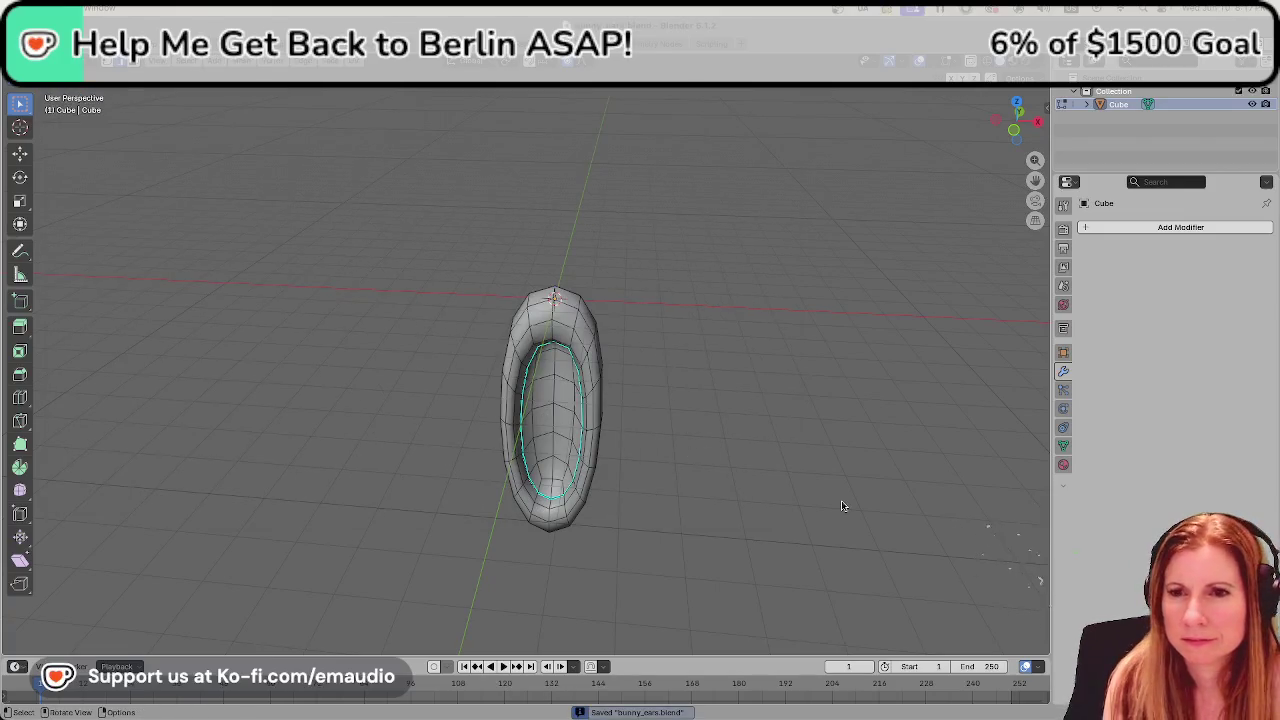
# Open the recent file hair2.blend, saving the current changes first.
pyautogui.click(22, 62)
pyautogui.moveTo(60, 86)
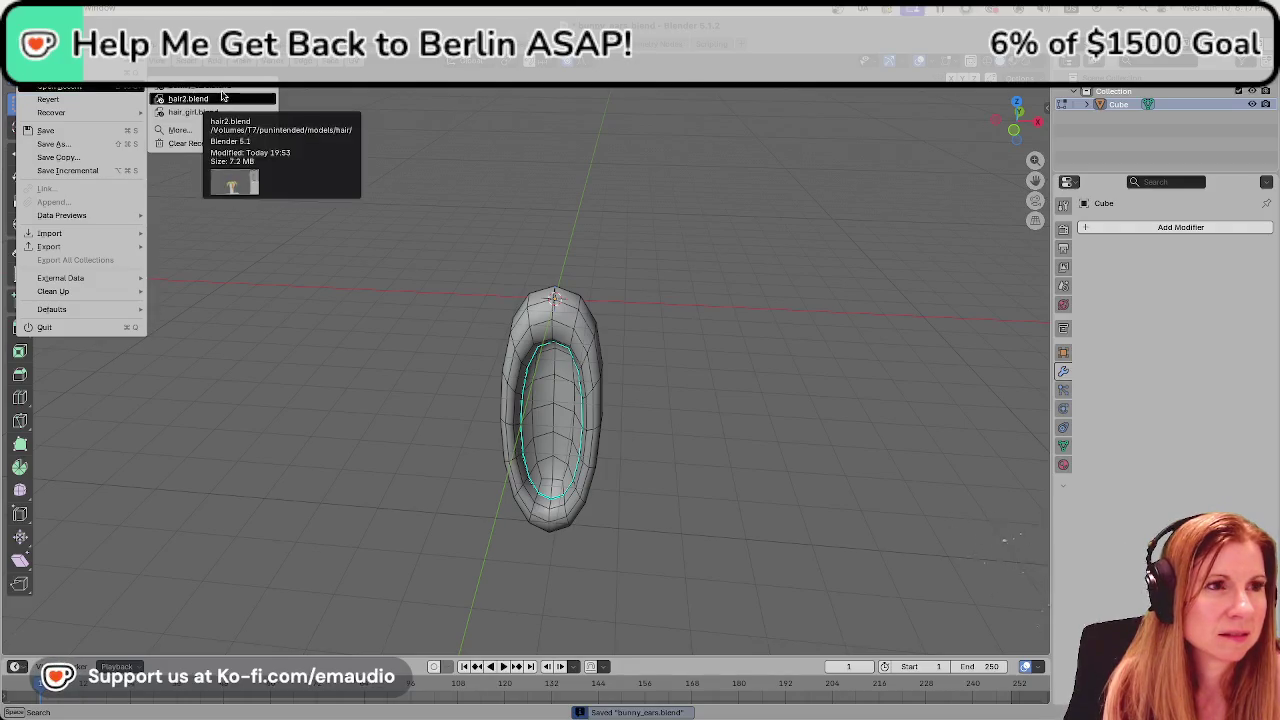
pyautogui.click(222, 97)
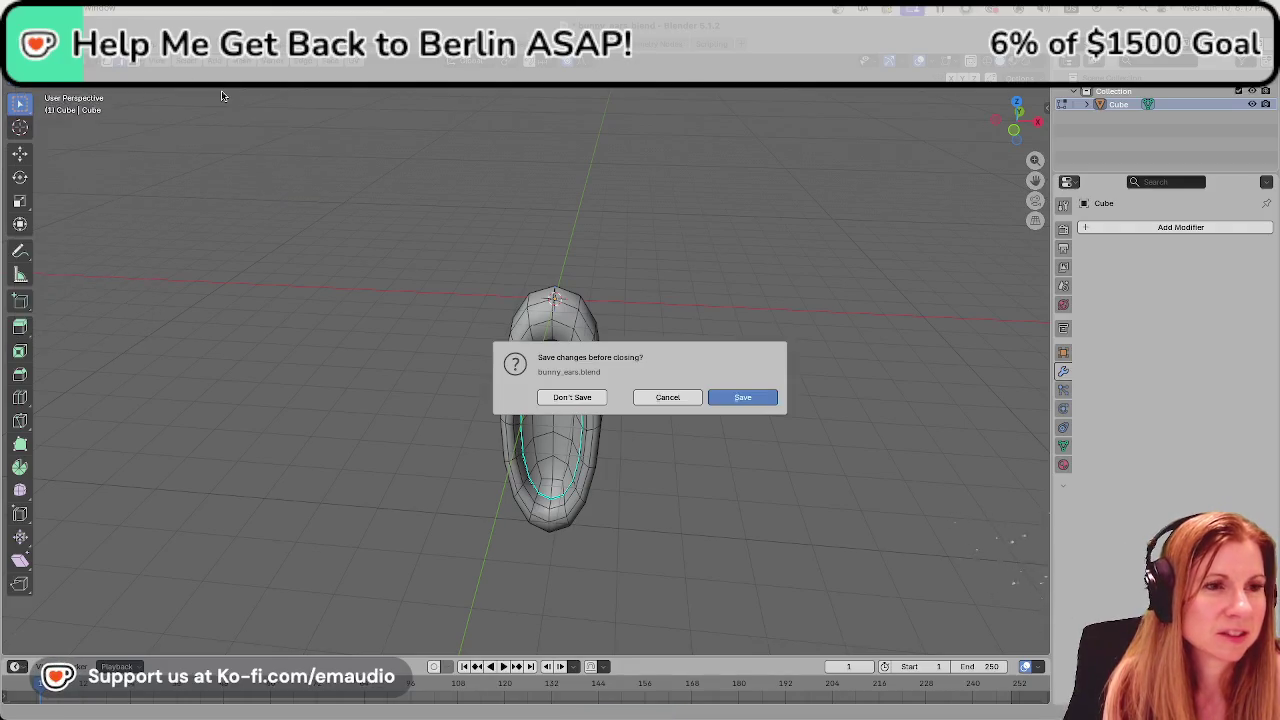
pyautogui.click(725, 400)
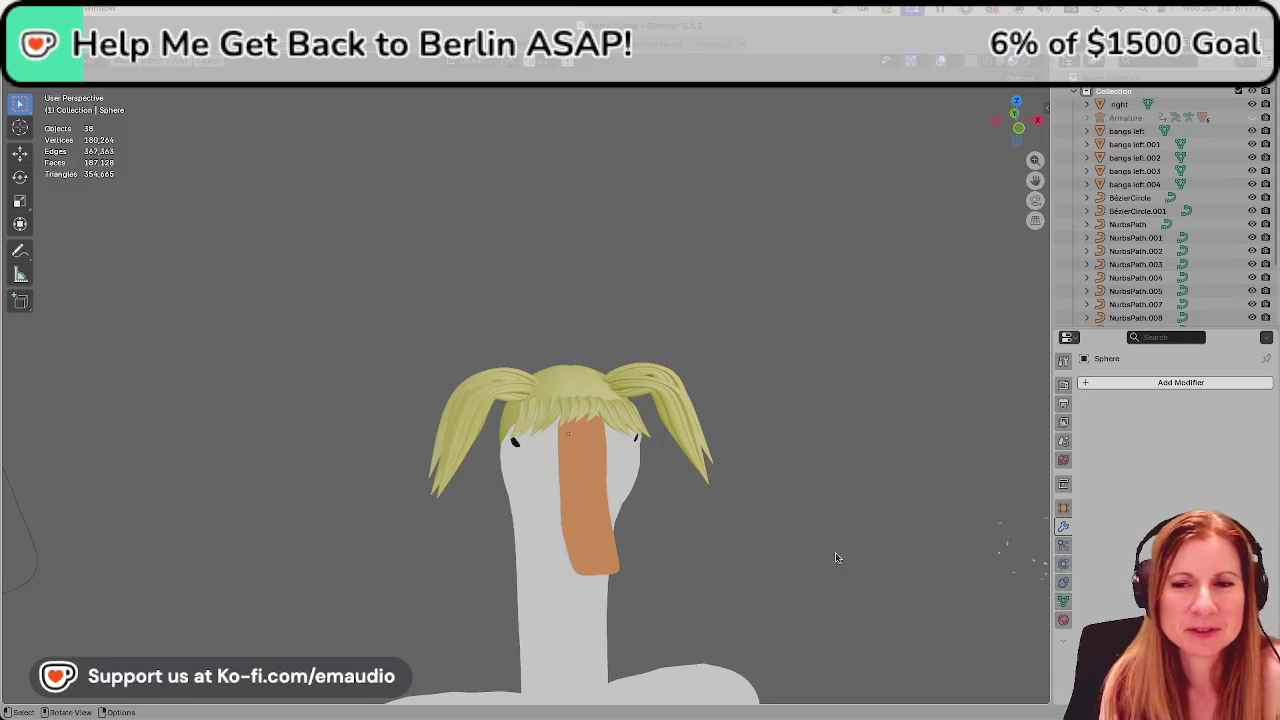
# Orbit to face the goose's beak, then switch to the Accessory Ideas document.
pyautogui.scroll(-3, 874, 628)
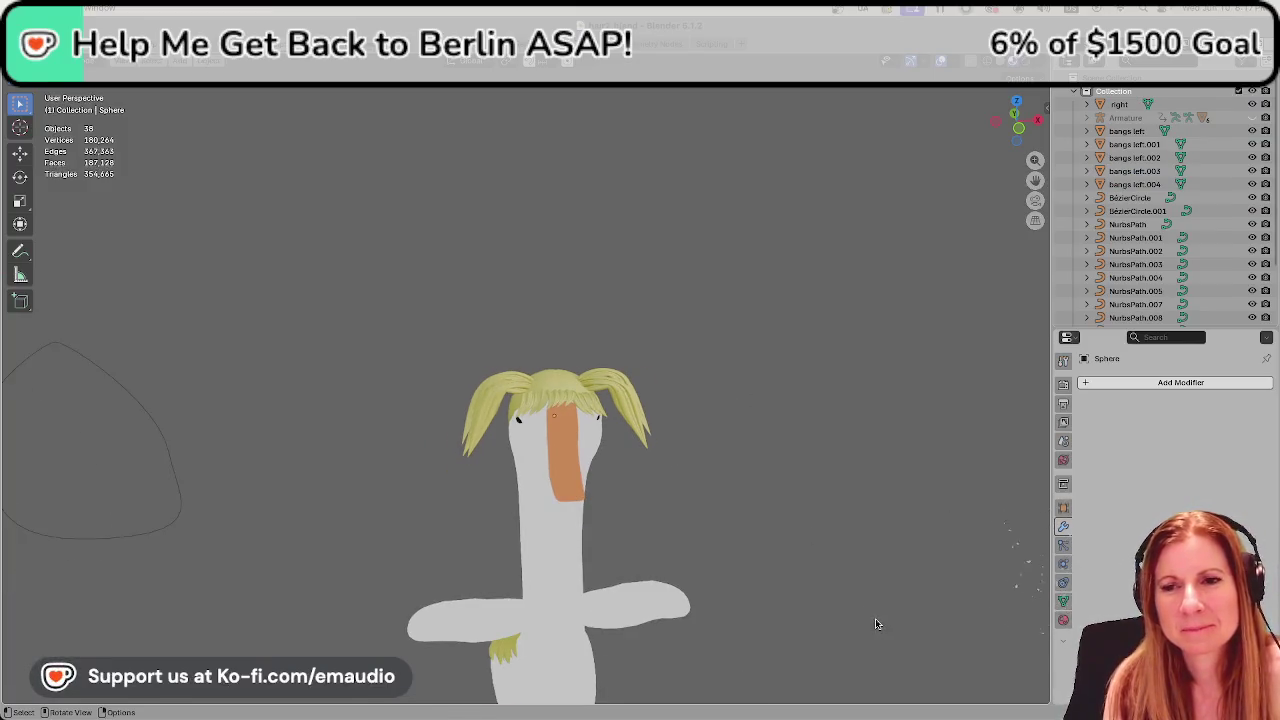
pyautogui.moveTo(913, 655); pyautogui.dragTo(654, 537, button='middle')
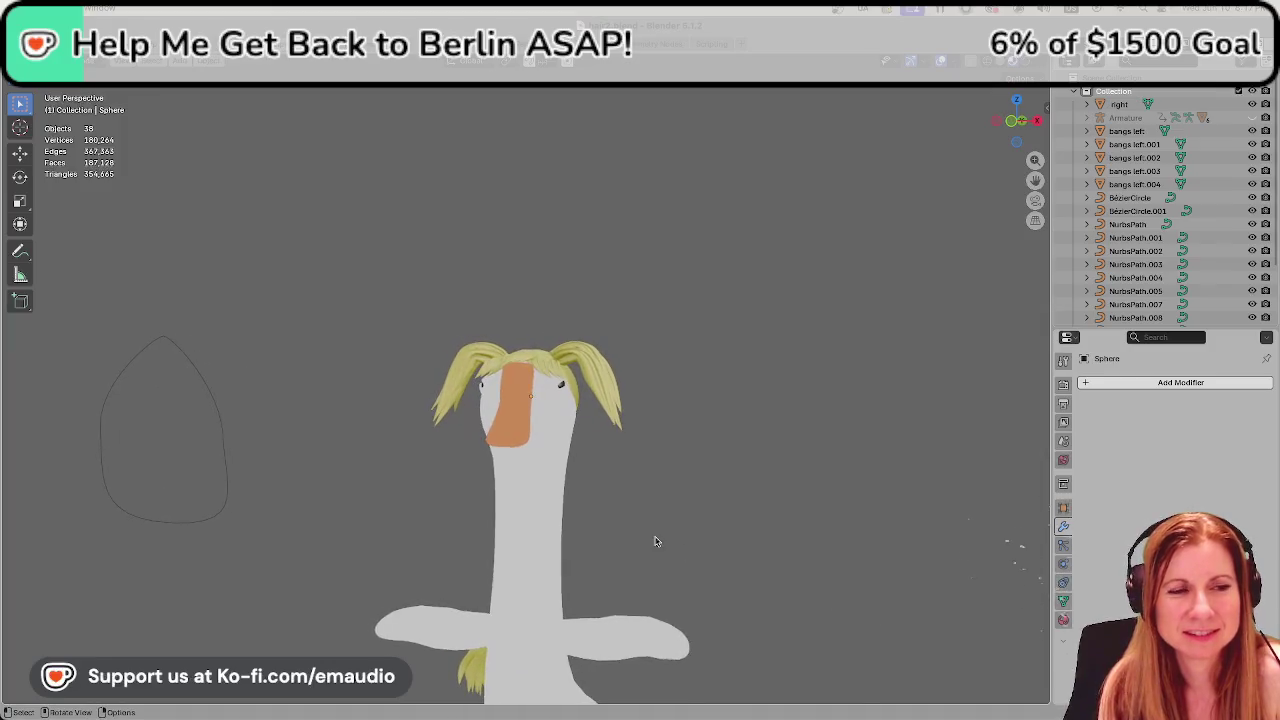
pyautogui.scroll(2, 654, 537)
pyautogui.scroll(-2, 719, 548)
pyautogui.moveTo(737, 557); pyautogui.dragTo(777, 583, button='middle')
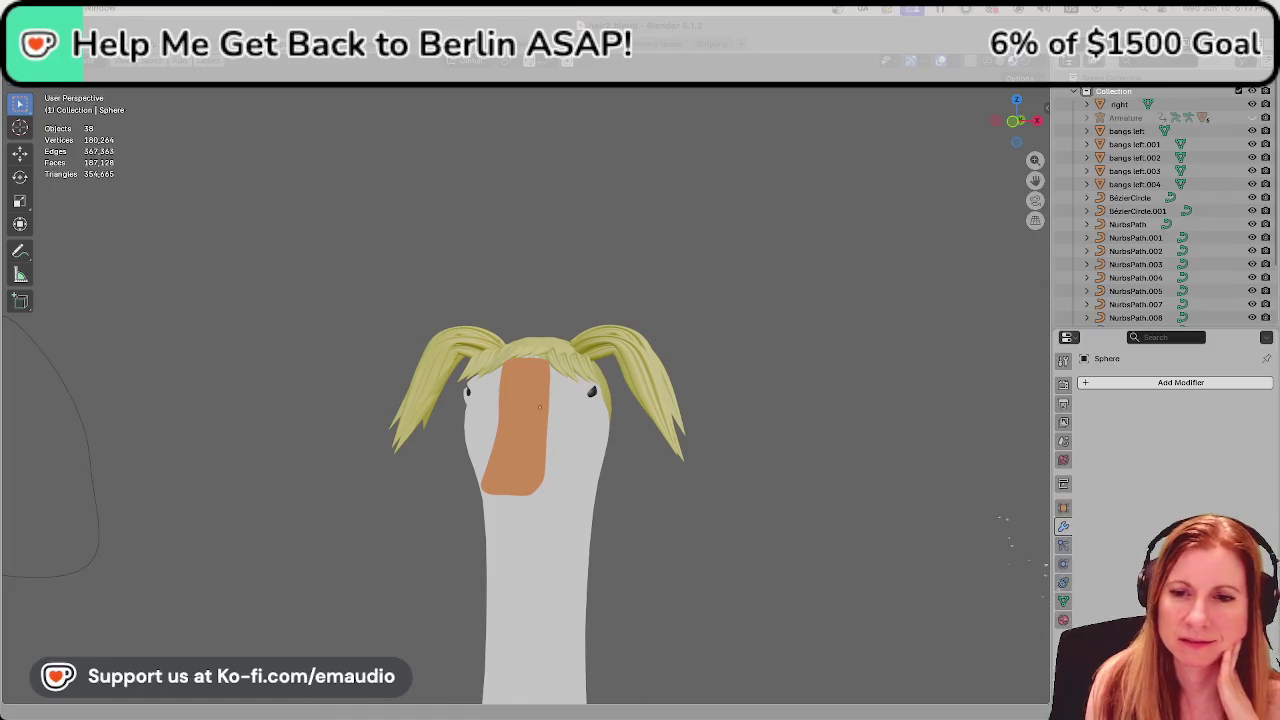
pyautogui.press('super+Tab')
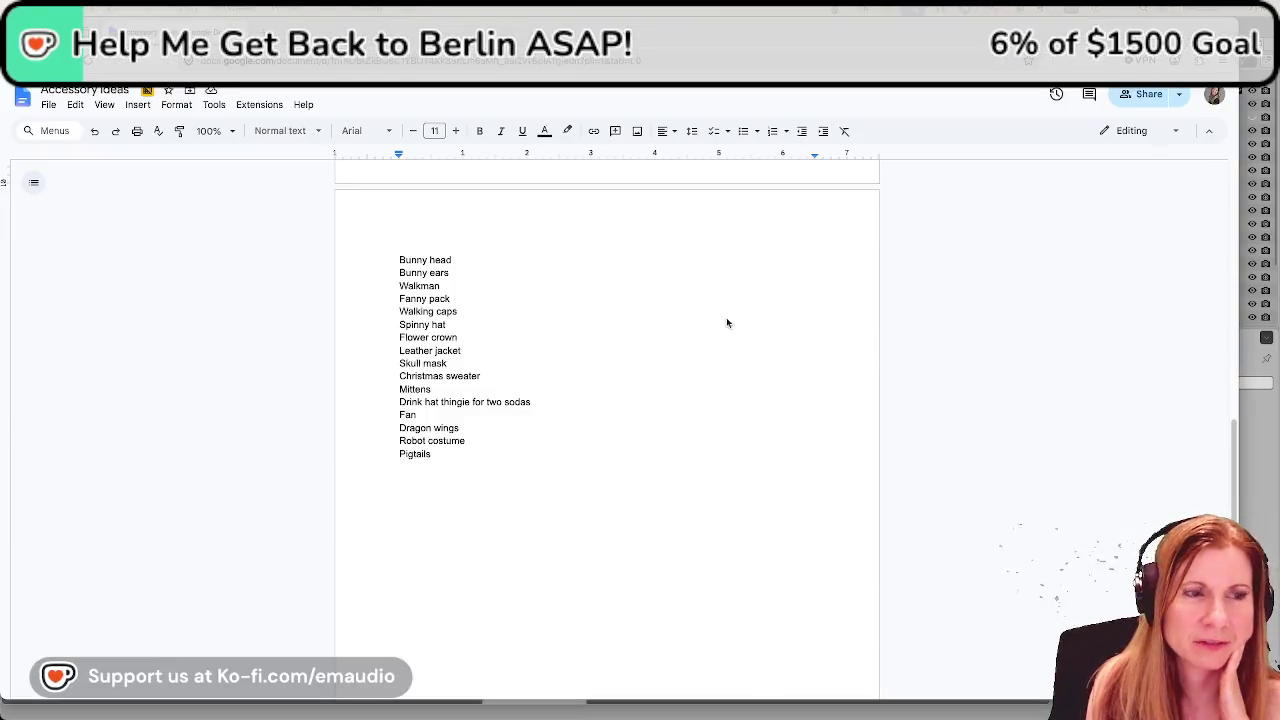
pyautogui.scroll(3, 724, 313)
pyautogui.scroll(4, 682, 453)
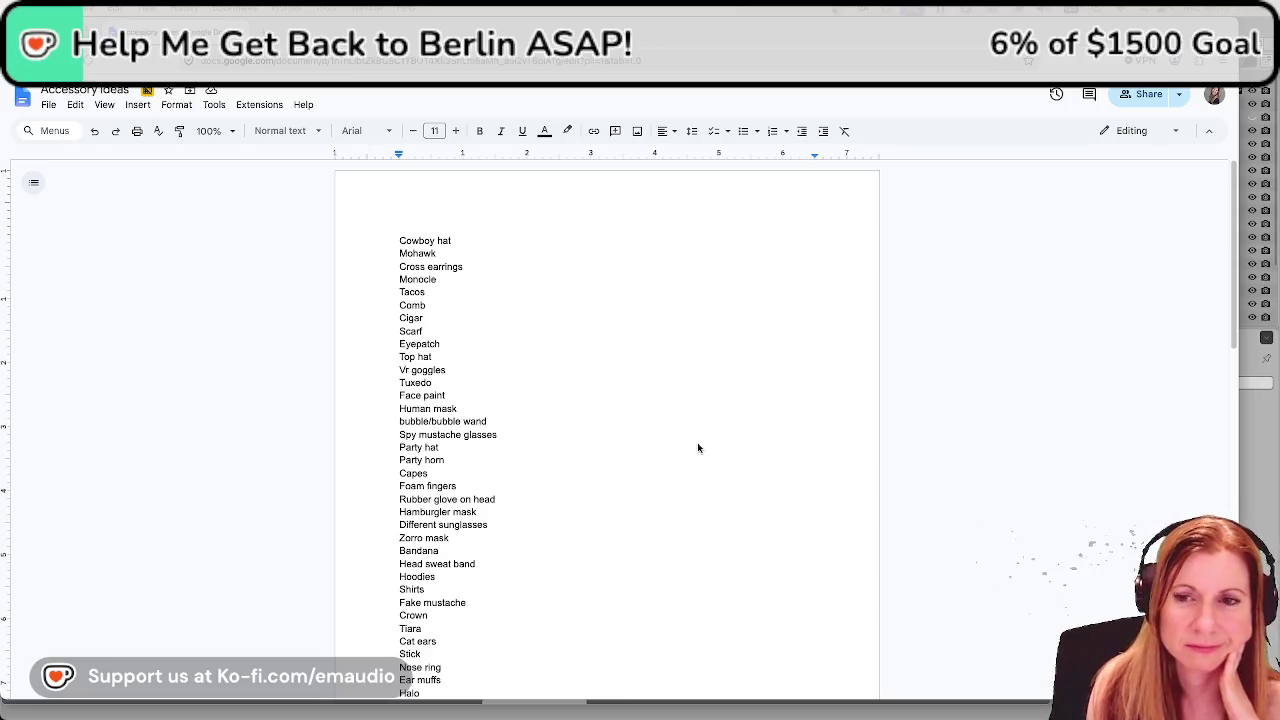
pyautogui.scroll(-1, 698, 447)
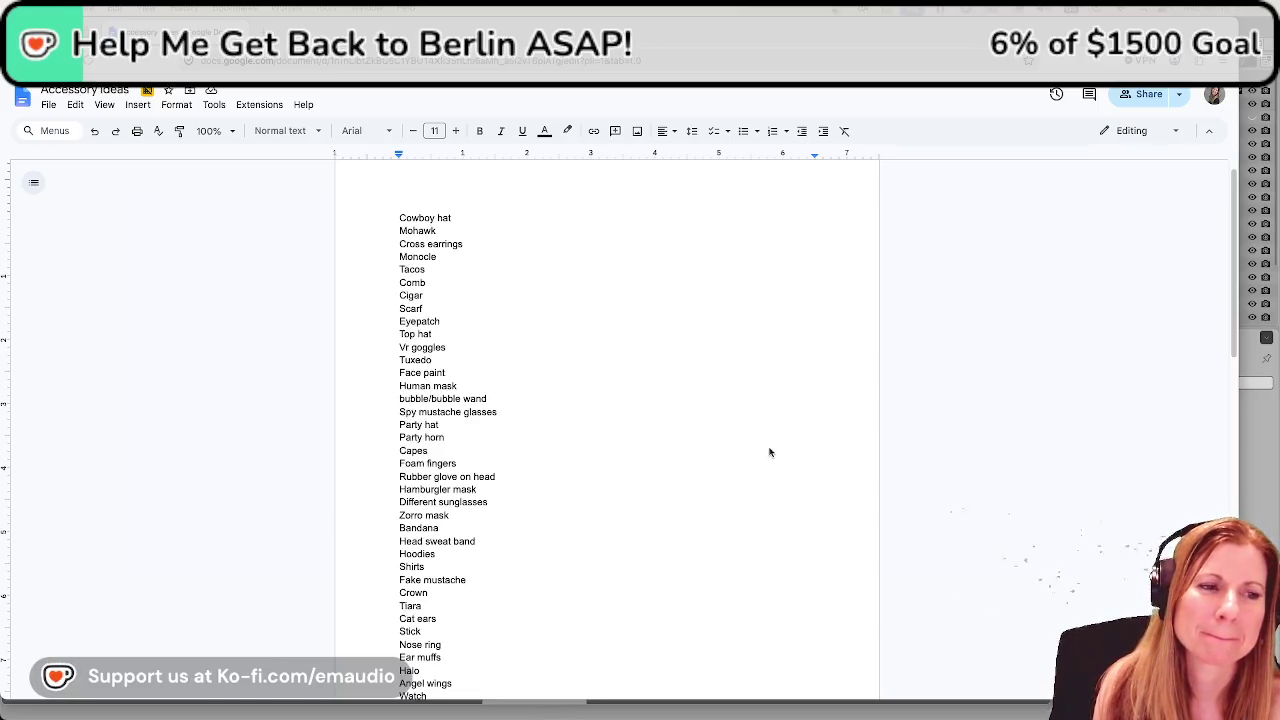
pyautogui.scroll(-1, 766, 458)
pyautogui.scroll(-1, 763, 468)
pyautogui.scroll(-1, 760, 476)
pyautogui.scroll(-2, 760, 476)
pyautogui.scroll(-2, 760, 476)
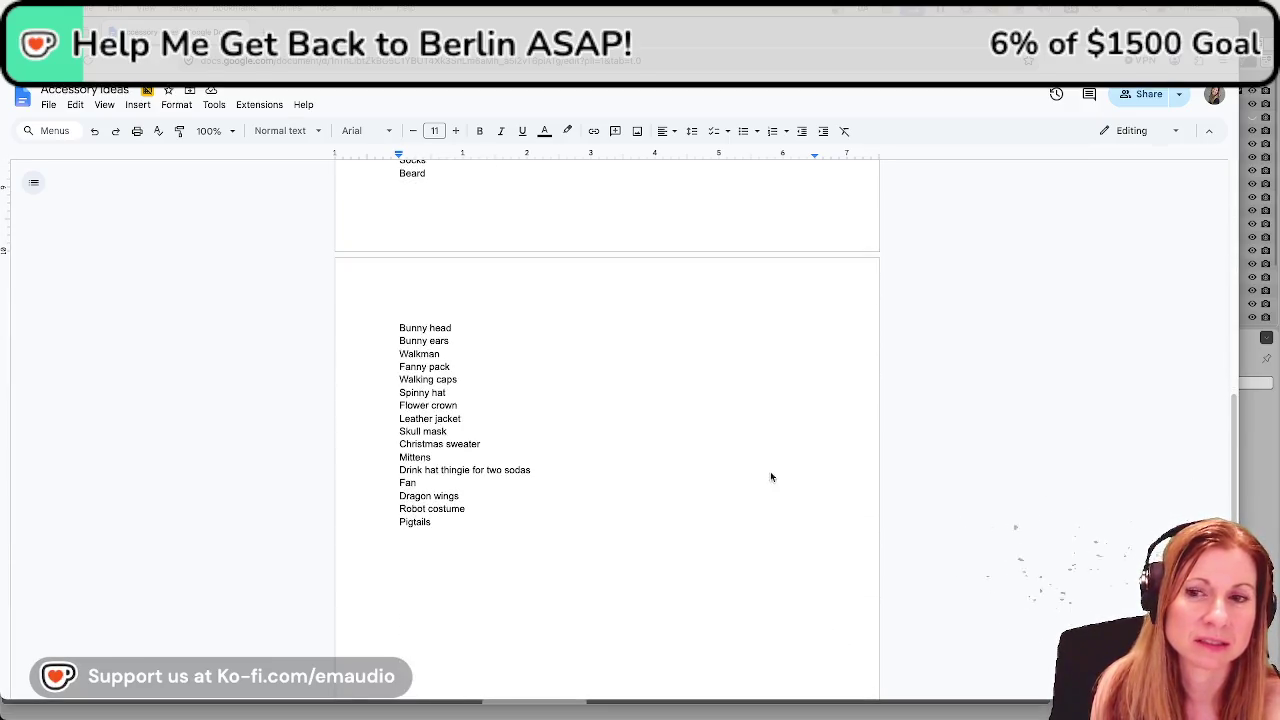
pyautogui.scroll(2, 757, 460)
pyautogui.scroll(3, 759, 459)
pyautogui.scroll(2, 759, 459)
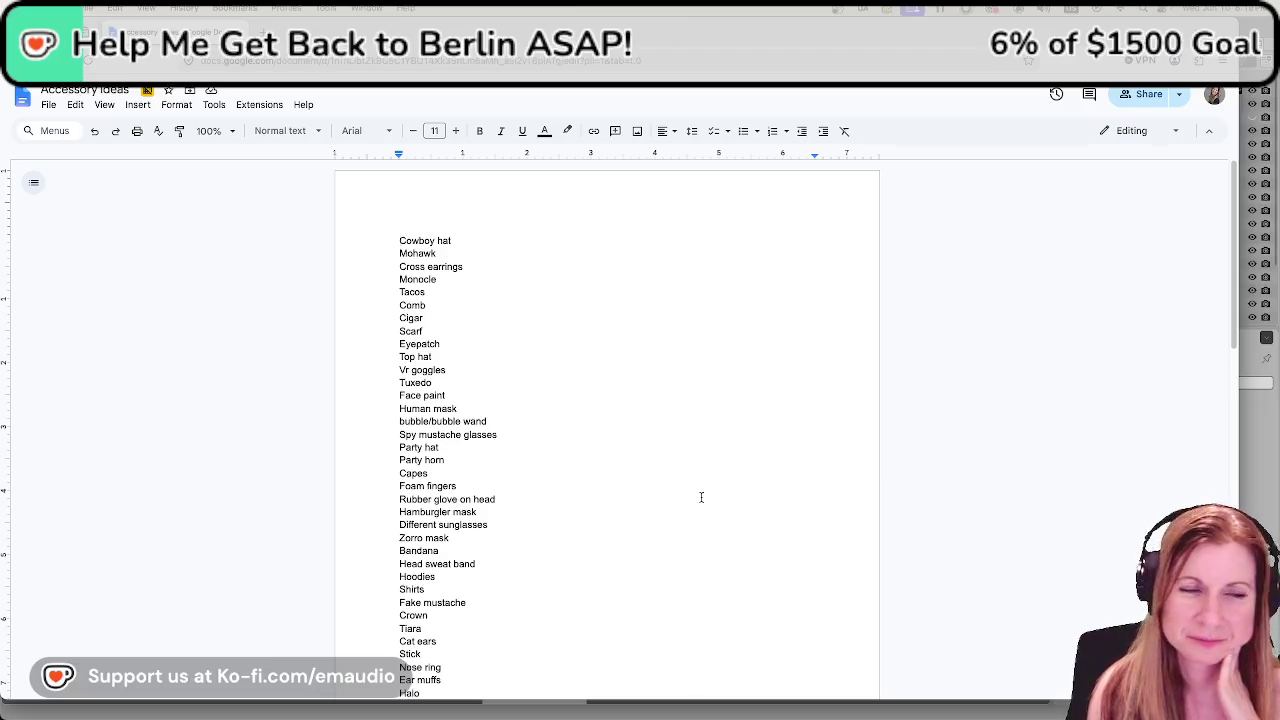
# Scroll through the accessory list once more, then bring the Blender goose scene forward.
pyautogui.scroll(-5, 701, 497)
pyautogui.scroll(-4, 702, 495)
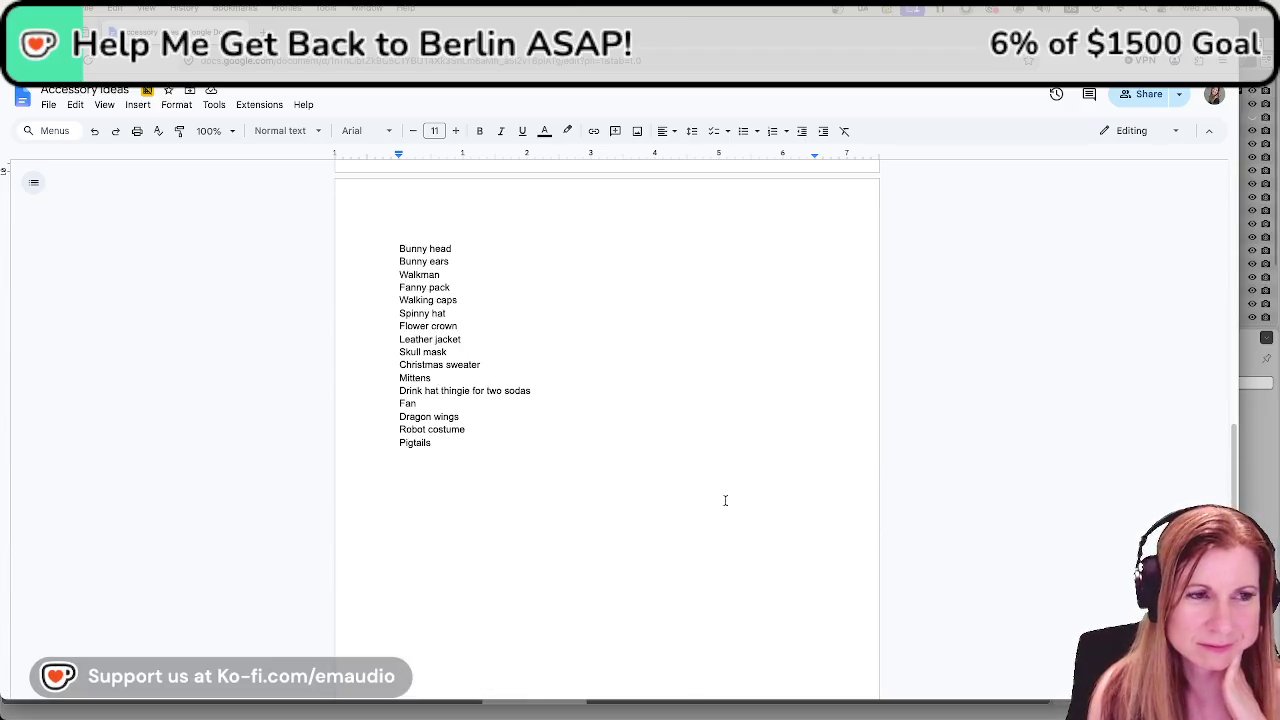
pyautogui.scroll(6, 716, 511)
pyautogui.scroll(4, 716, 511)
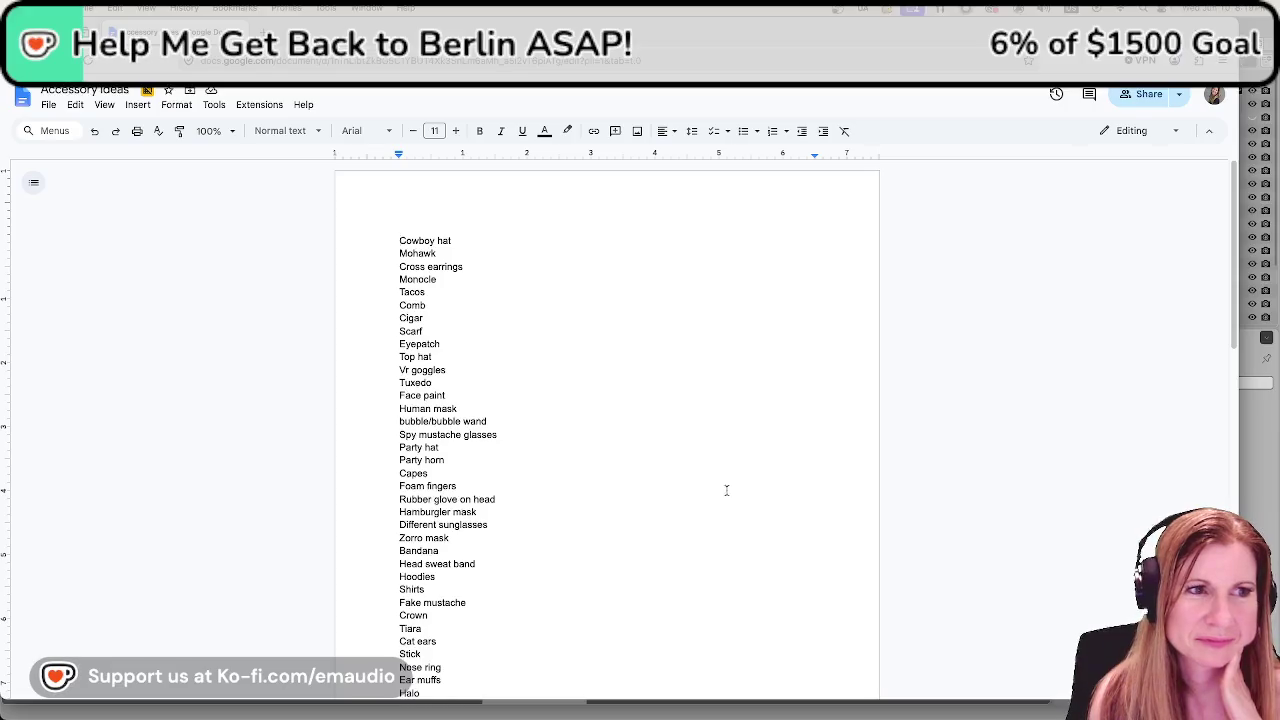
pyautogui.scroll(-1, 728, 489)
pyautogui.scroll(-1, 725, 491)
pyautogui.scroll(-1, 725, 491)
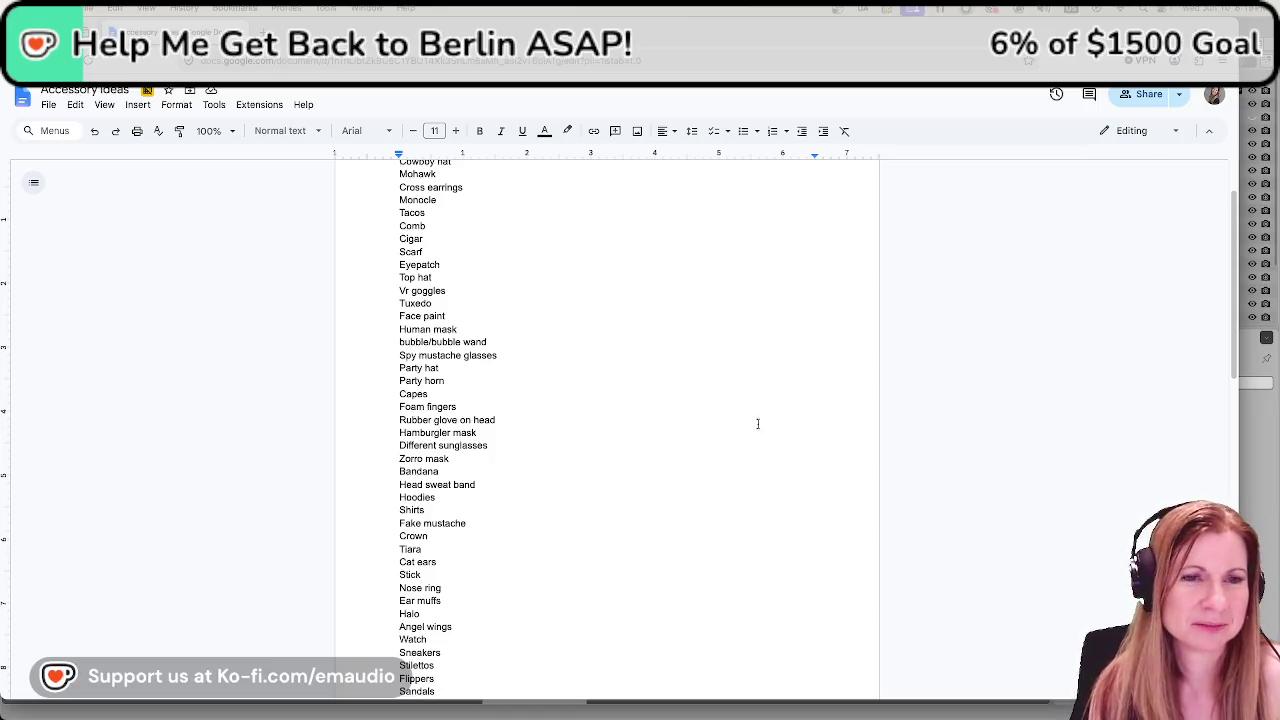
pyautogui.click(1251, 459)
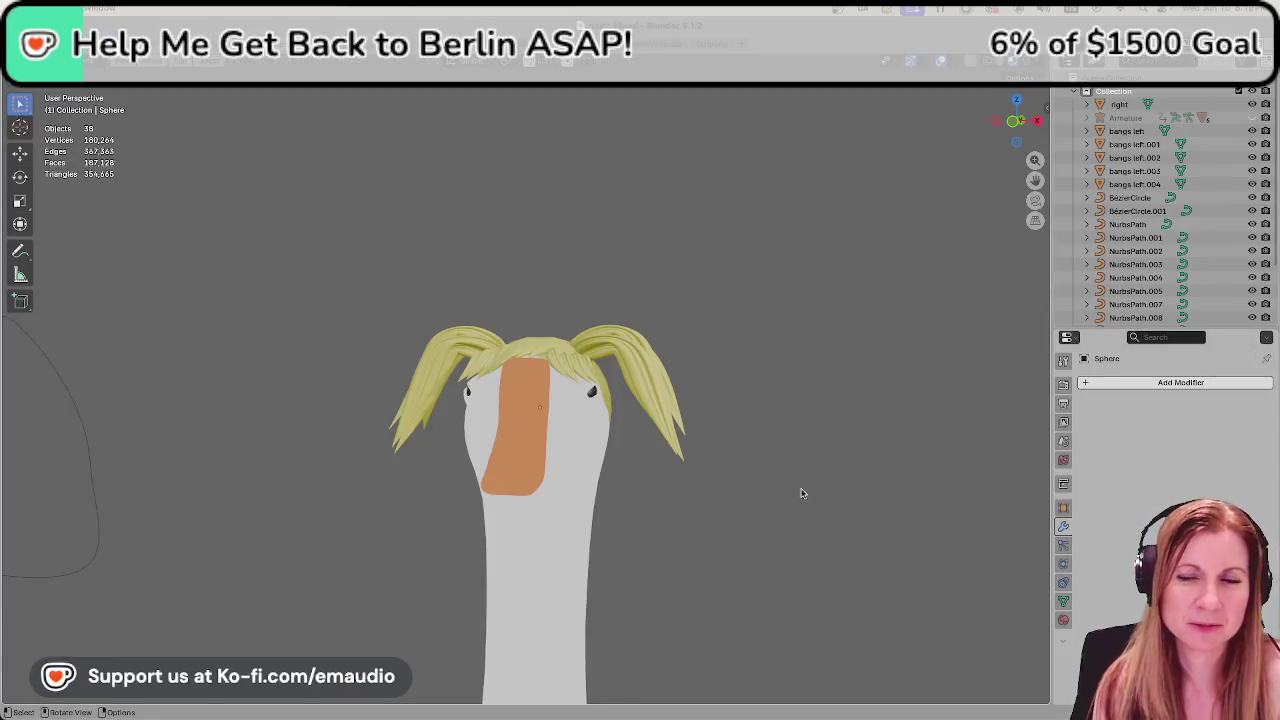
# Open bunny_ears.blend from recent files and orbit so the hollow ear mesh stands upright.
pyautogui.click(115, 60)
pyautogui.moveTo(60, 87)
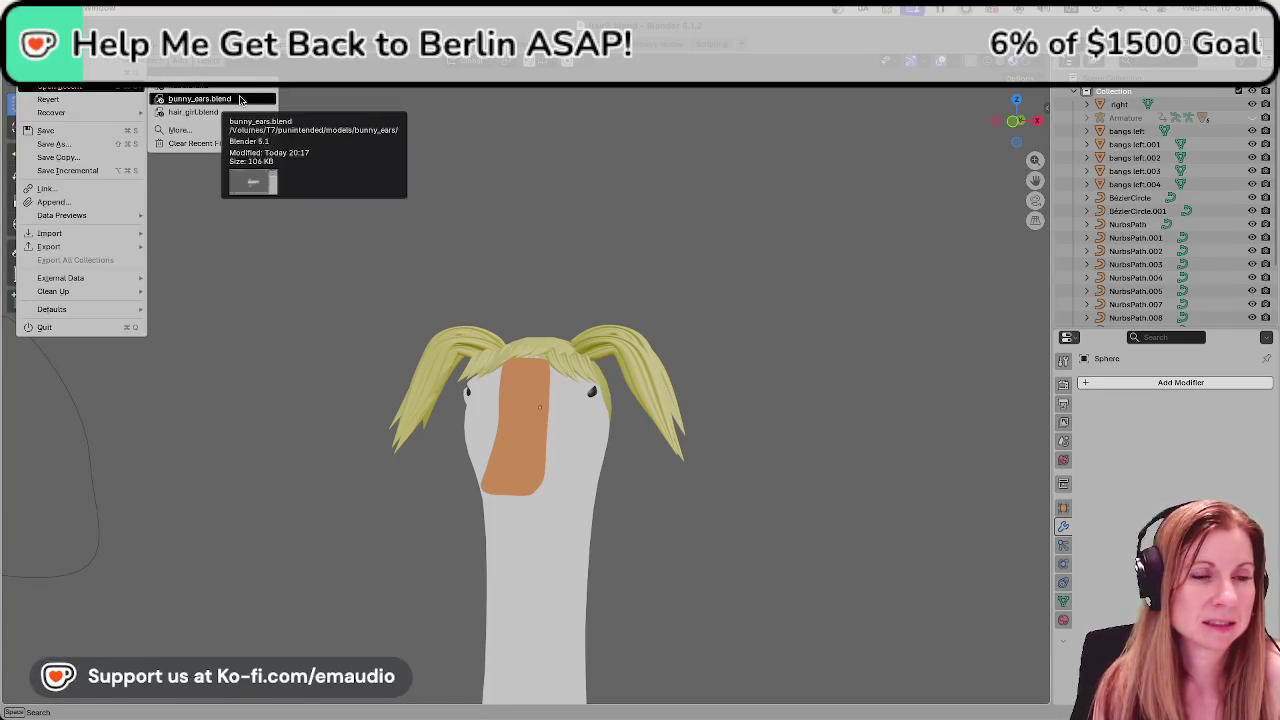
pyautogui.click(200, 99)
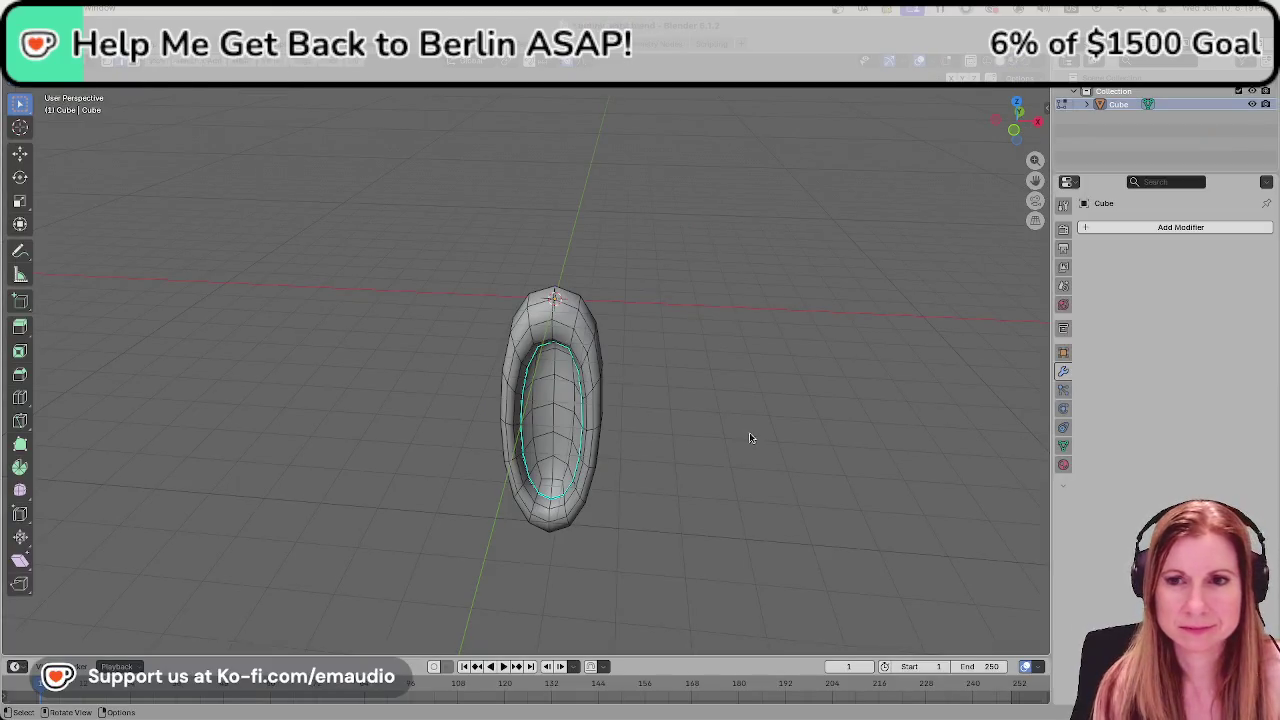
pyautogui.scroll(4, 749, 466)
pyautogui.scroll(-6, 737, 466)
pyautogui.scroll(1, 737, 449)
pyautogui.scroll(1, 738, 446)
pyautogui.scroll(-5, 725, 444)
pyautogui.scroll(4, 640, 473)
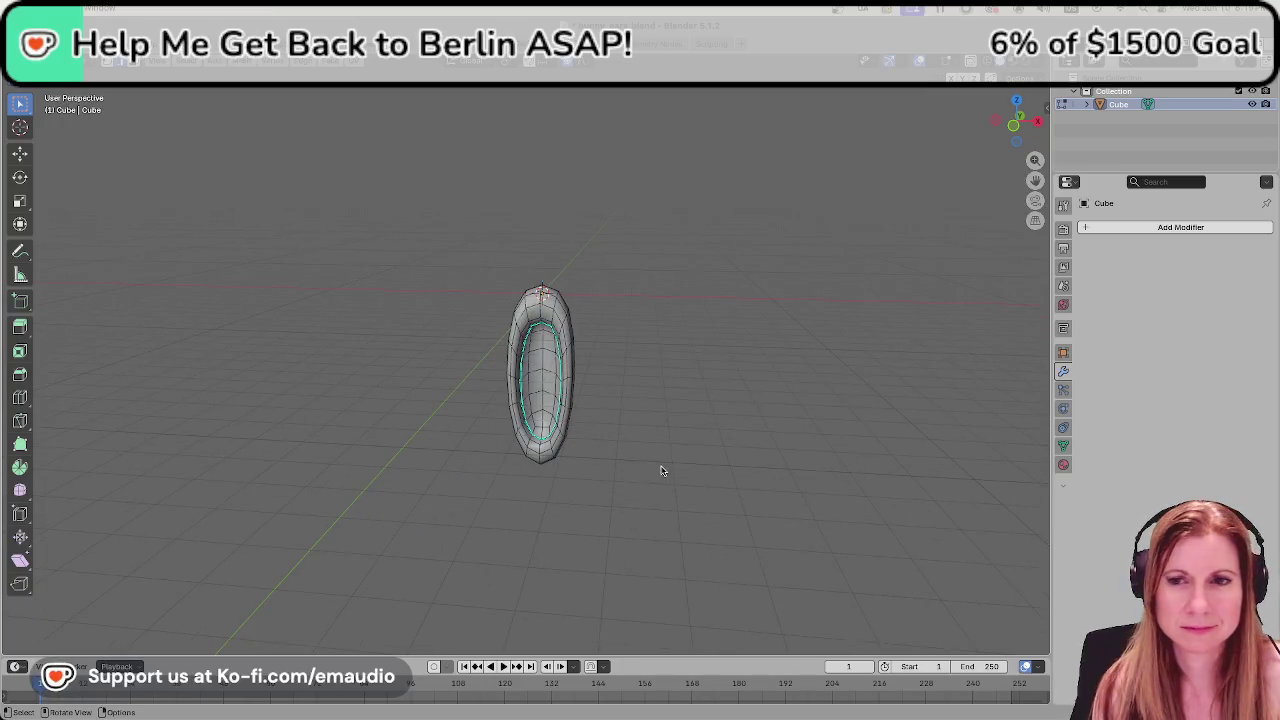
pyautogui.moveTo(660, 470); pyautogui.dragTo(674, 474, button='middle')
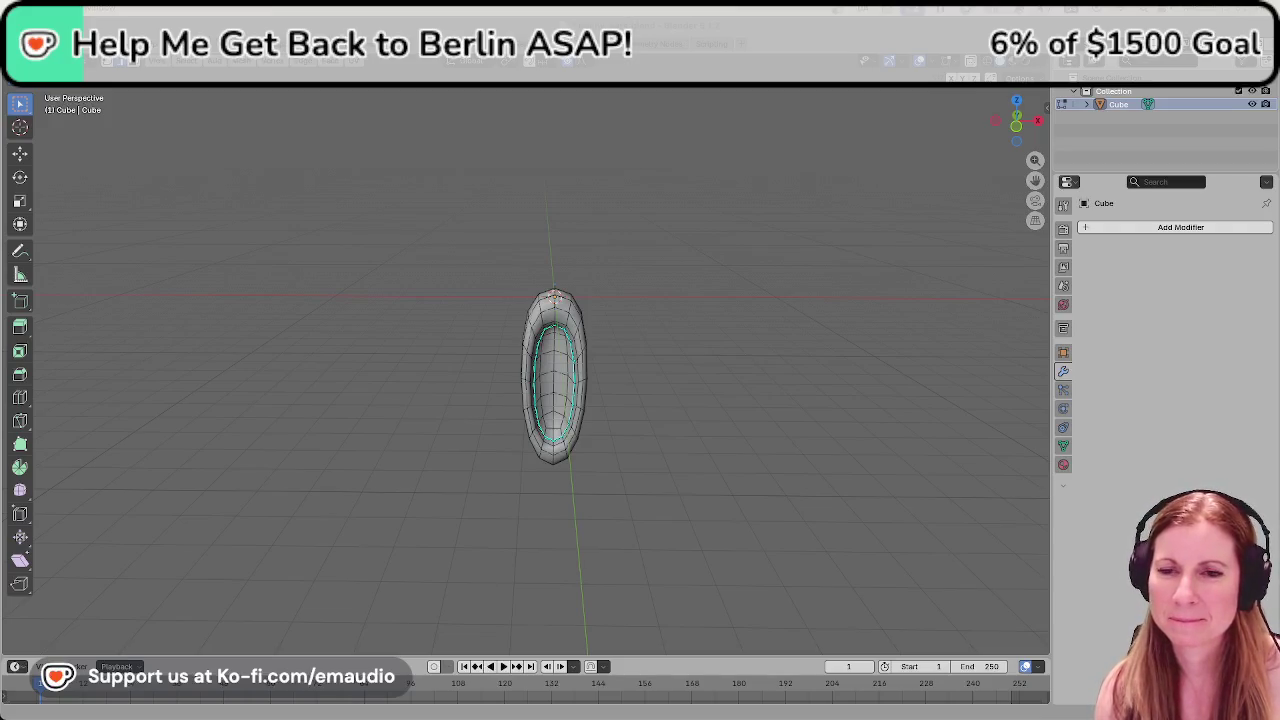
pyautogui.click(40, 60)
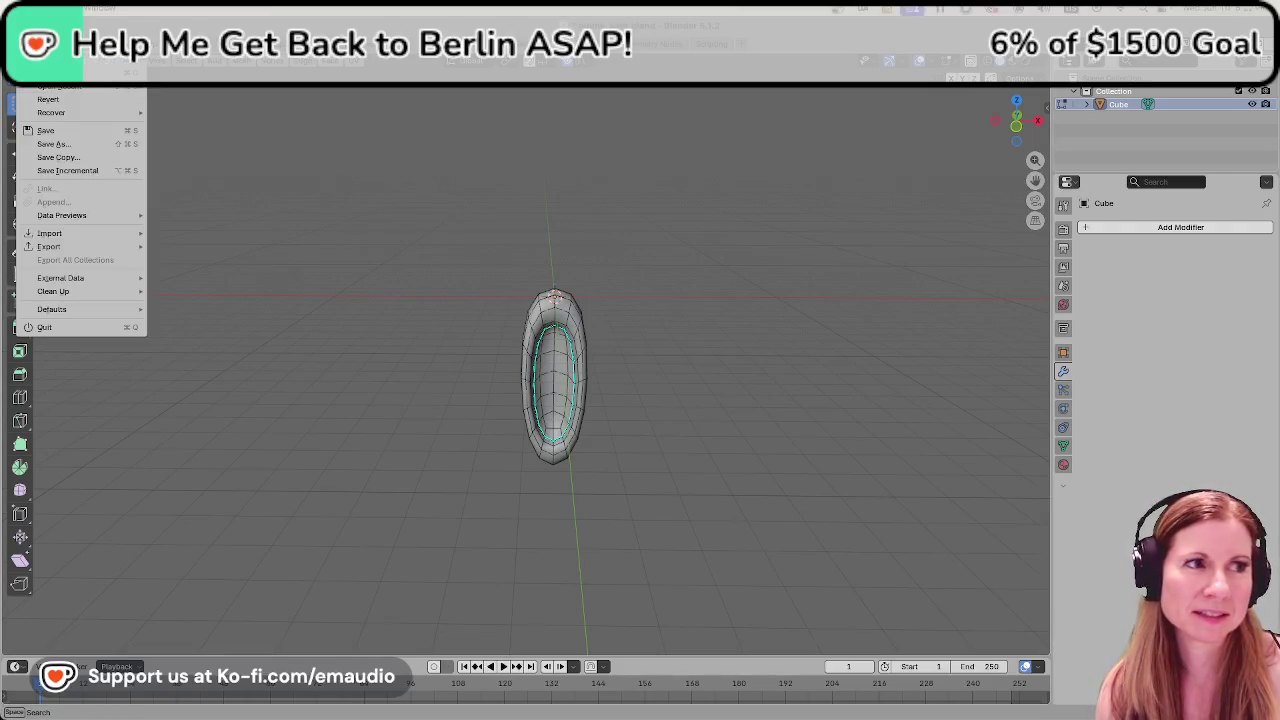
# Reopen the goose file from recent files, saving the bunny_ears changes first.
pyautogui.moveTo(60, 86)
pyautogui.click(191, 105)
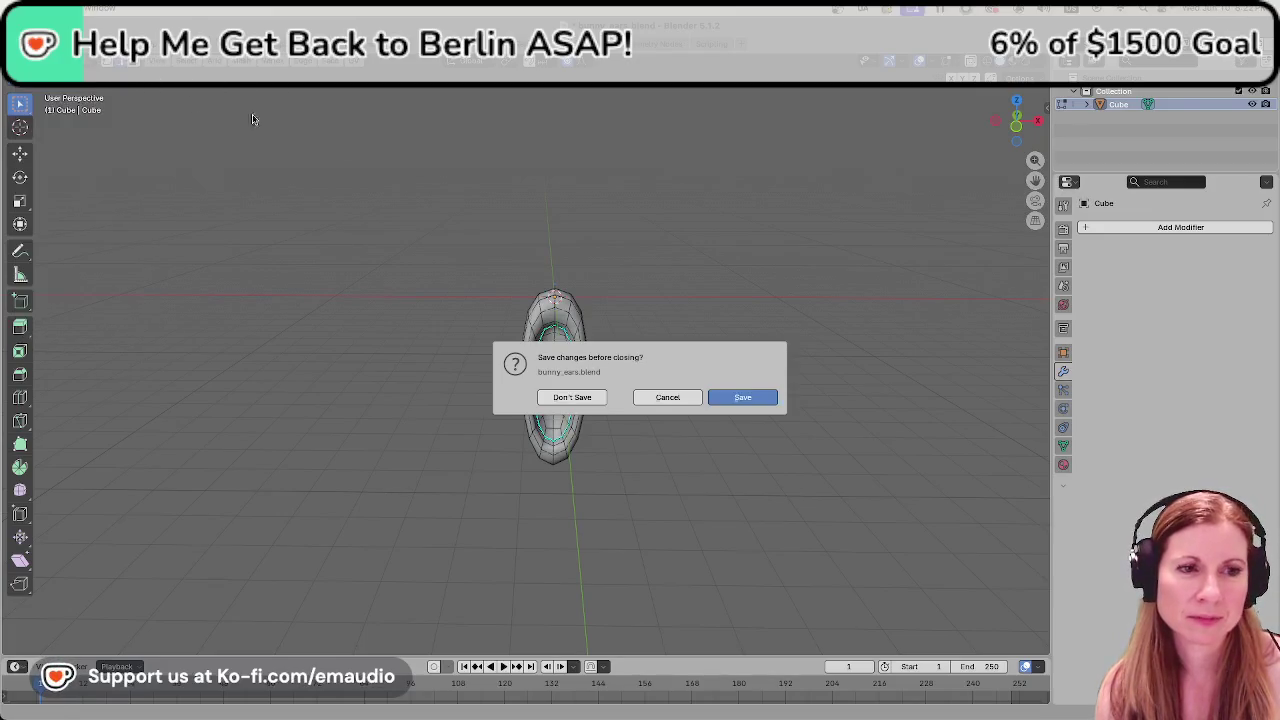
pyautogui.click(741, 397)
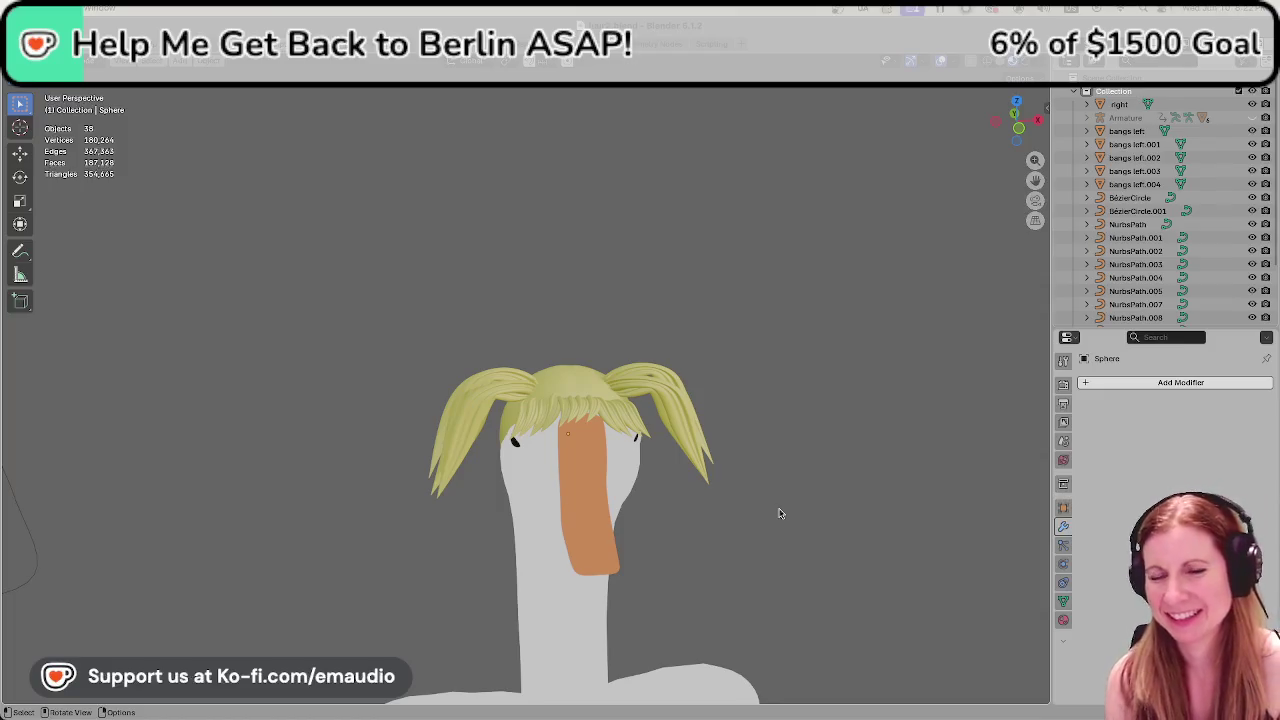
pyautogui.scroll(-2, 826, 538)
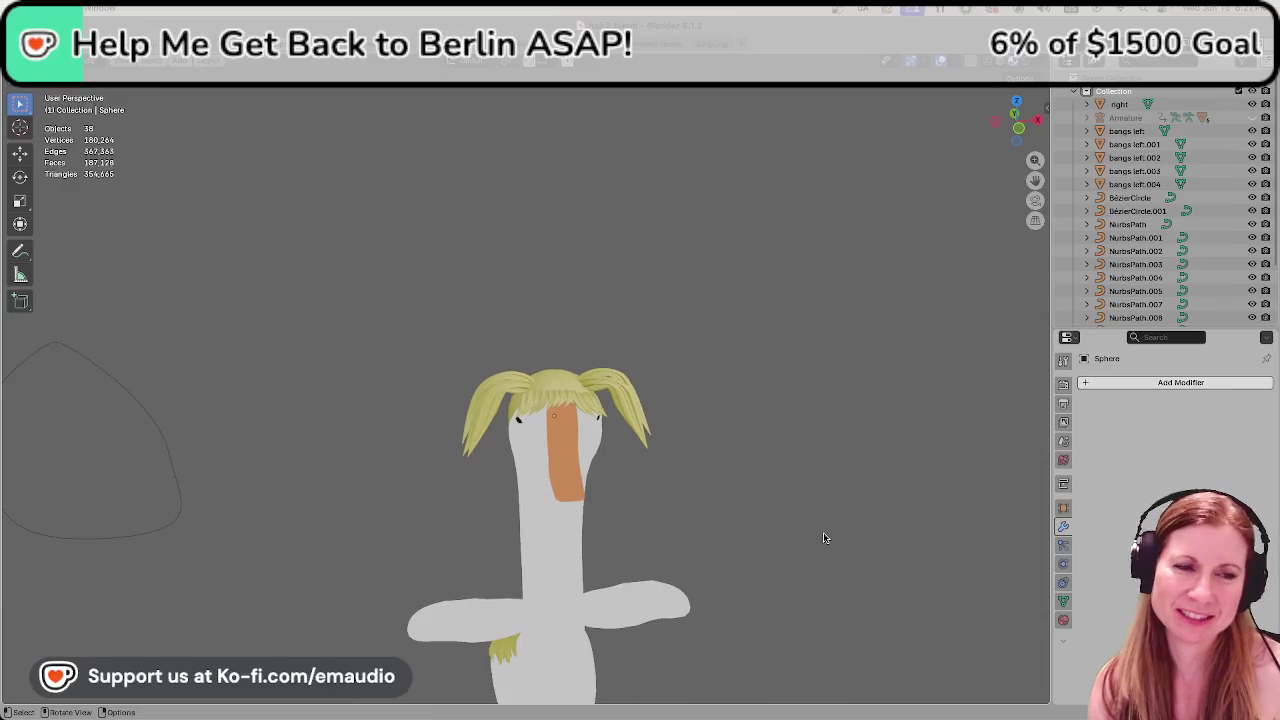
pyautogui.moveTo(771, 537)
pyautogui.mouseDown(button='middle')
pyautogui.moveTo(751, 477)
pyautogui.moveTo(563, 428)
pyautogui.mouseUp(button='middle')
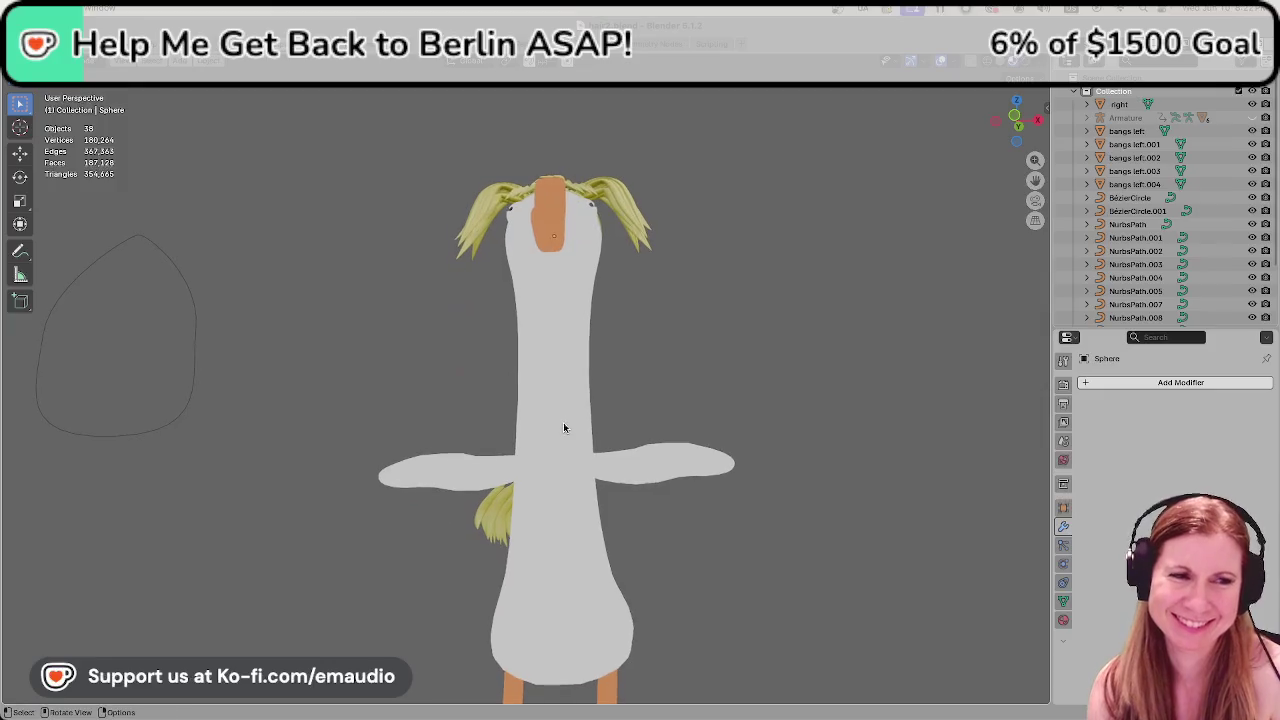
pyautogui.moveTo(586, 369)
pyautogui.mouseDown(button='middle')
pyautogui.moveTo(622, 432)
pyautogui.moveTo(628, 549)
pyautogui.moveTo(735, 484)
pyautogui.mouseUp(button='middle')
pyautogui.scroll(-3, 622, 432)
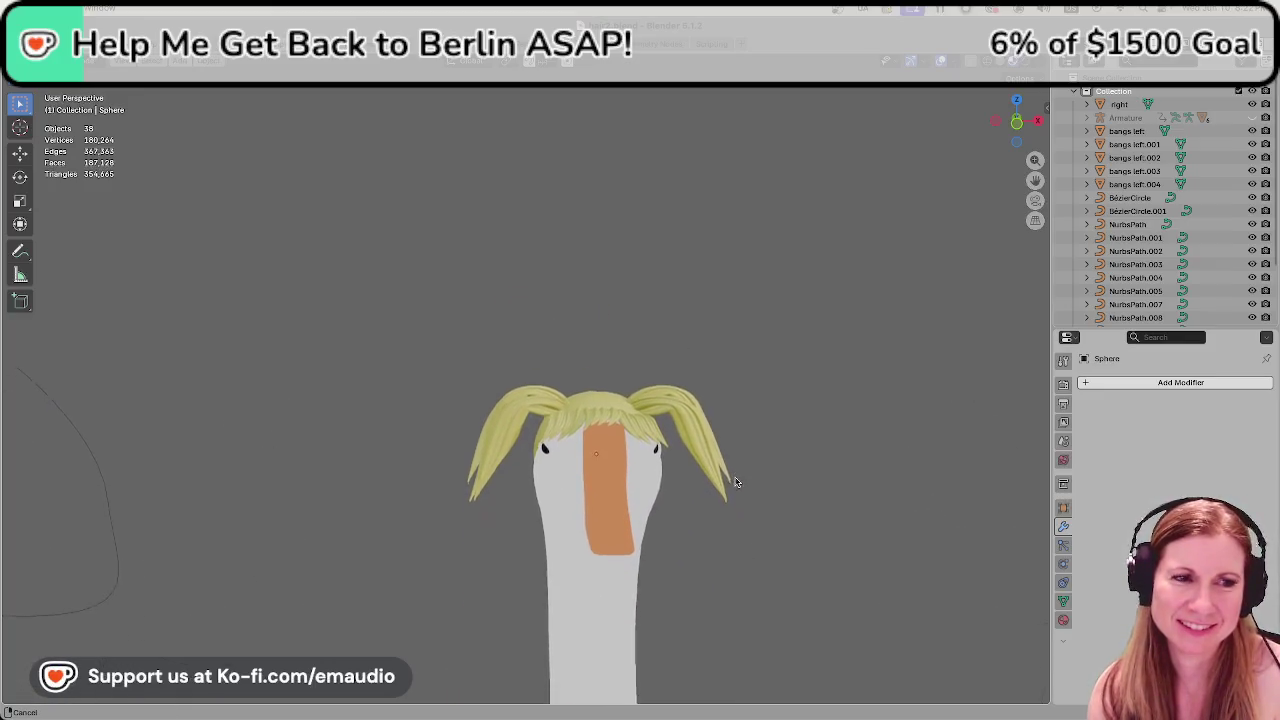
pyautogui.moveTo(735, 484)
pyautogui.mouseDown(button='middle')
pyautogui.moveTo(738, 219)
pyautogui.moveTo(760, 480)
pyautogui.mouseUp(button='middle')
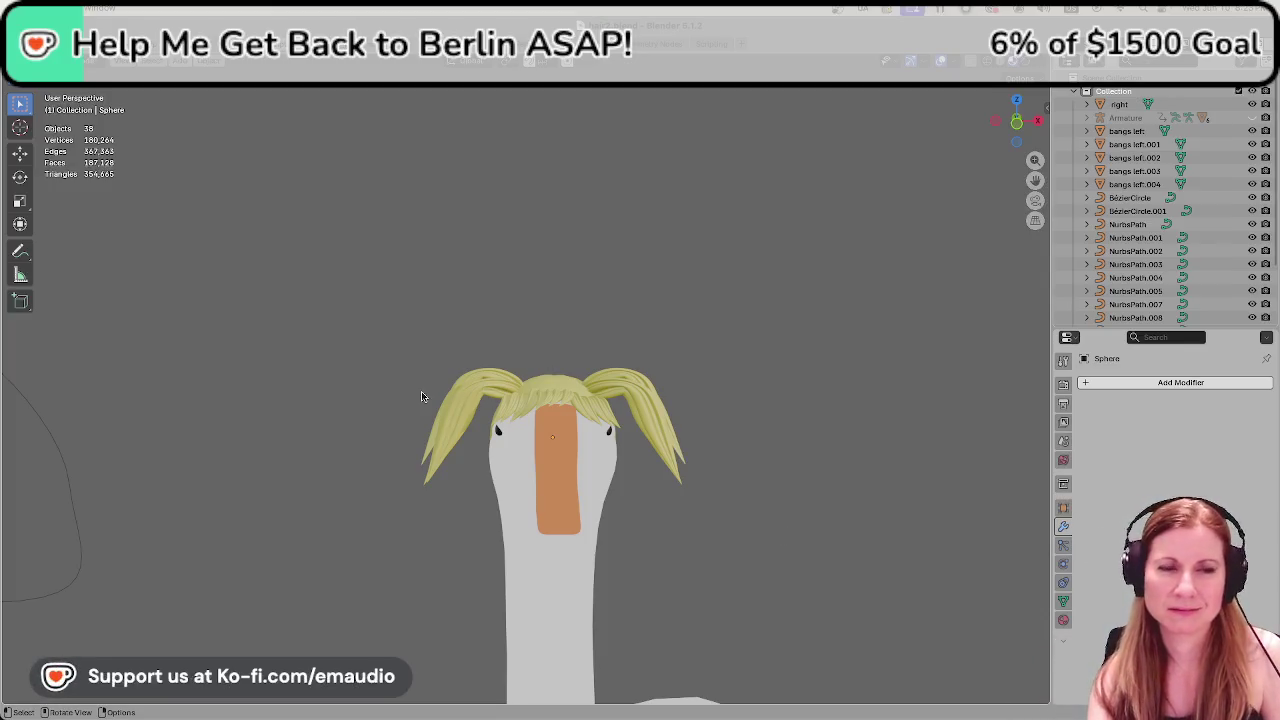
pyautogui.scroll(-3, 815, 457)
pyautogui.scroll(4, 794, 469)
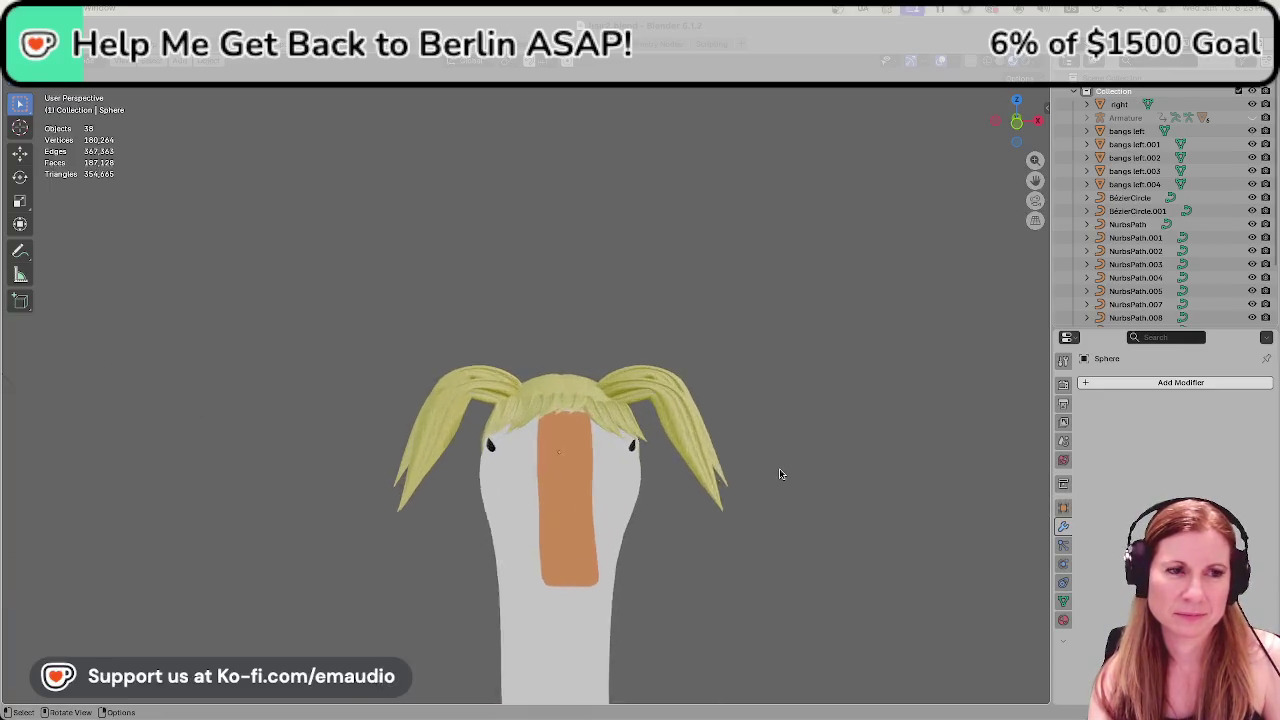
pyautogui.scroll(2, 780, 474)
pyautogui.scroll(4, 777, 474)
pyautogui.scroll(-3, 777, 471)
pyautogui.scroll(-2, 777, 471)
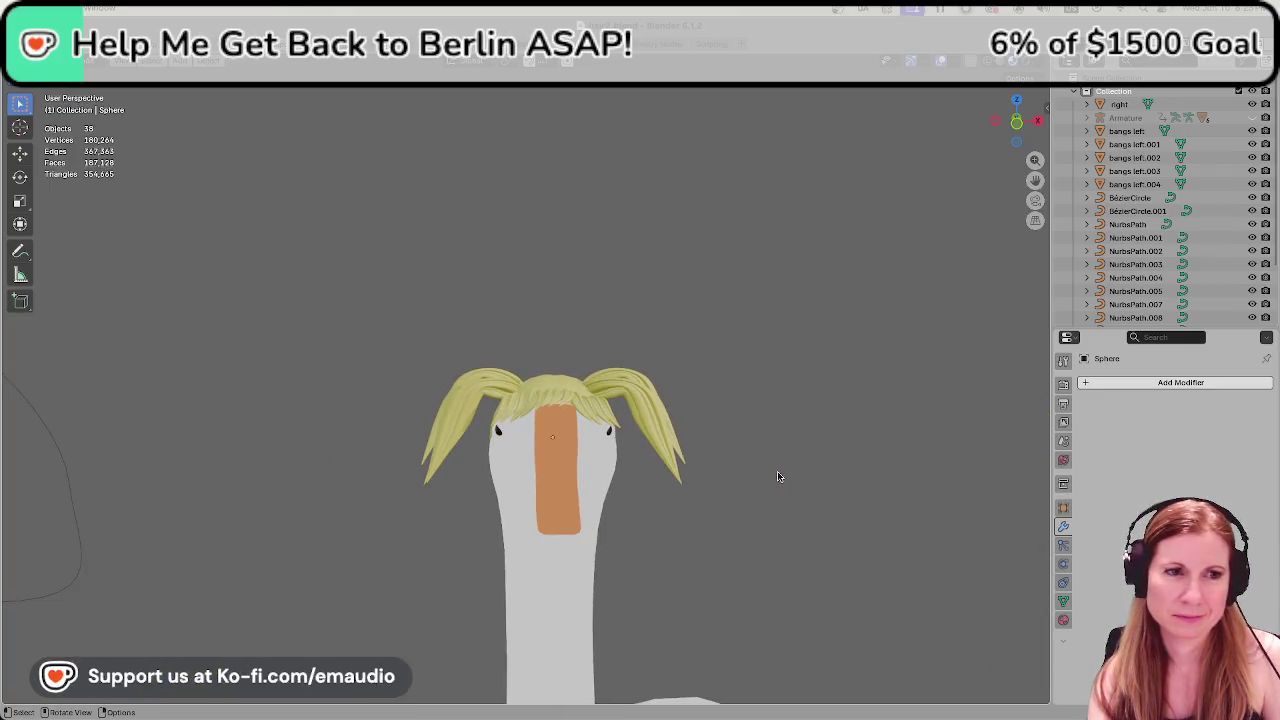
pyautogui.scroll(-1, 777, 471)
pyautogui.scroll(5, 777, 471)
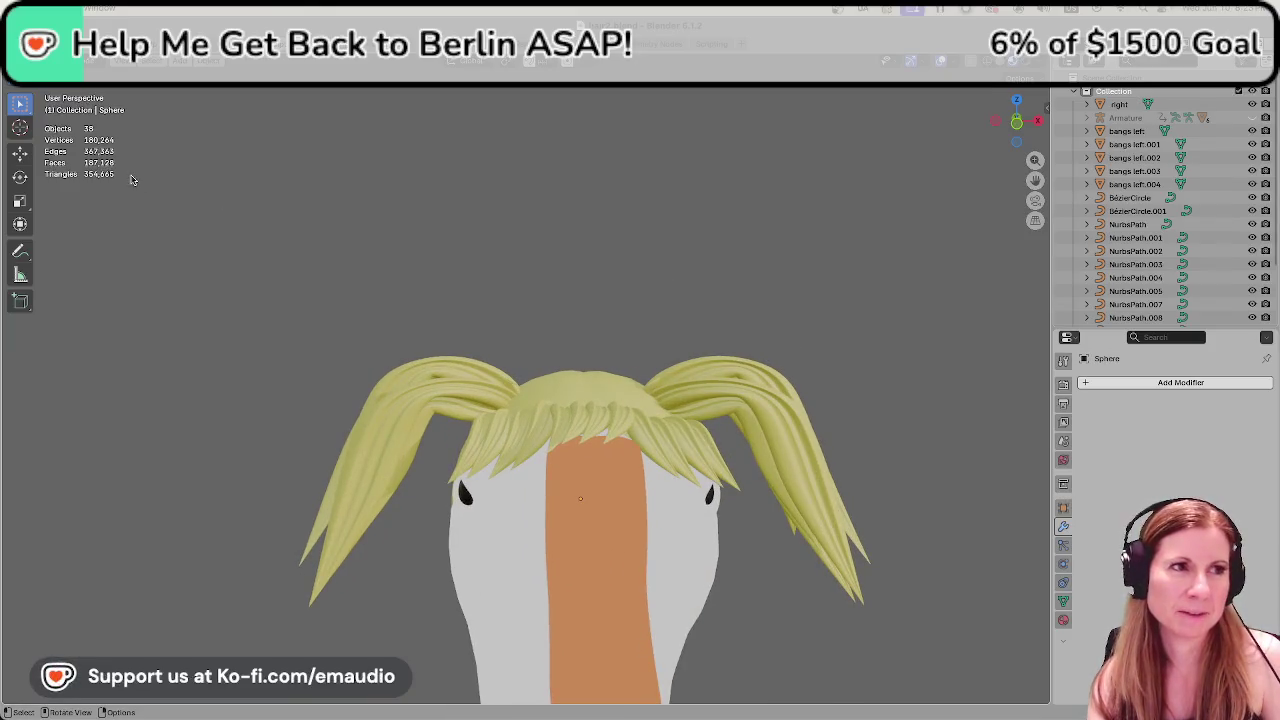
pyautogui.click(130, 60)
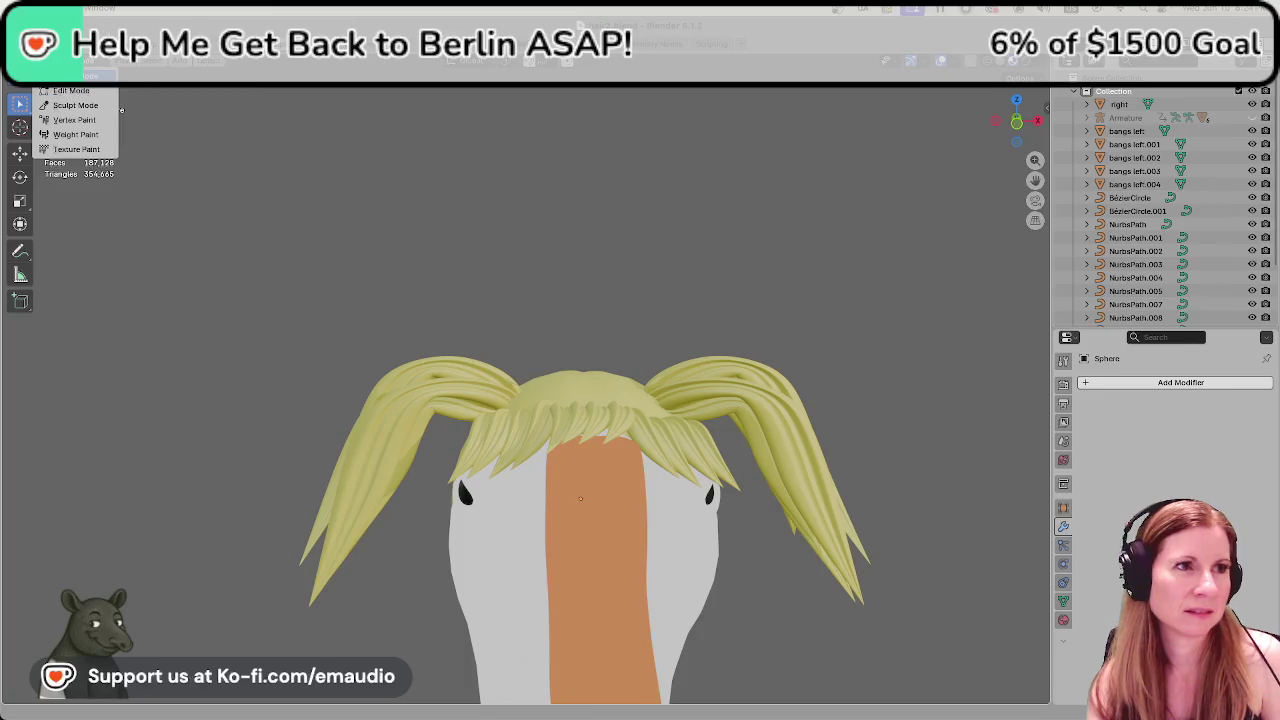
# Reopen bunny_ears.blend, orbit around the pod, and briefly preview it in Object Mode.
pyautogui.click(45, 44)
pyautogui.moveTo(62, 86)
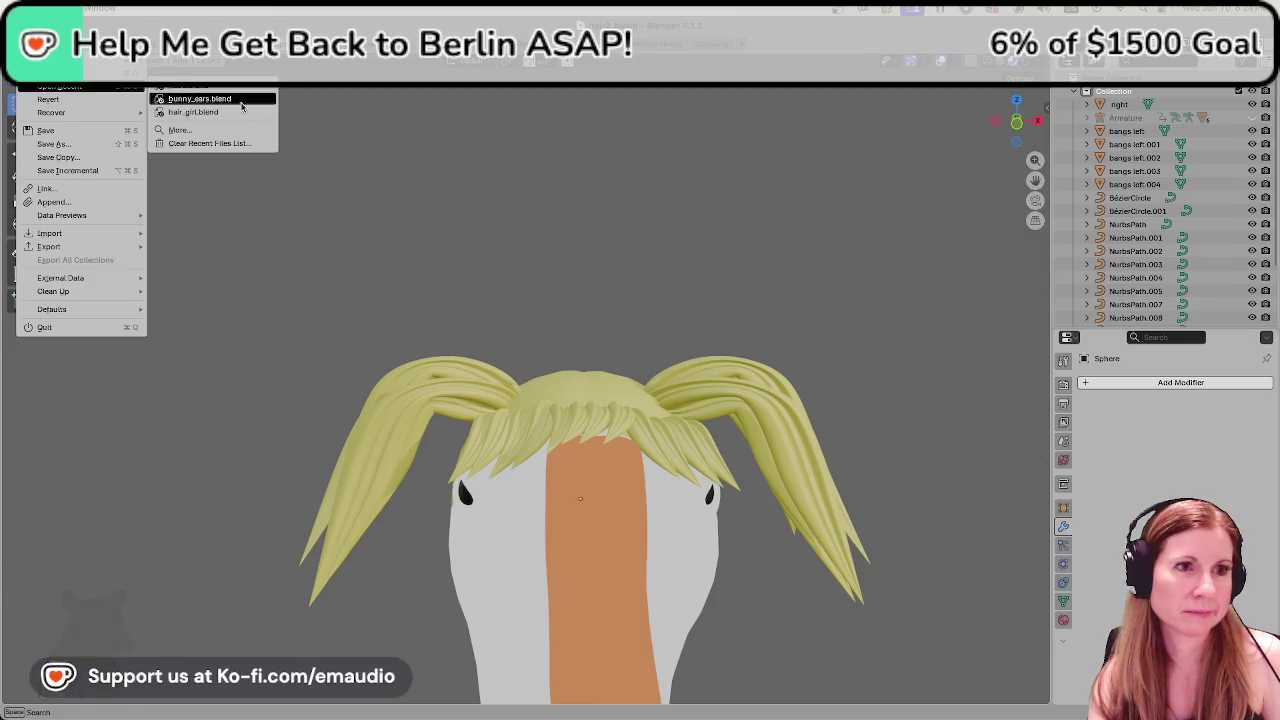
pyautogui.click(238, 99)
pyautogui.scroll(3, 666, 480)
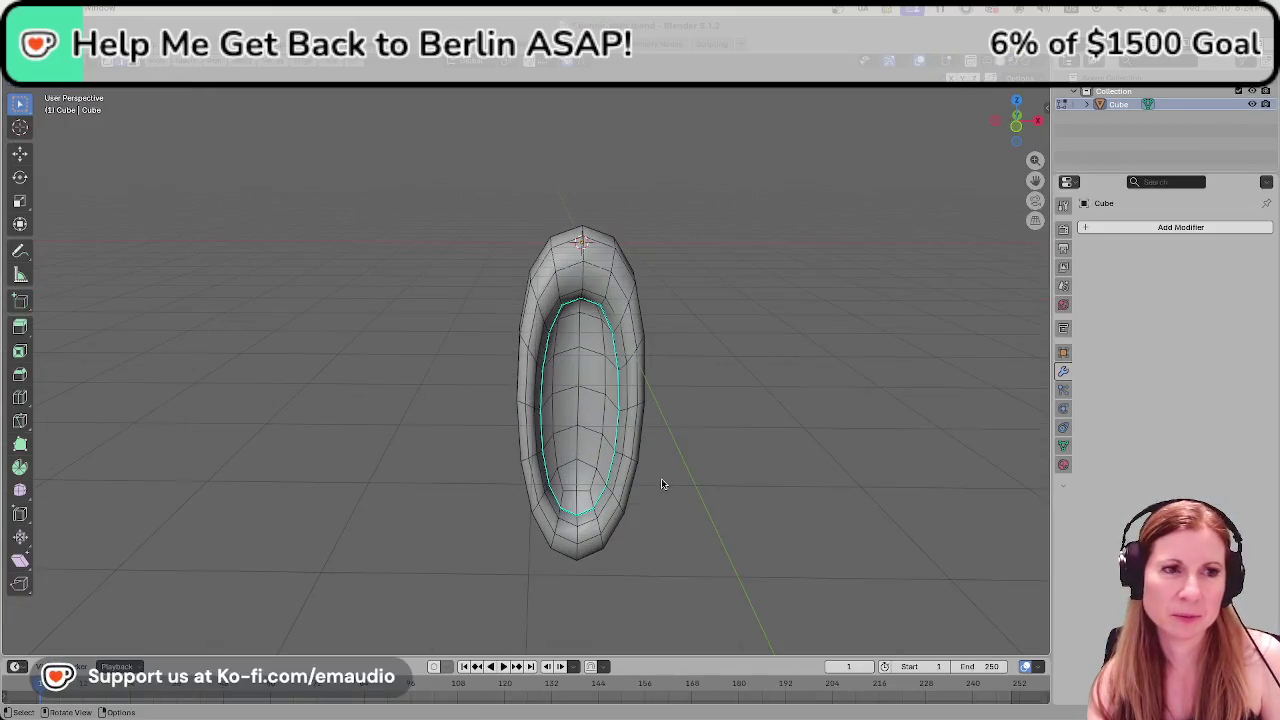
pyautogui.moveTo(666, 480)
pyautogui.mouseDown(button='middle')
pyautogui.moveTo(786, 508)
pyautogui.moveTo(745, 469)
pyautogui.mouseUp(button='middle')
pyautogui.scroll(-2, 745, 469)
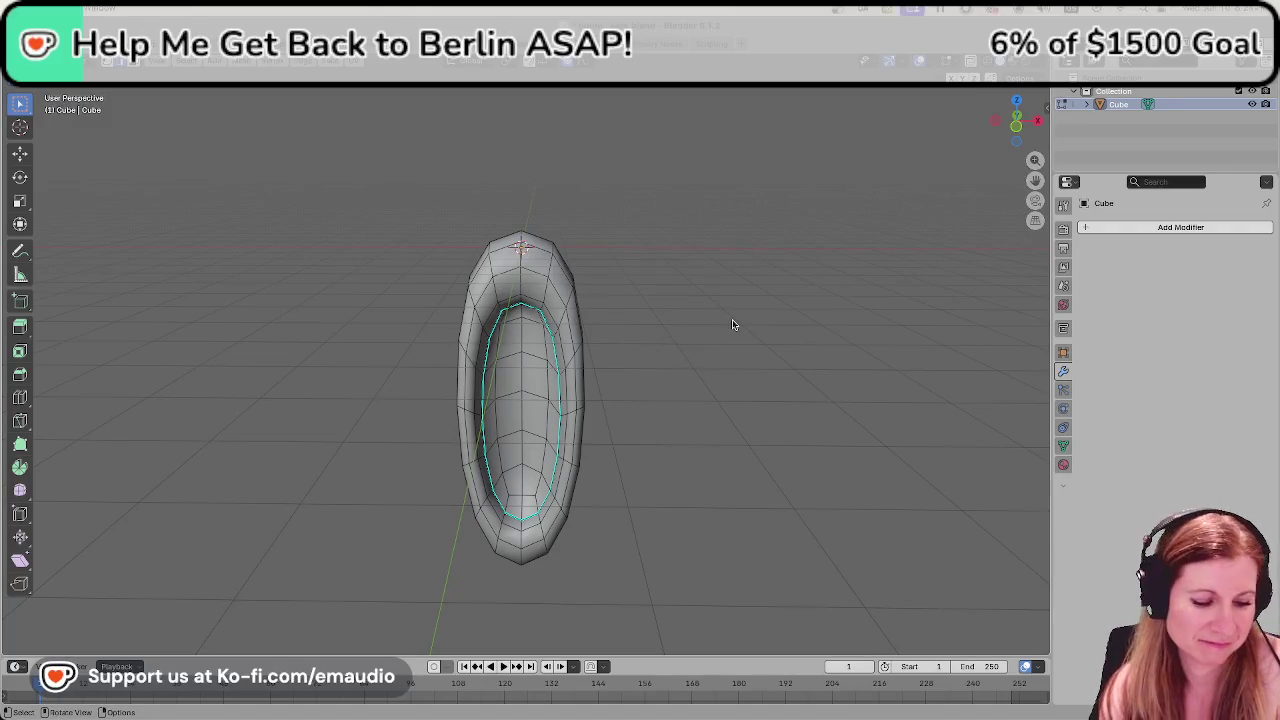
pyautogui.press('Tab')
pyautogui.press('Tab')
pyautogui.press('Tab')
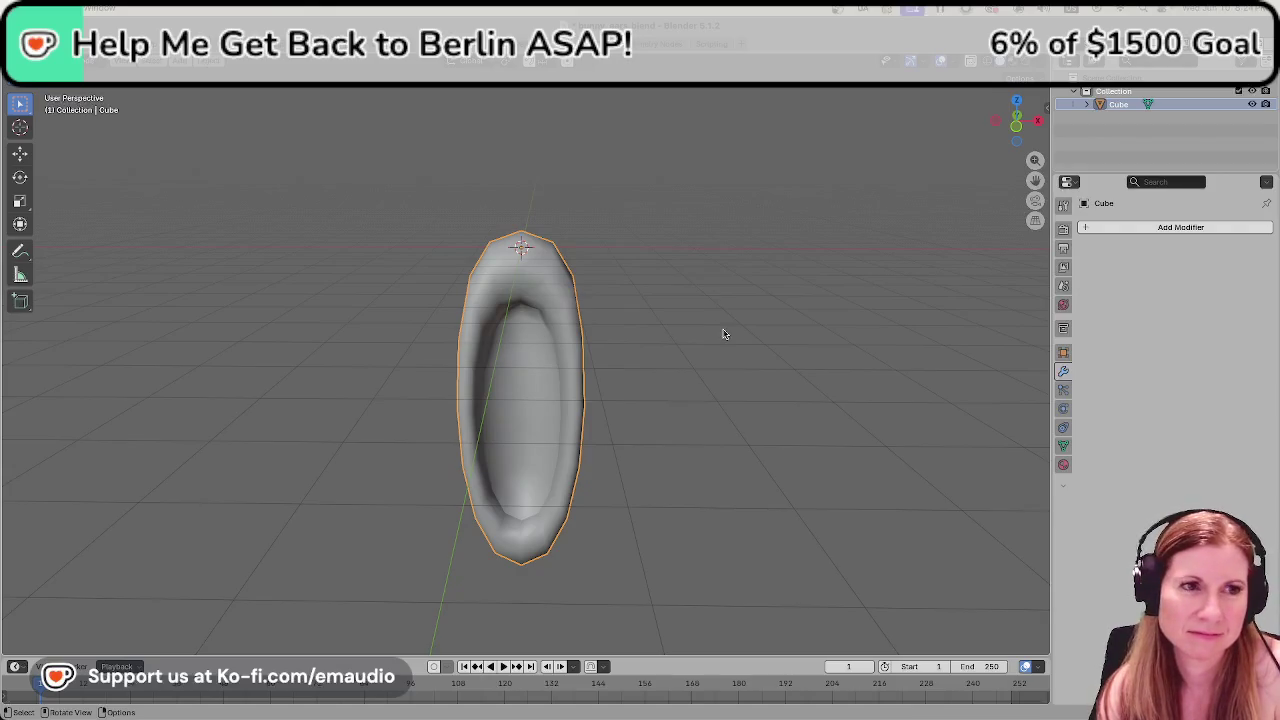
pyautogui.press('Tab')
pyautogui.press('Tab')
pyautogui.press('Tab')
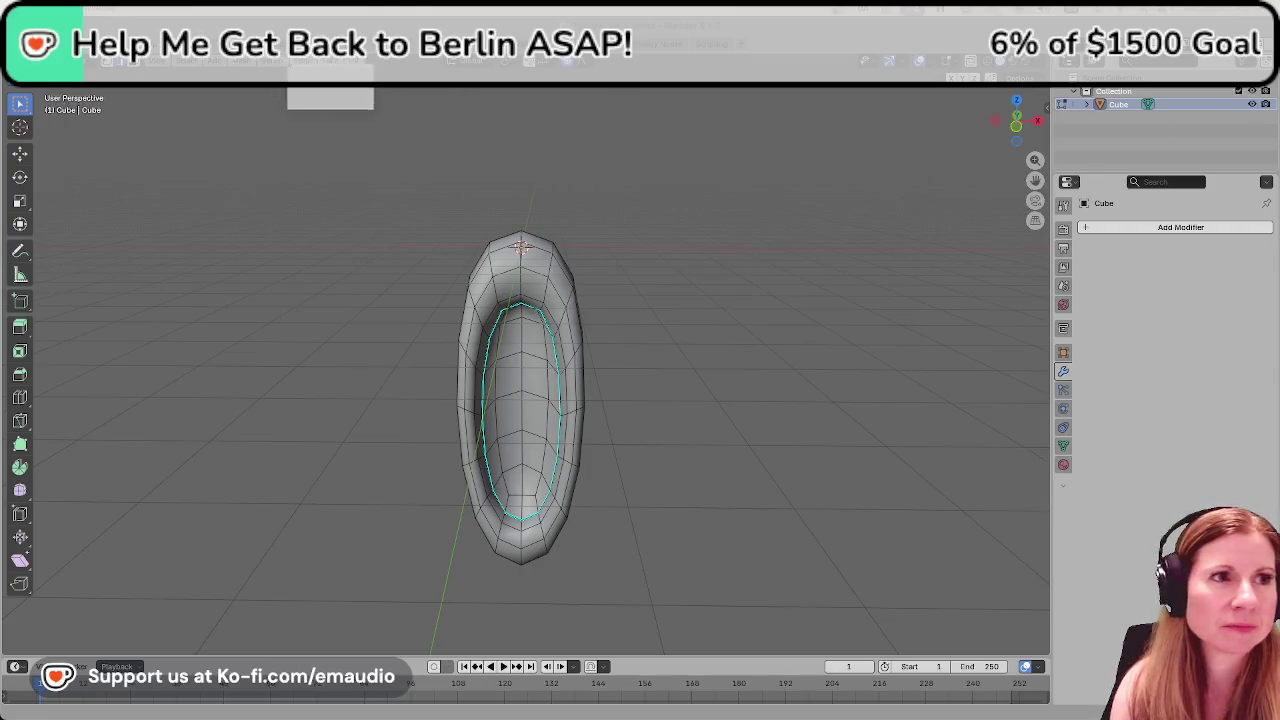
pyautogui.press('super+Tab')
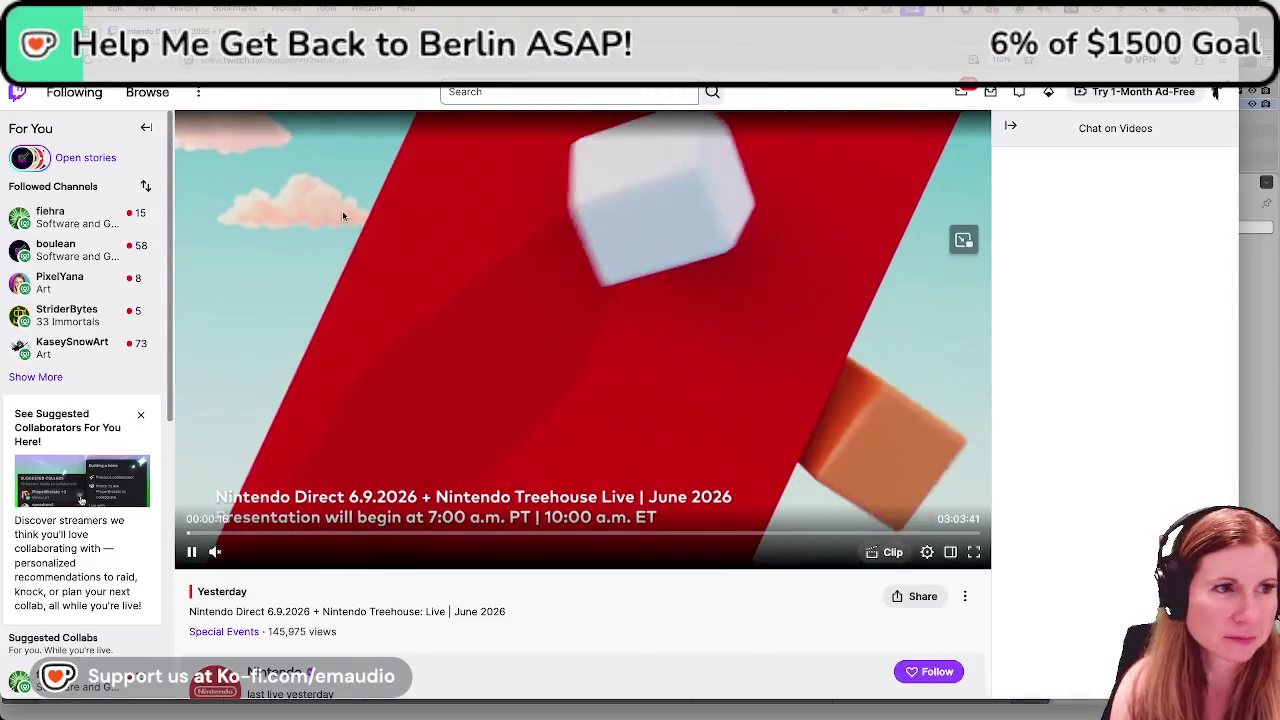
pyautogui.press('super+Tab')
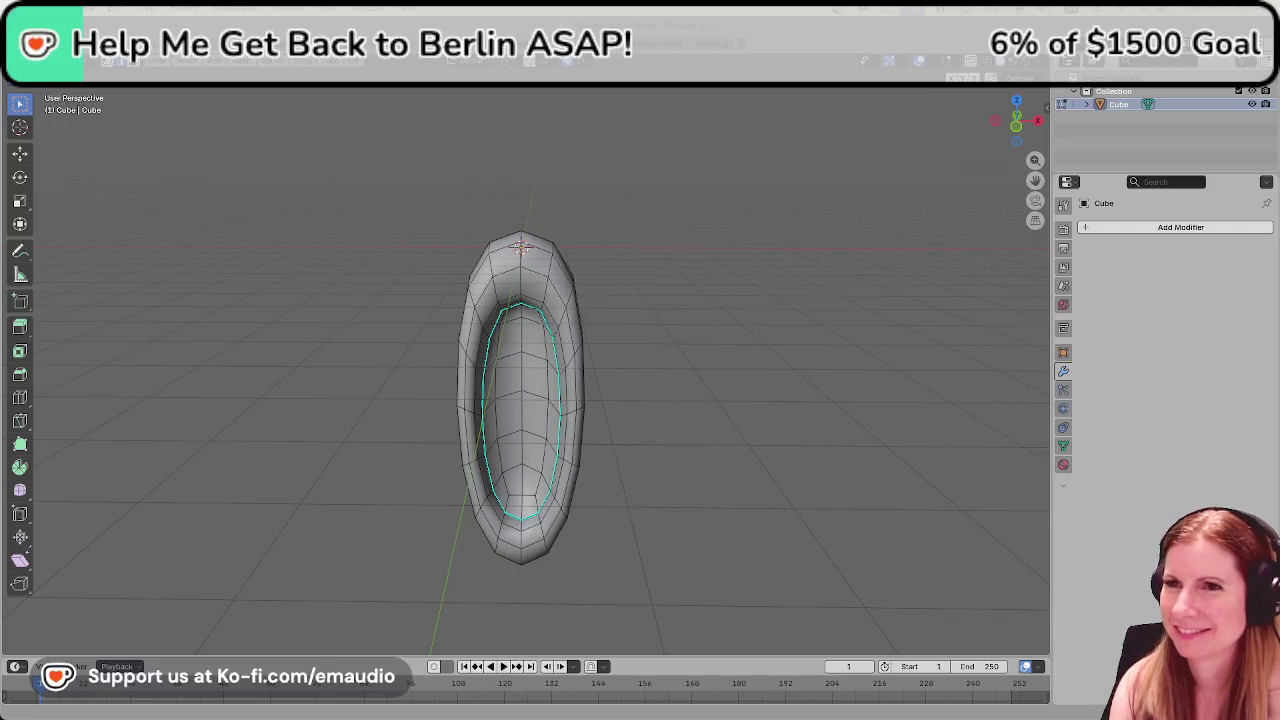
# Switch from Blender to the browser showing the Rhythm Heaven Groove Overview Trailer.
pyautogui.hotkey('alt', 'Tab')
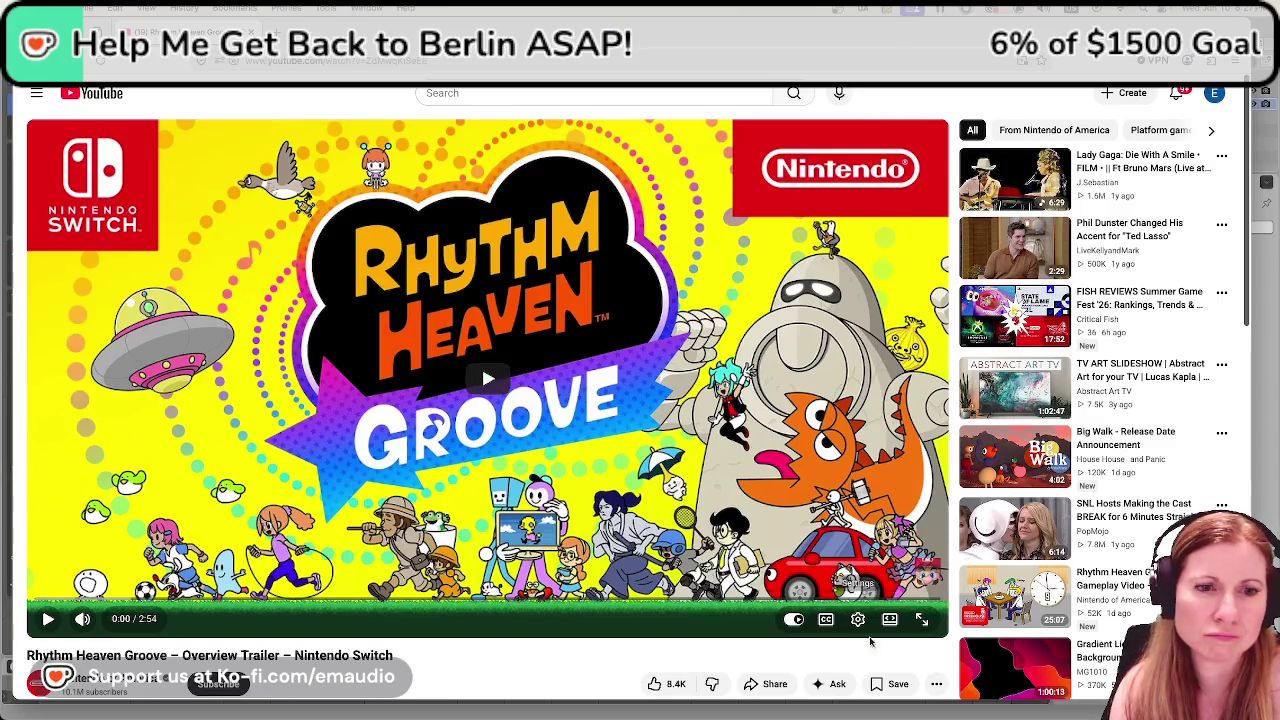
# Start the Rhythm Heaven Groove Overview Trailer in full screen and watch the gameplay clips.
pyautogui.click(922, 619)
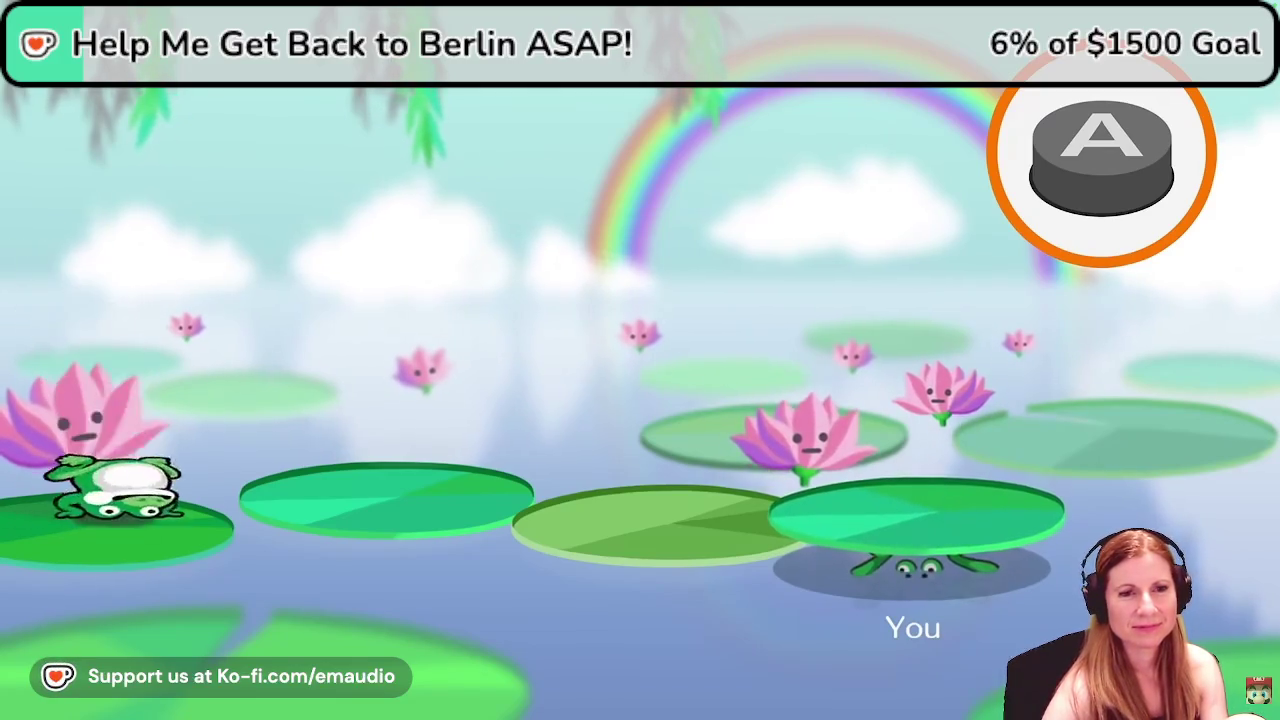
pyautogui.press('a')
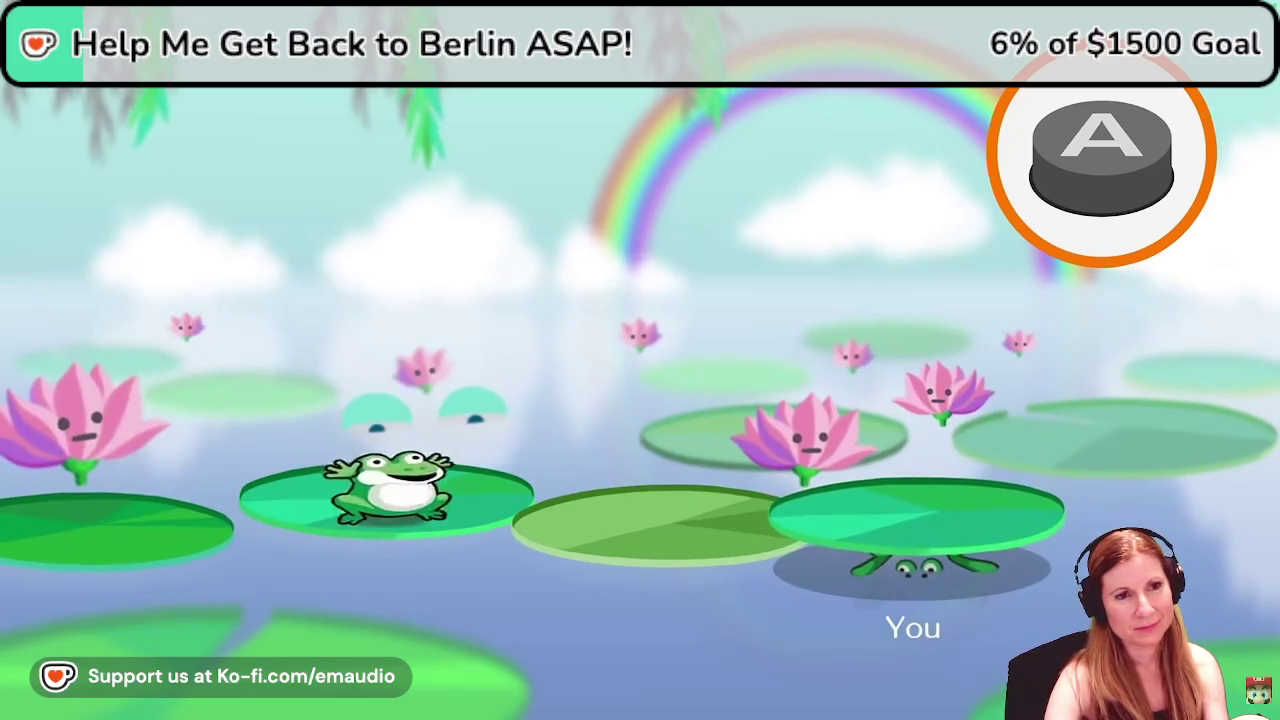
pyautogui.press('a')
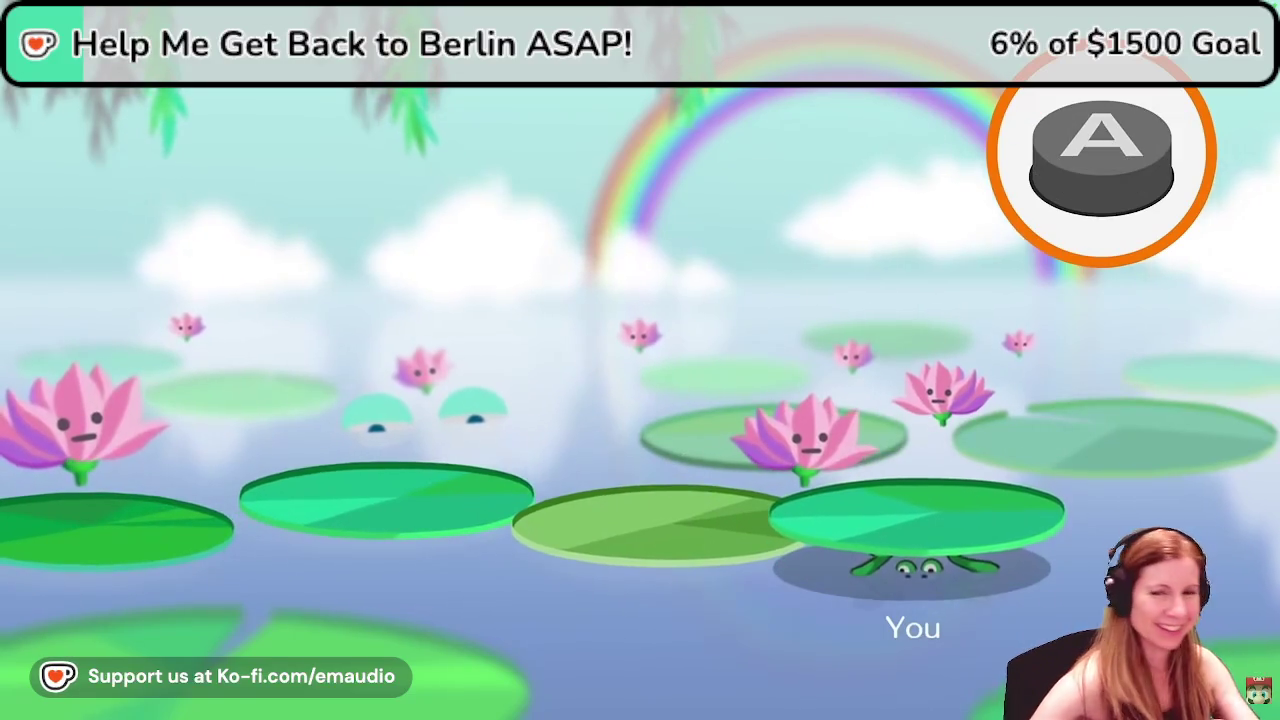
pyautogui.press('a')
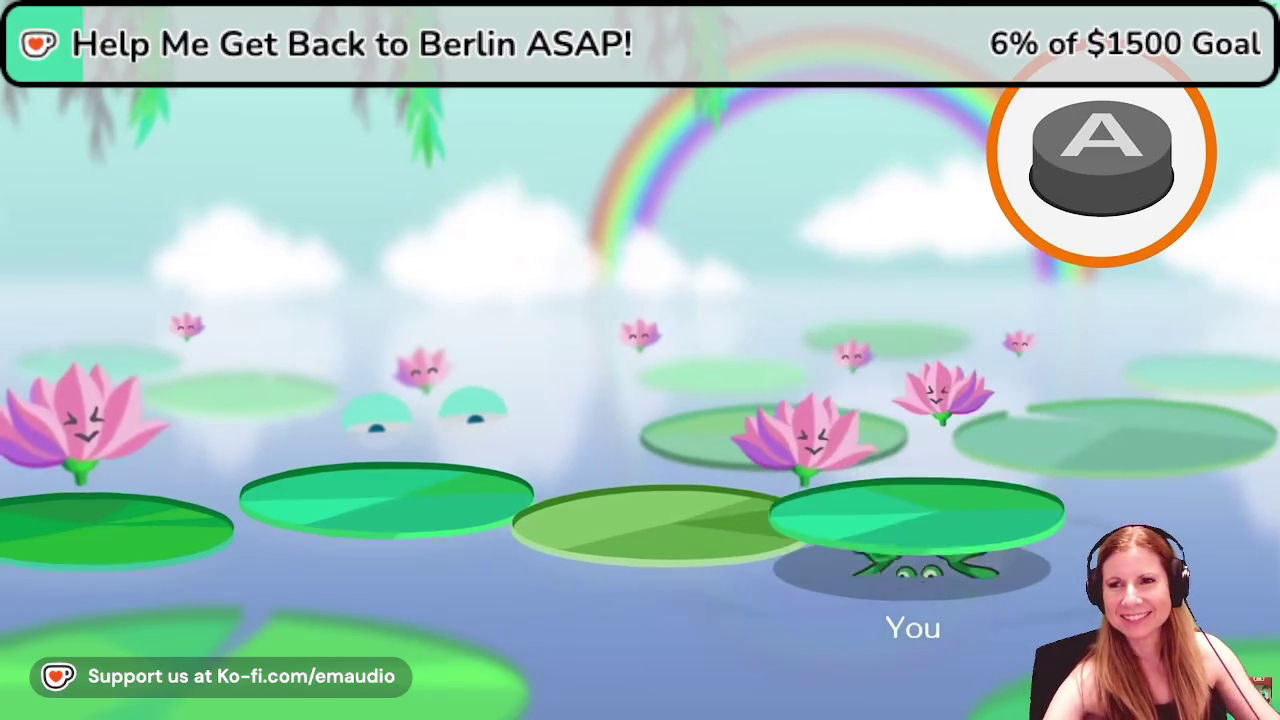
pyautogui.press('a')
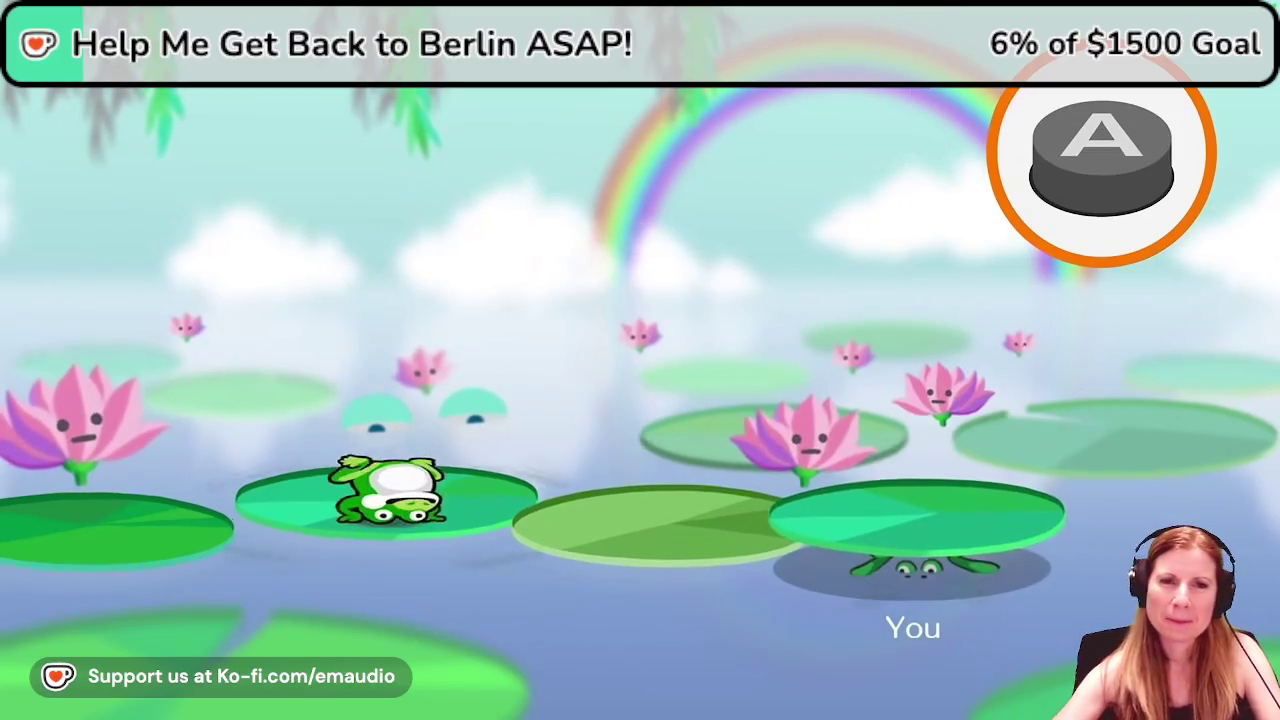
pyautogui.press('a')
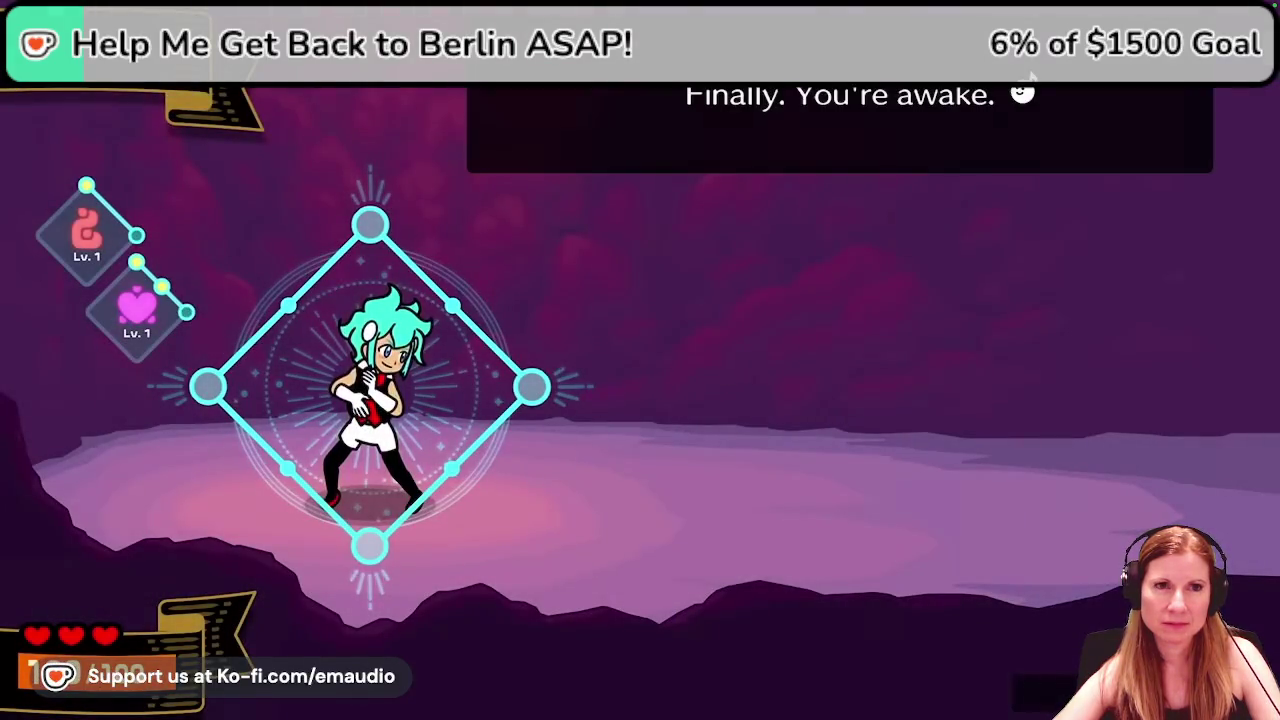
pyautogui.press('space')
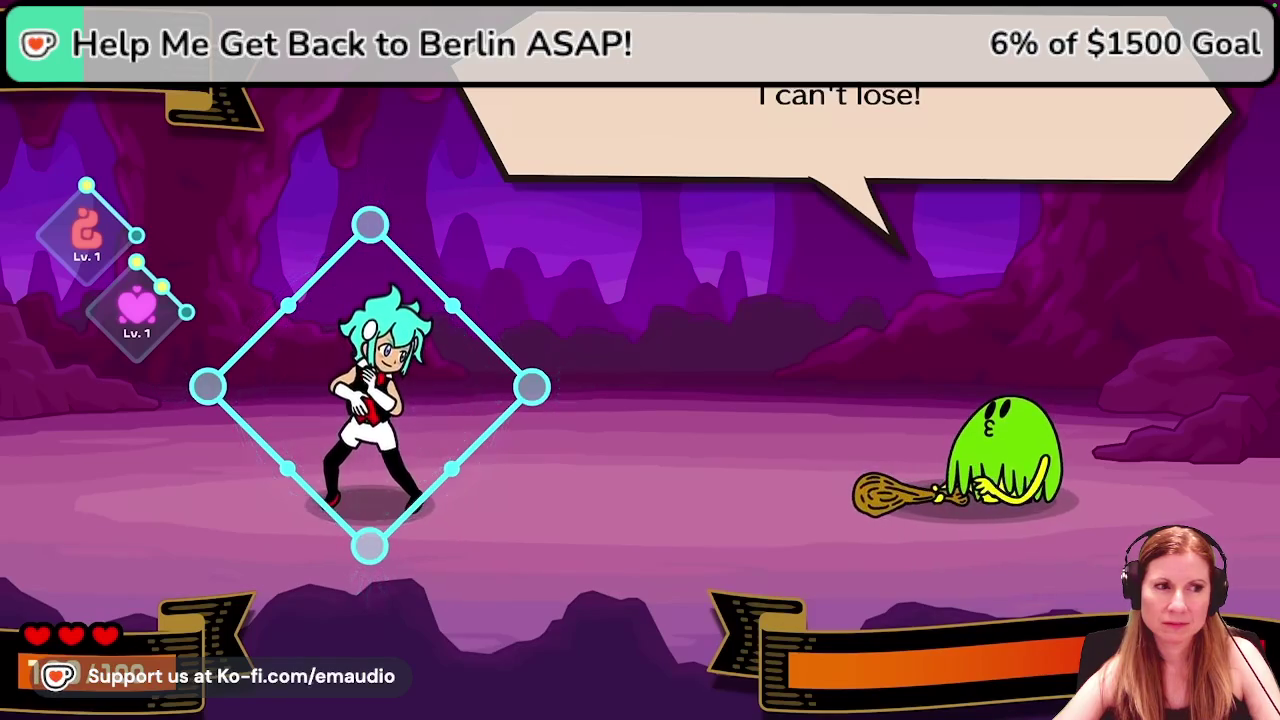
pyautogui.press('space')
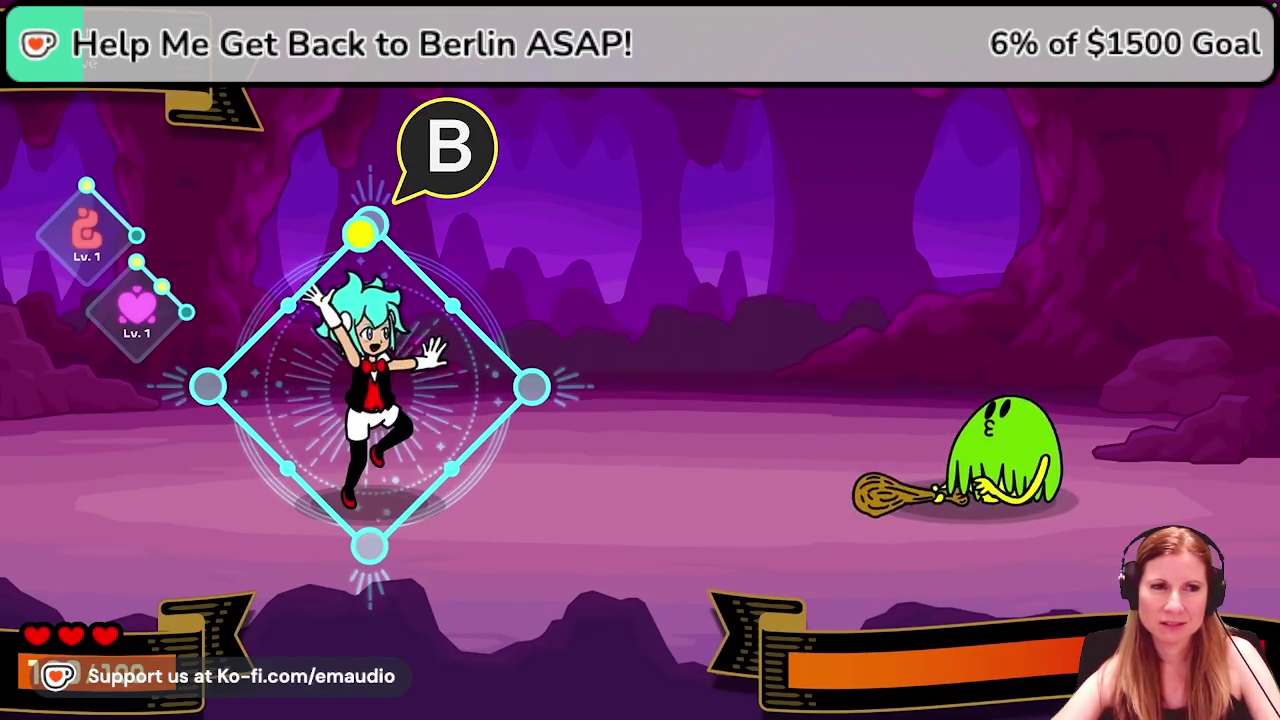
pyautogui.press('Up')
pyautogui.press('Right')
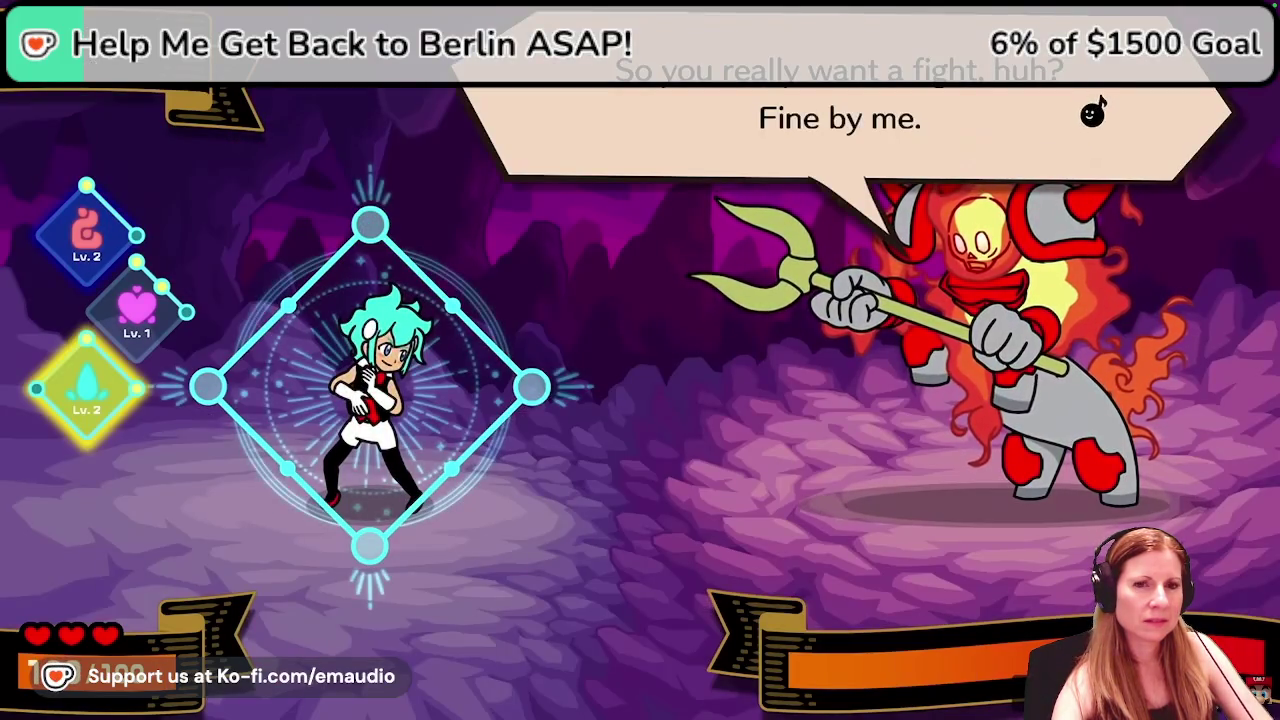
pyautogui.press('space')
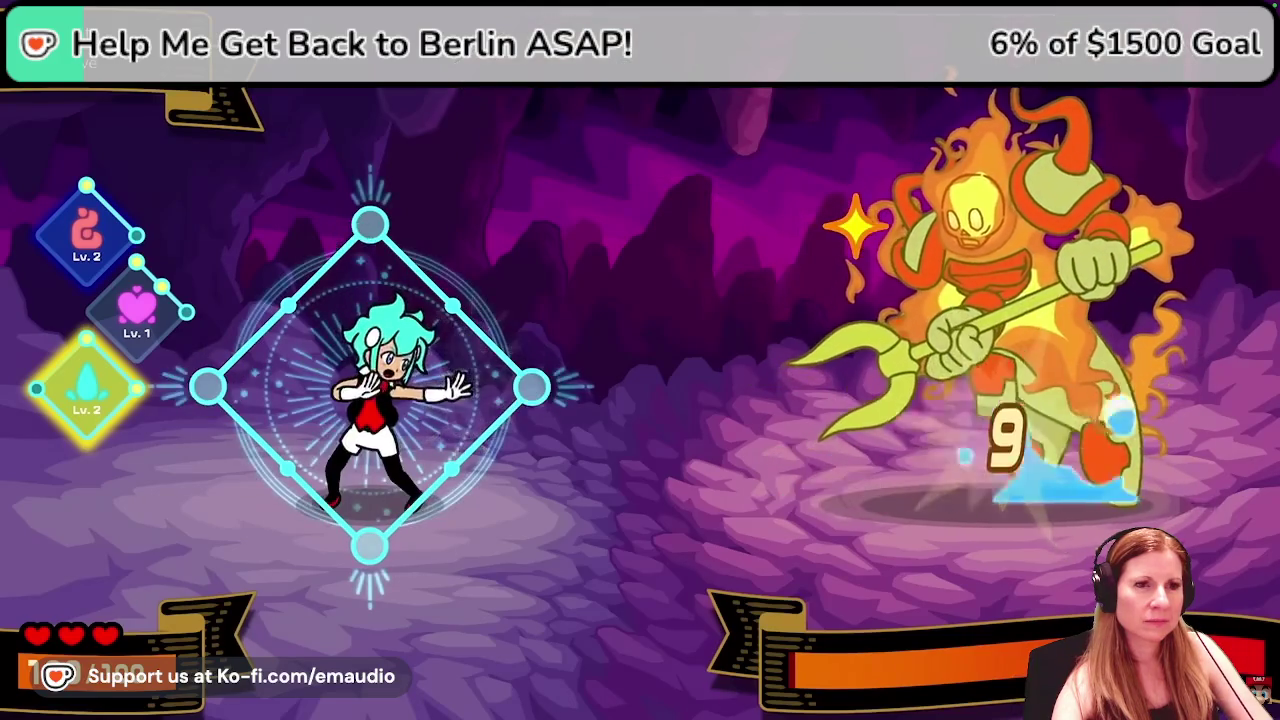
pyautogui.press('space')
pyautogui.press('space')
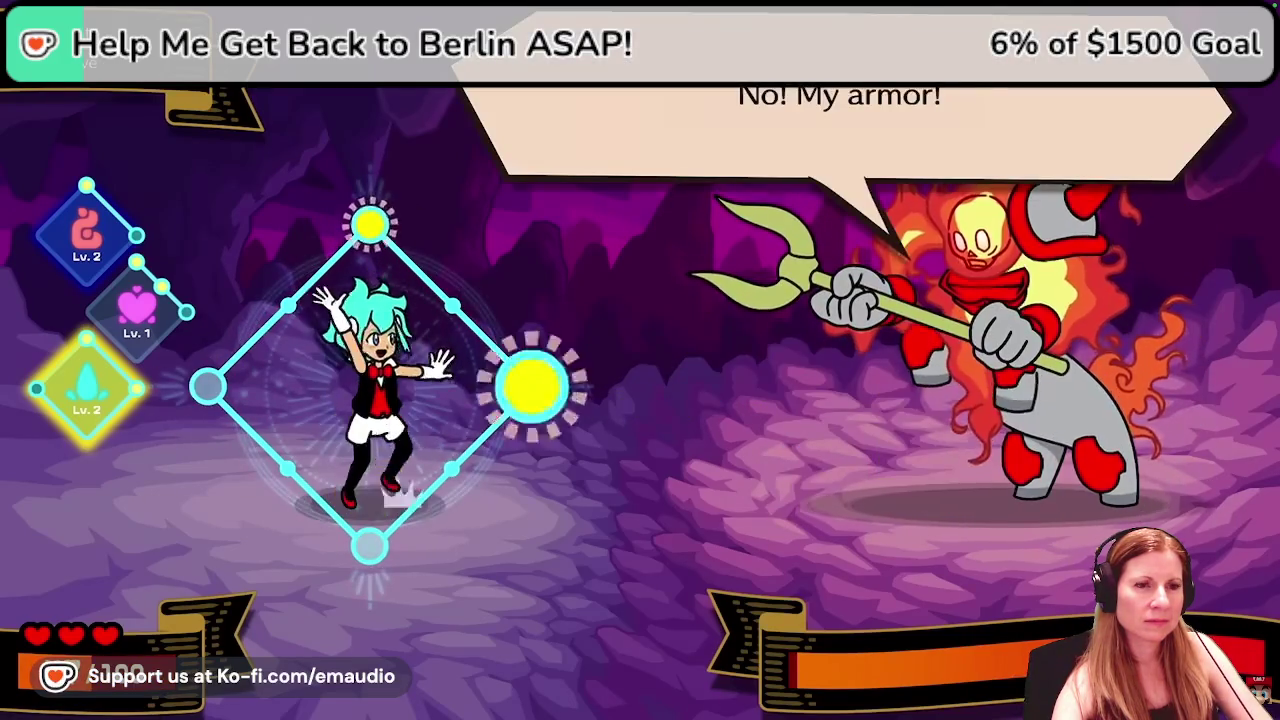
pyautogui.press('space')
pyautogui.press('space')
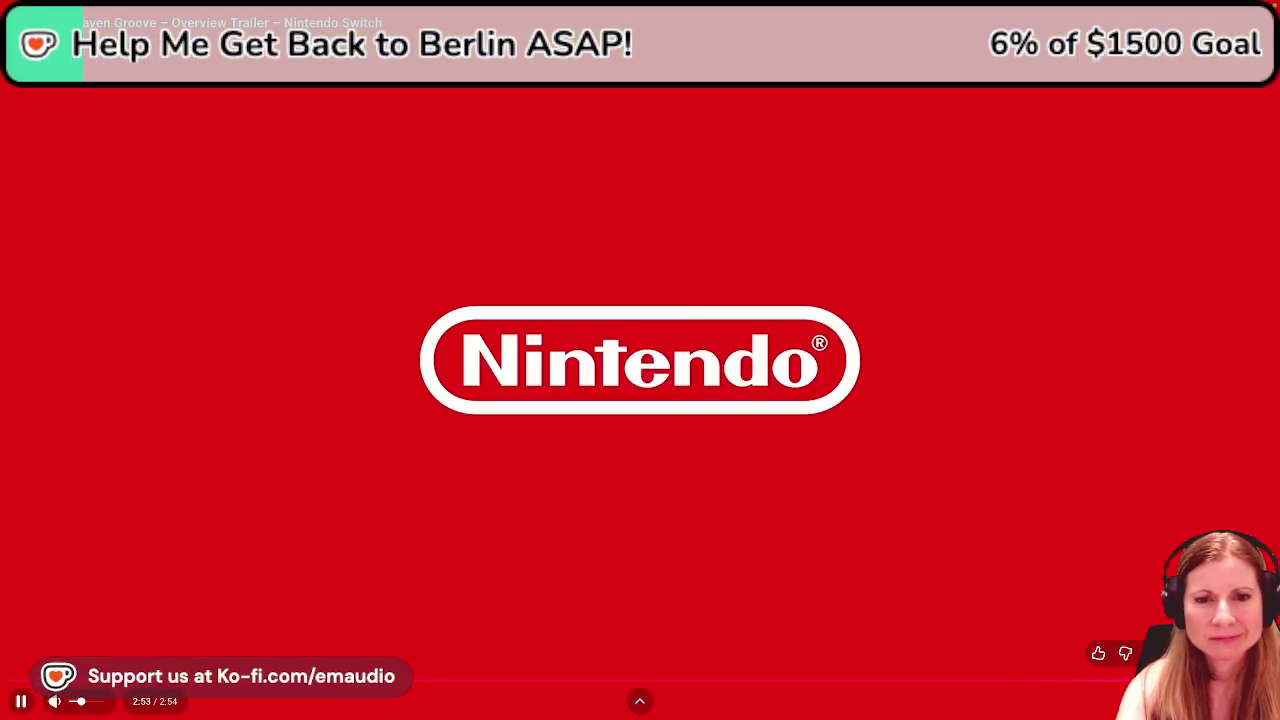
# Exit full screen on the finished trailer and cancel the Up next autoplay.
pyautogui.press('Escape')
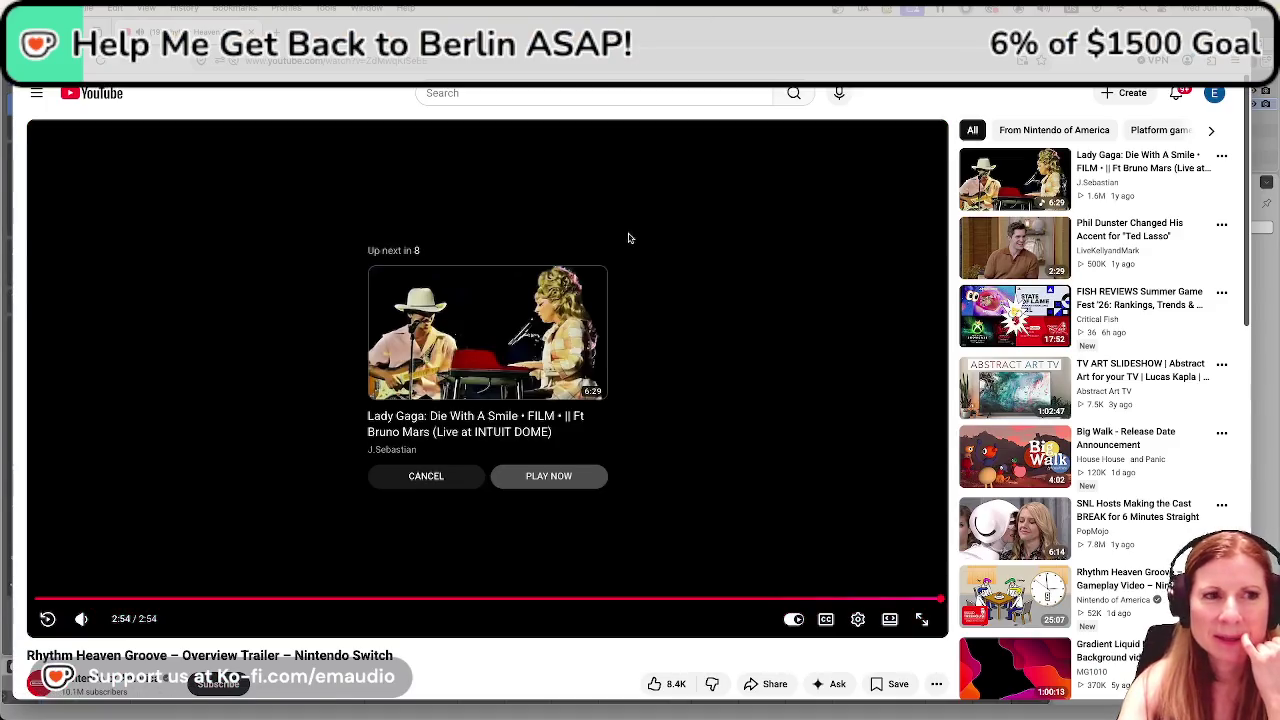
pyautogui.click(419, 477)
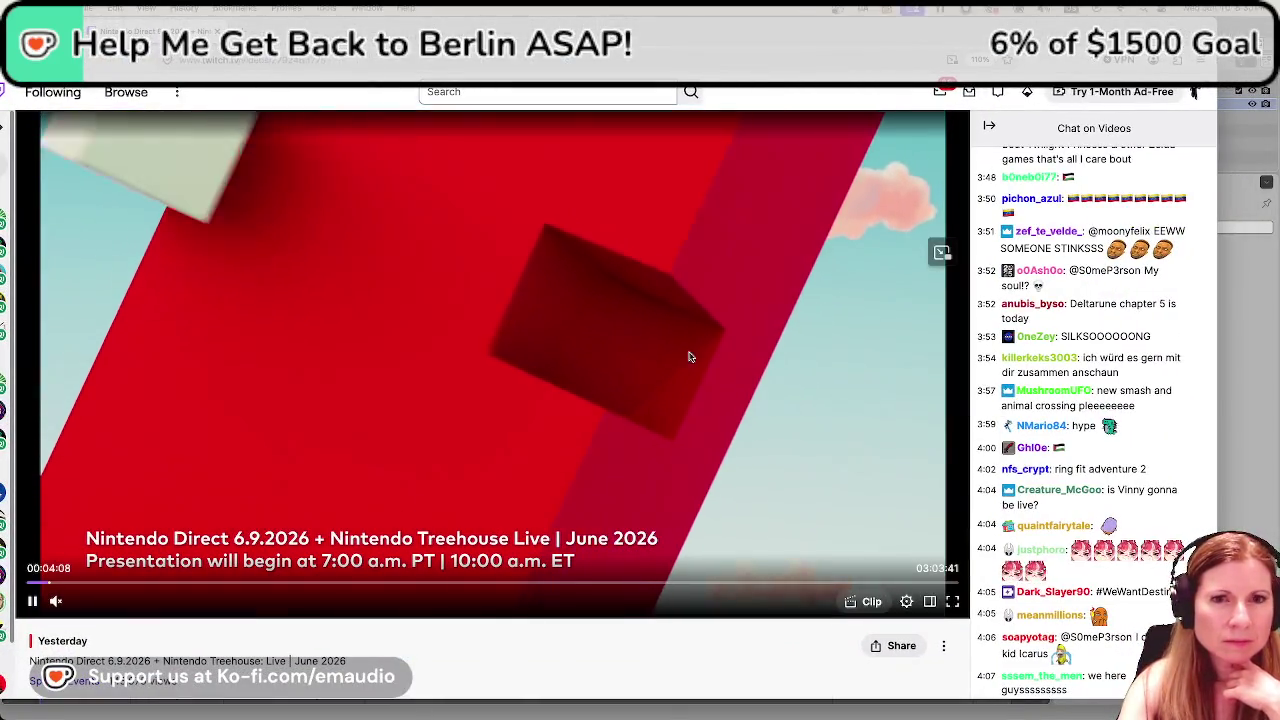
# Switch the Nintendo Direct 6.9.2026 replay player to theatre mode.
pyautogui.click(931, 600)
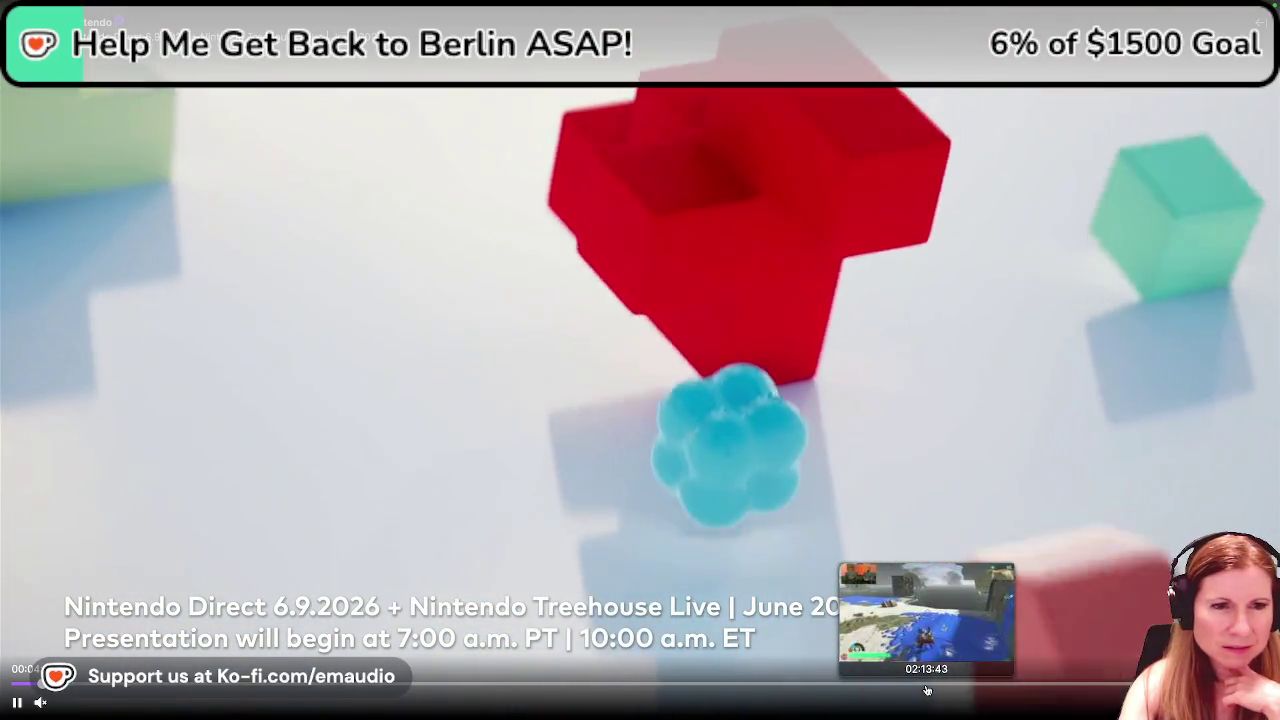
pyautogui.moveTo(977, 685)
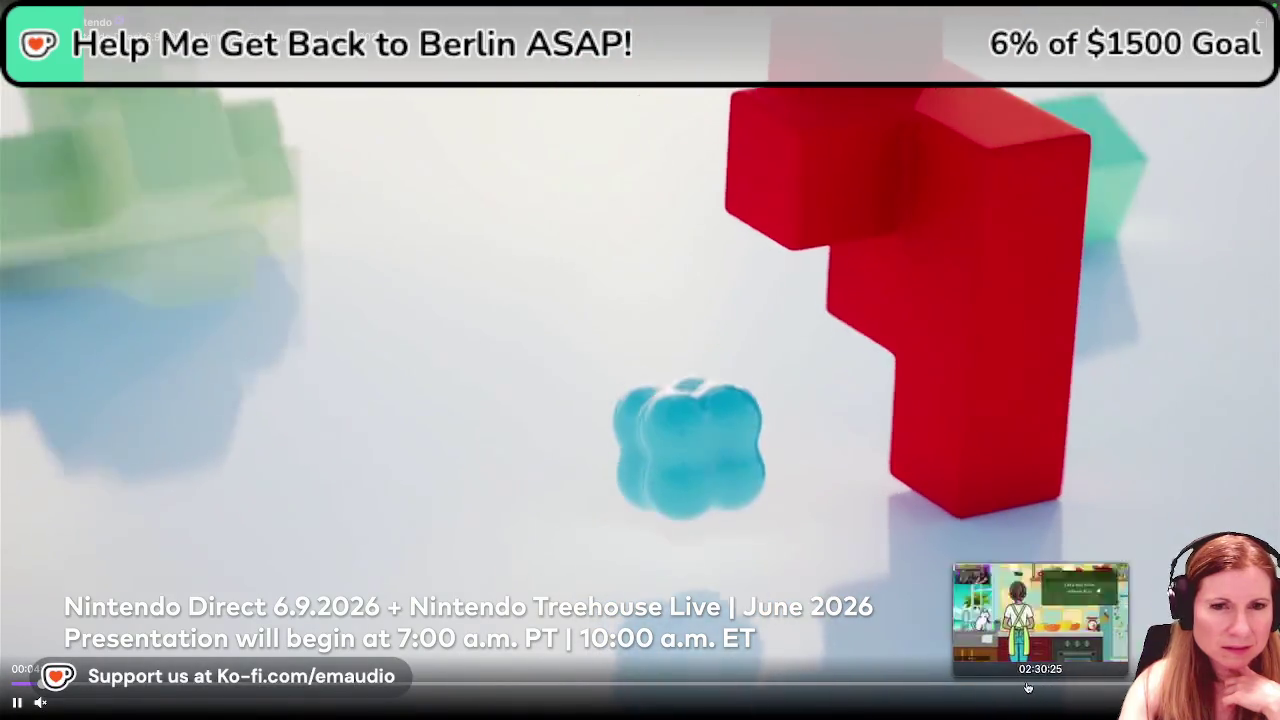
# Seek back and forth along the replay's timeline until the umbrella minigame intro begins.
pyautogui.click(1003, 686)
pyautogui.moveTo(40, 702)
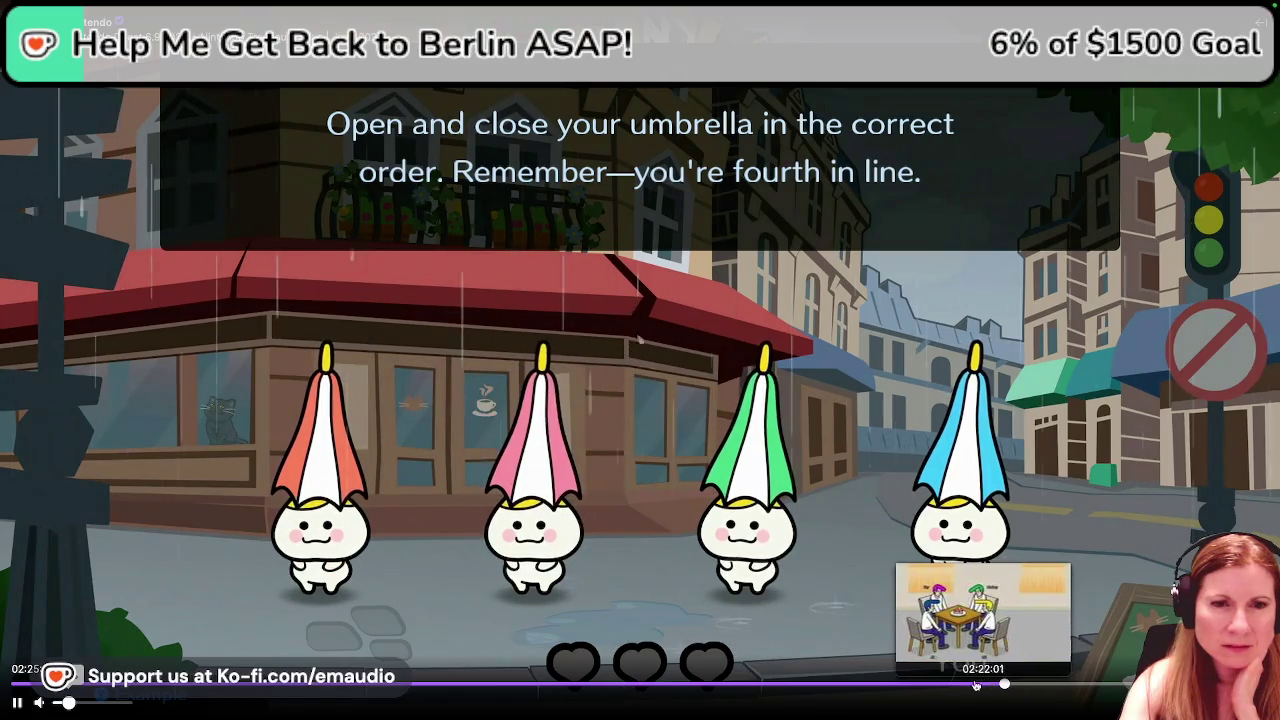
pyautogui.click(955, 686)
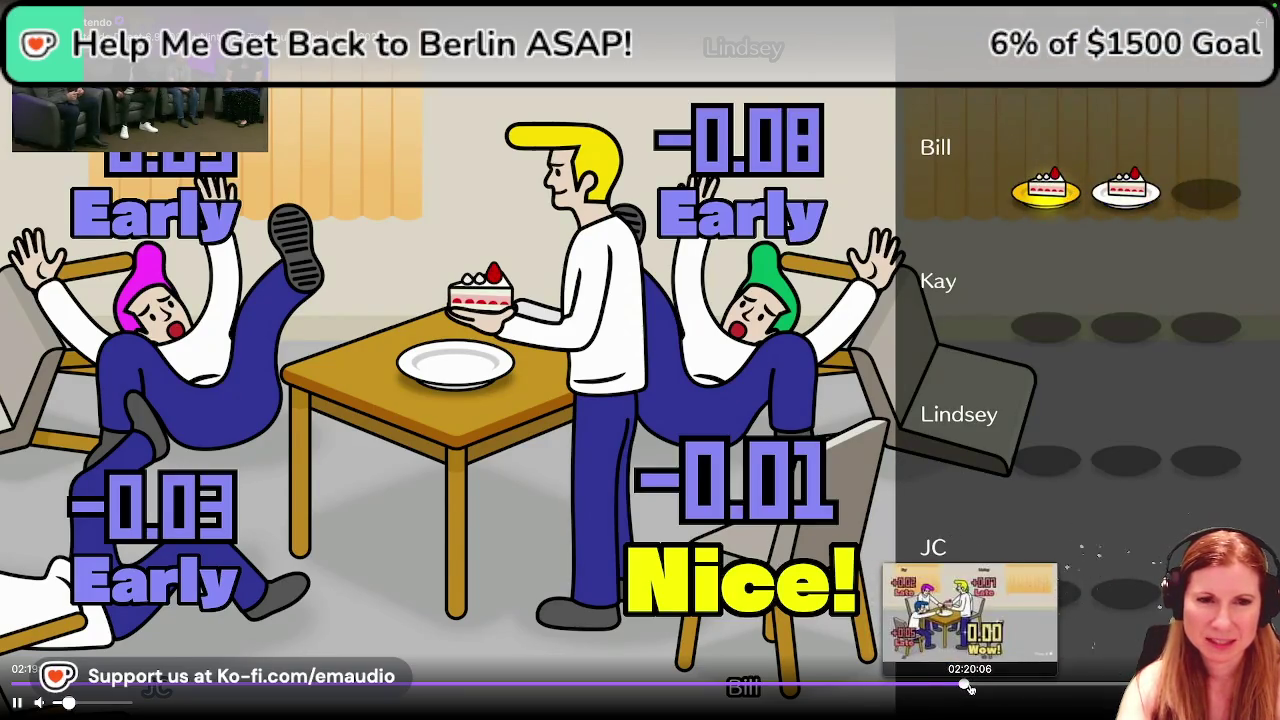
pyautogui.click(975, 688)
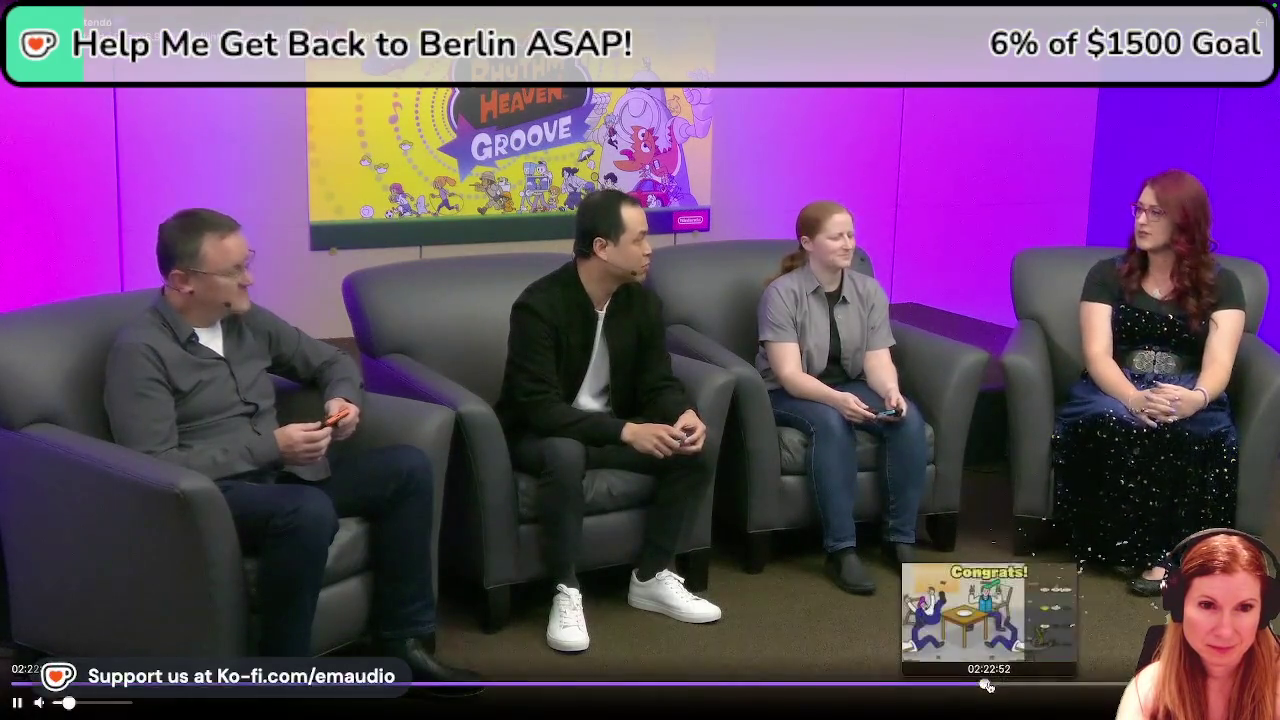
pyautogui.click(989, 686)
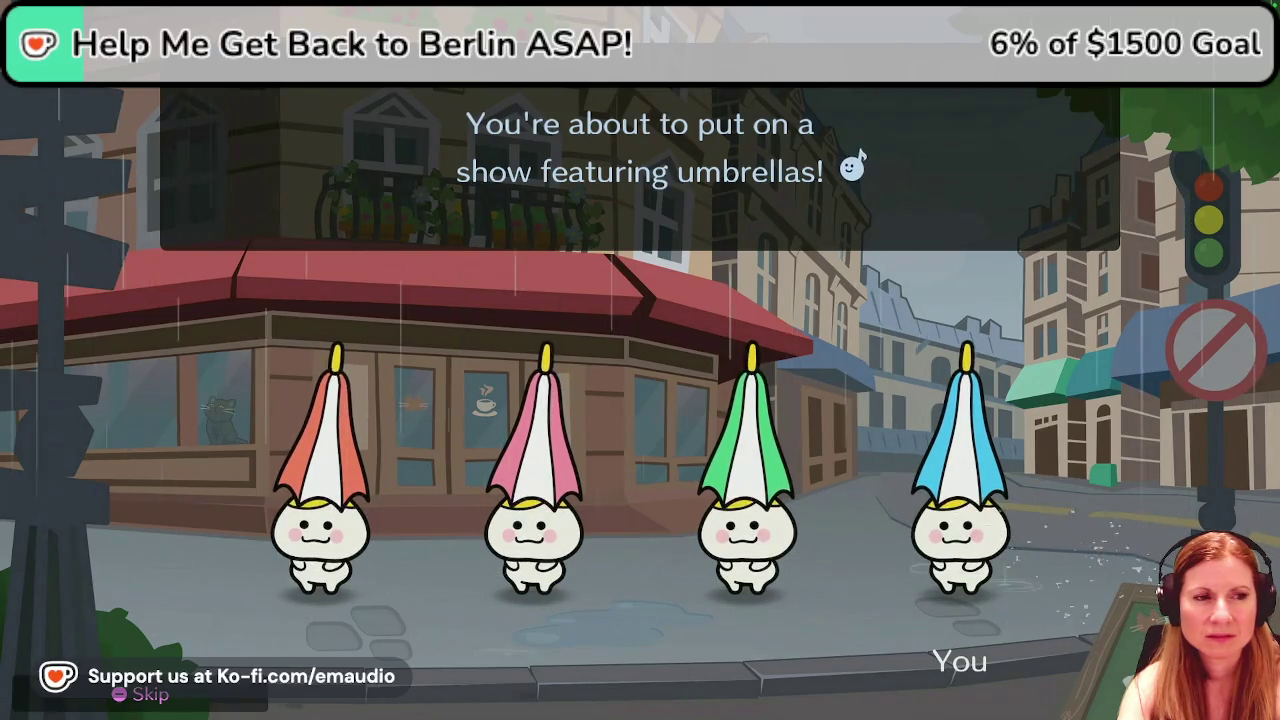
pyautogui.press('space')
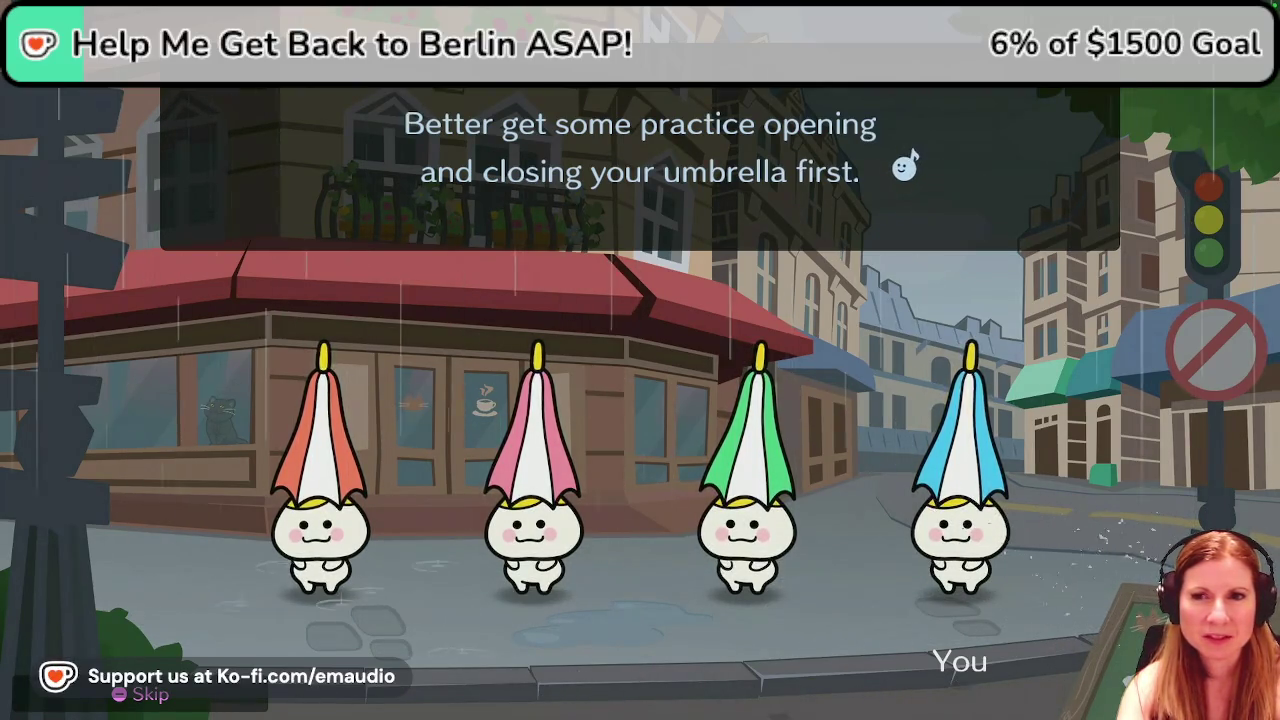
# Flap the blue umbrella open and closed to complete the warm-up.
pyautogui.press('space')
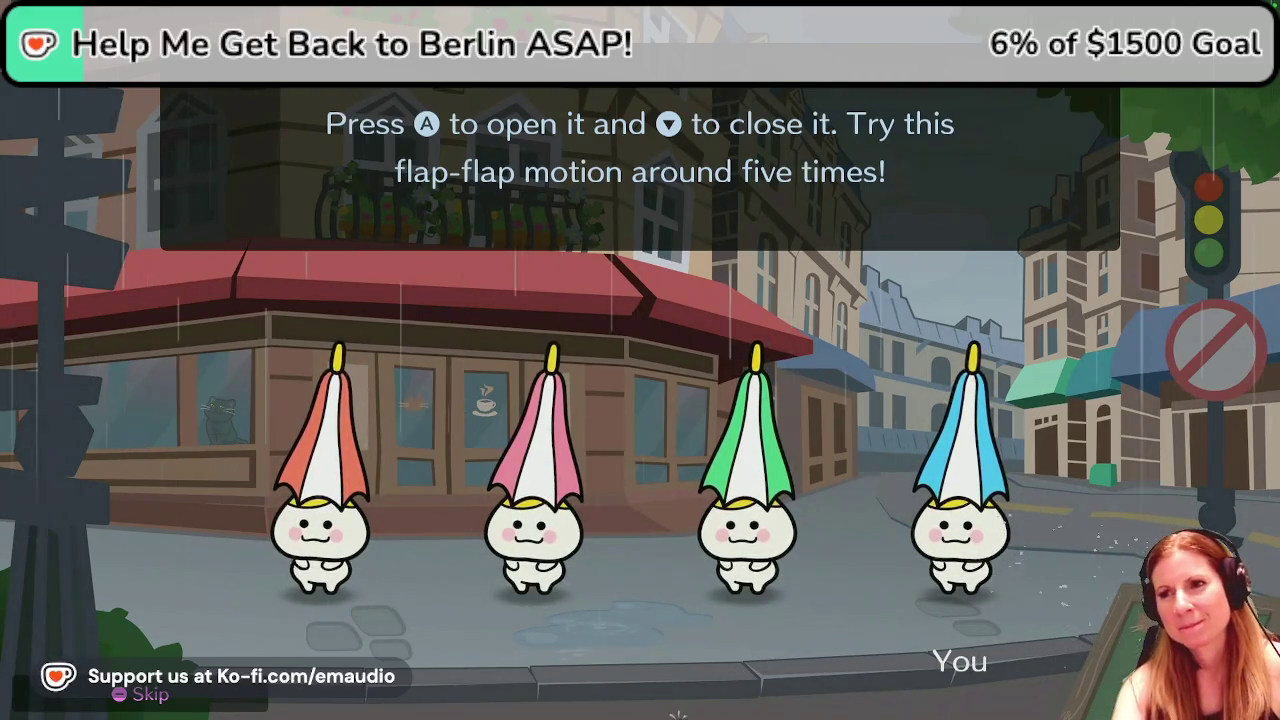
pyautogui.press('a')
pyautogui.press('Down')
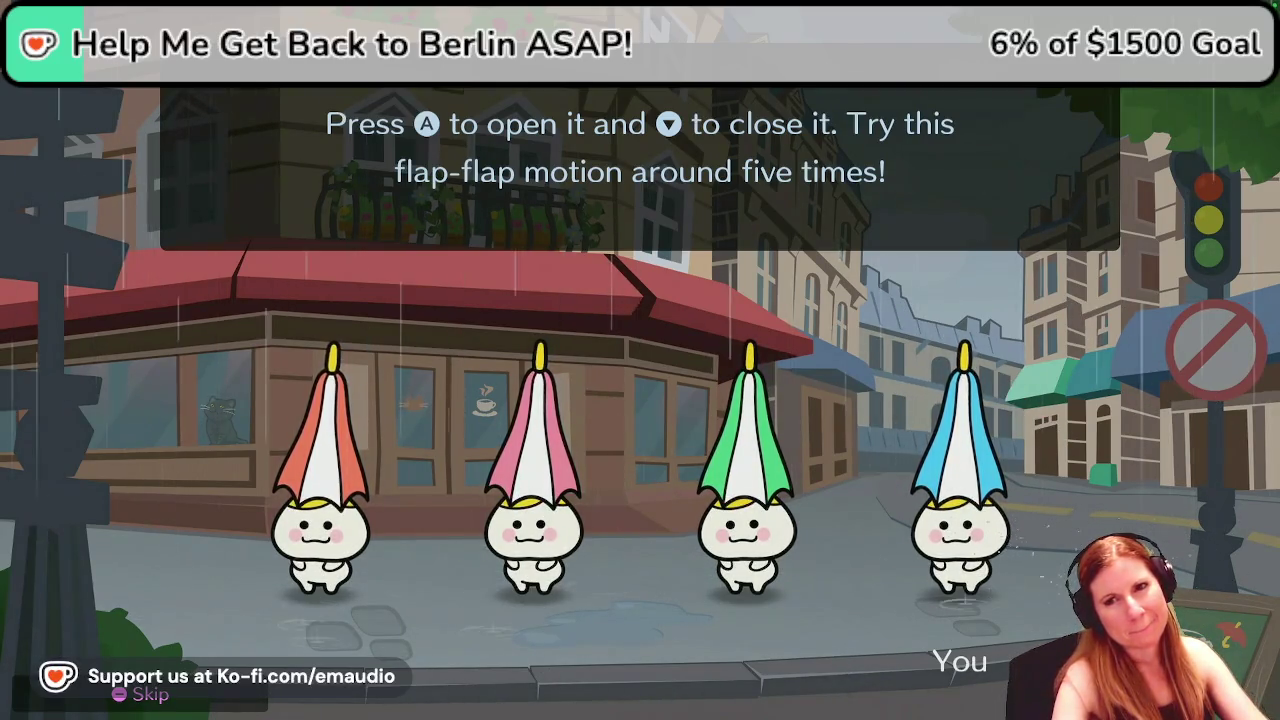
pyautogui.press('a')
pyautogui.press('Down')
pyautogui.press('a')
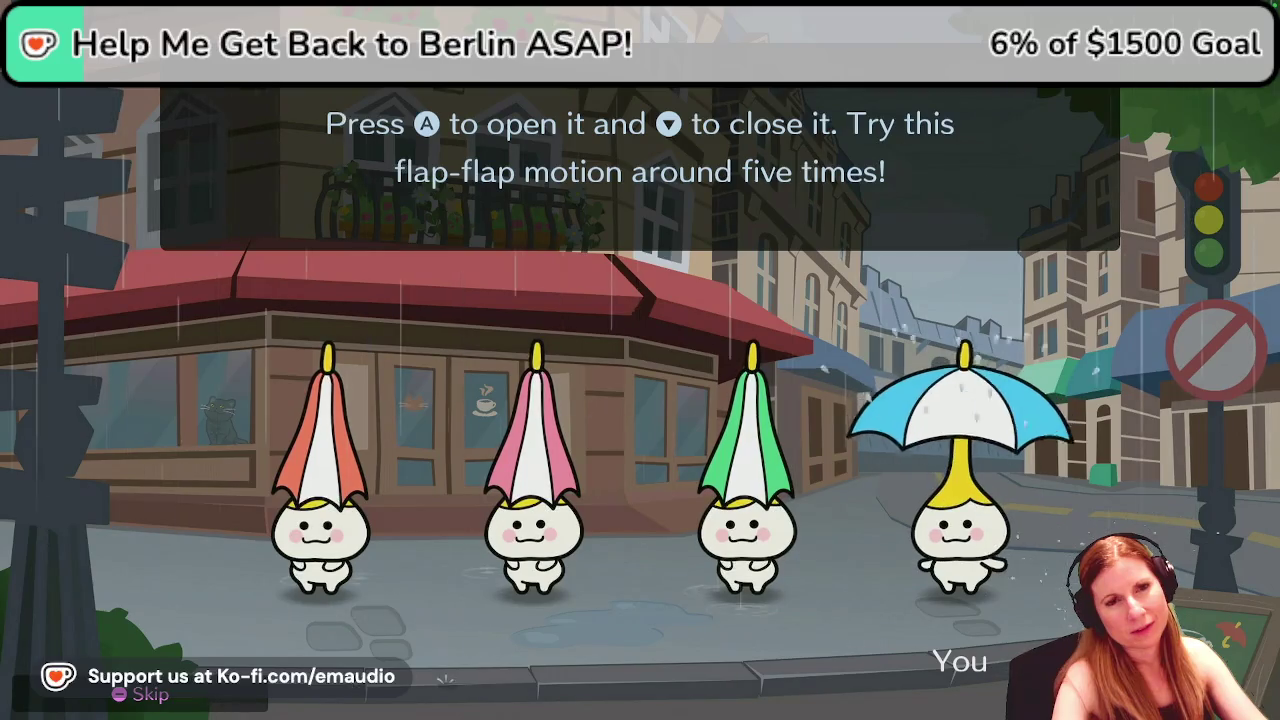
pyautogui.press('Down')
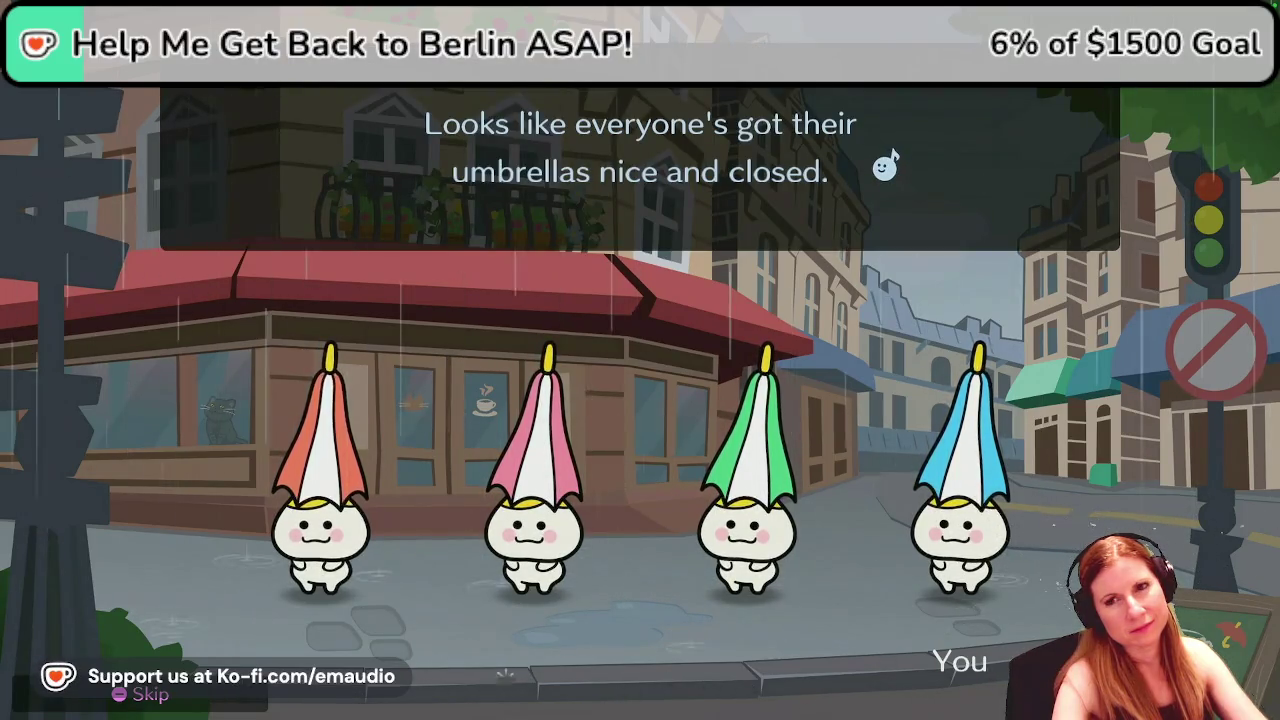
# Advance the tutorial dialogue past the timing tip to the practice instructions.
pyautogui.press('a')
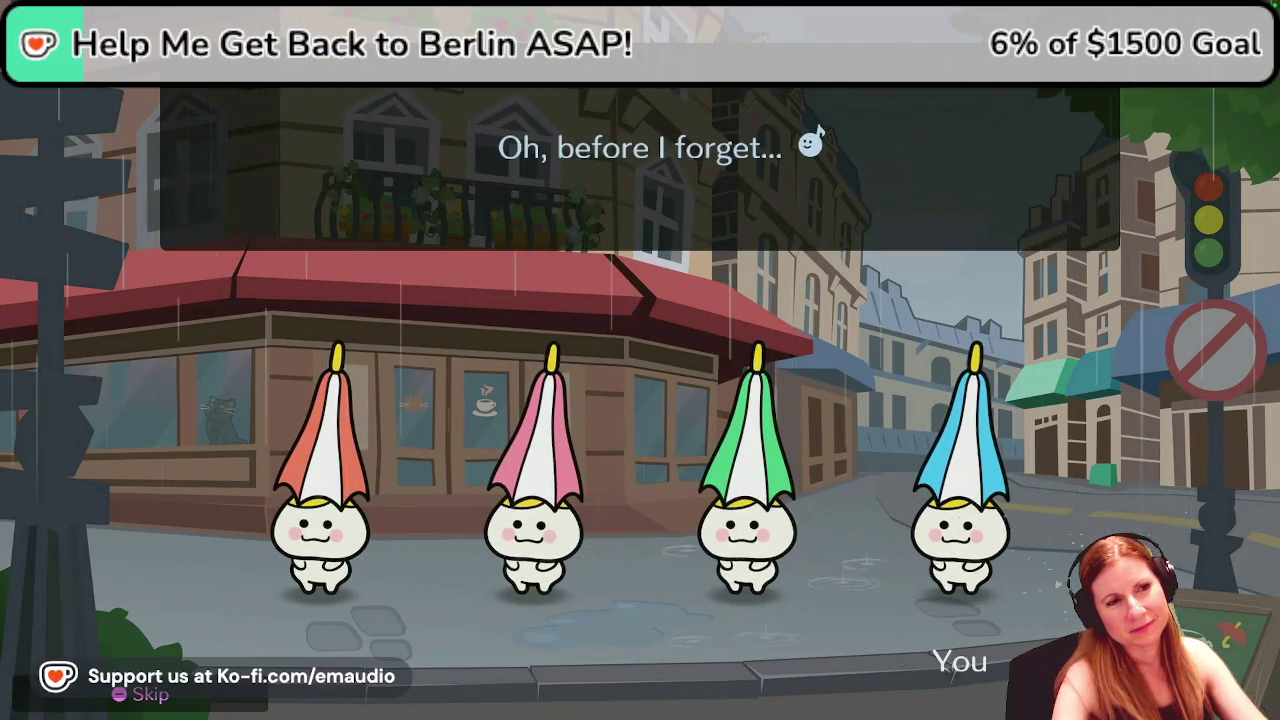
pyautogui.press('a')
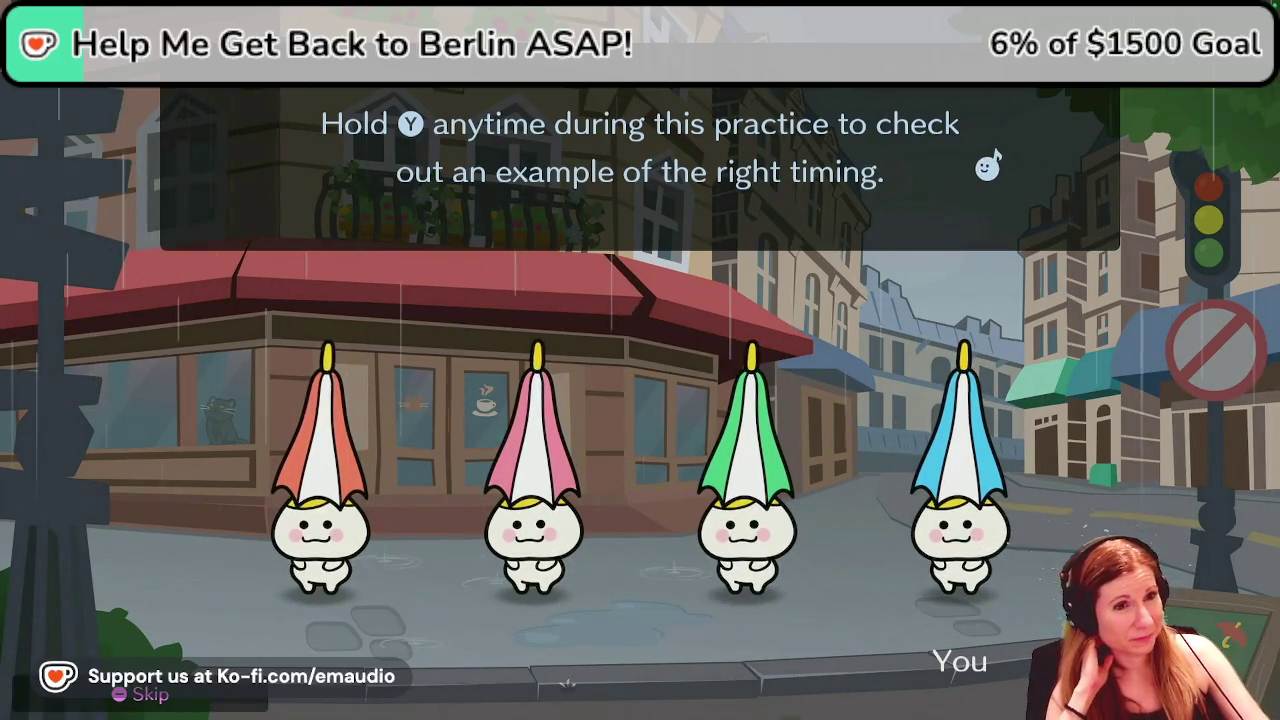
pyautogui.press('a')
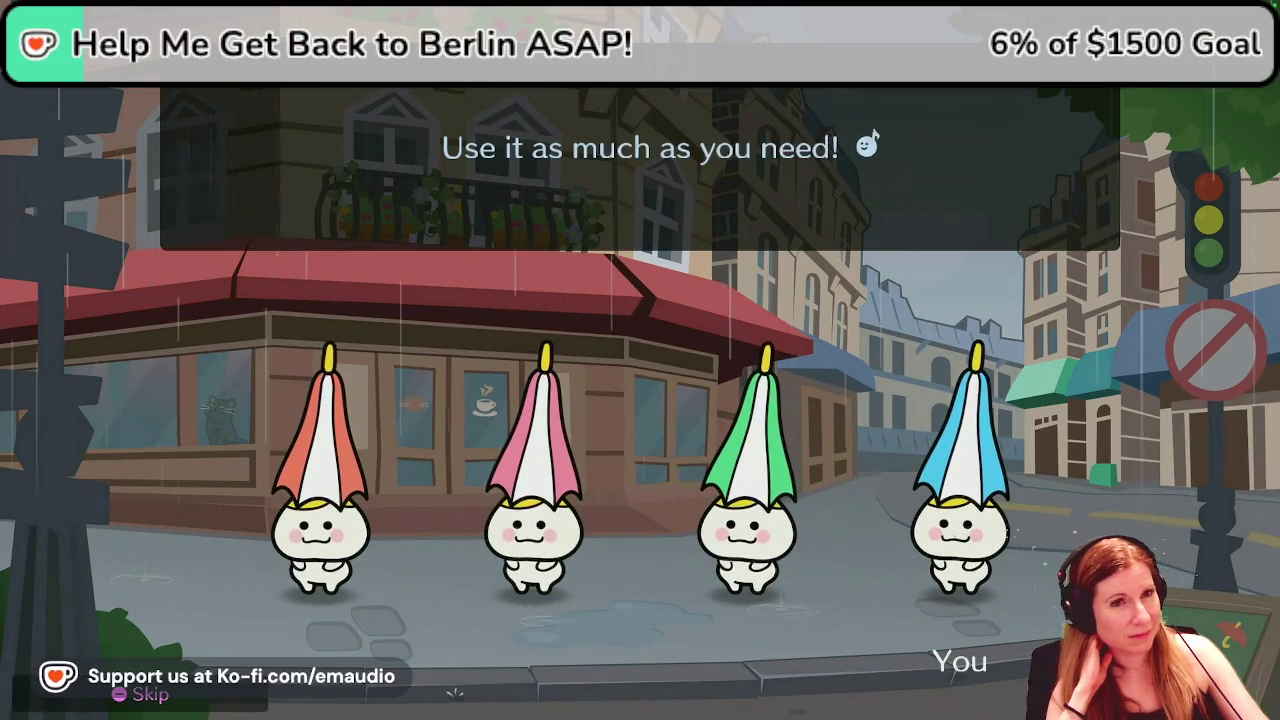
pyautogui.click(683, 670)
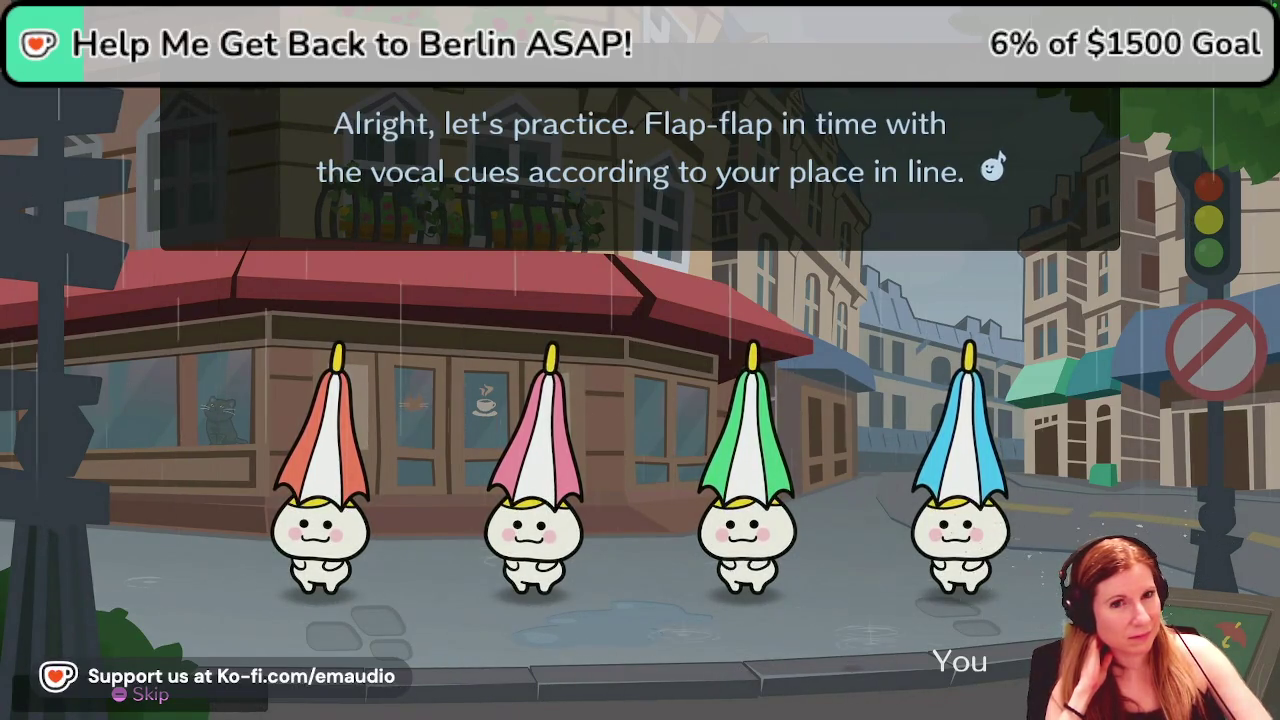
# Open the blue umbrella on 'pa' and close it on 'cho' until three hearts fill.
pyautogui.click(815, 672)
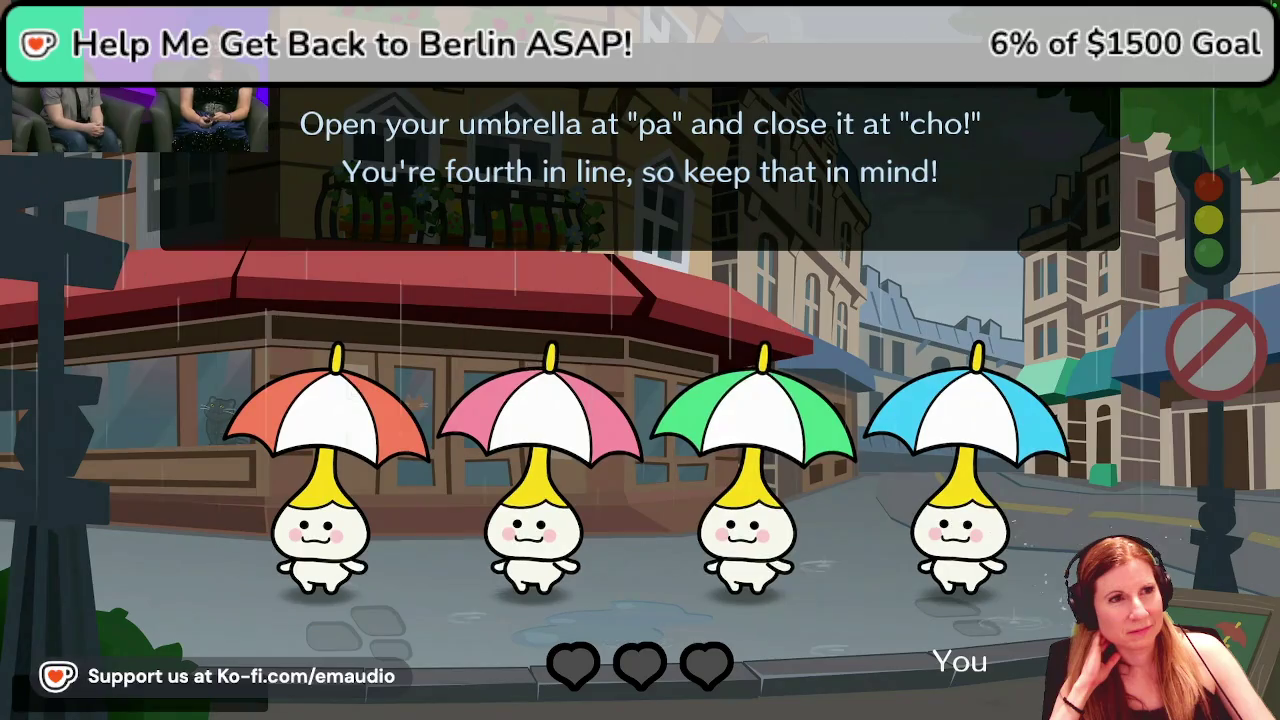
pyautogui.press('space')
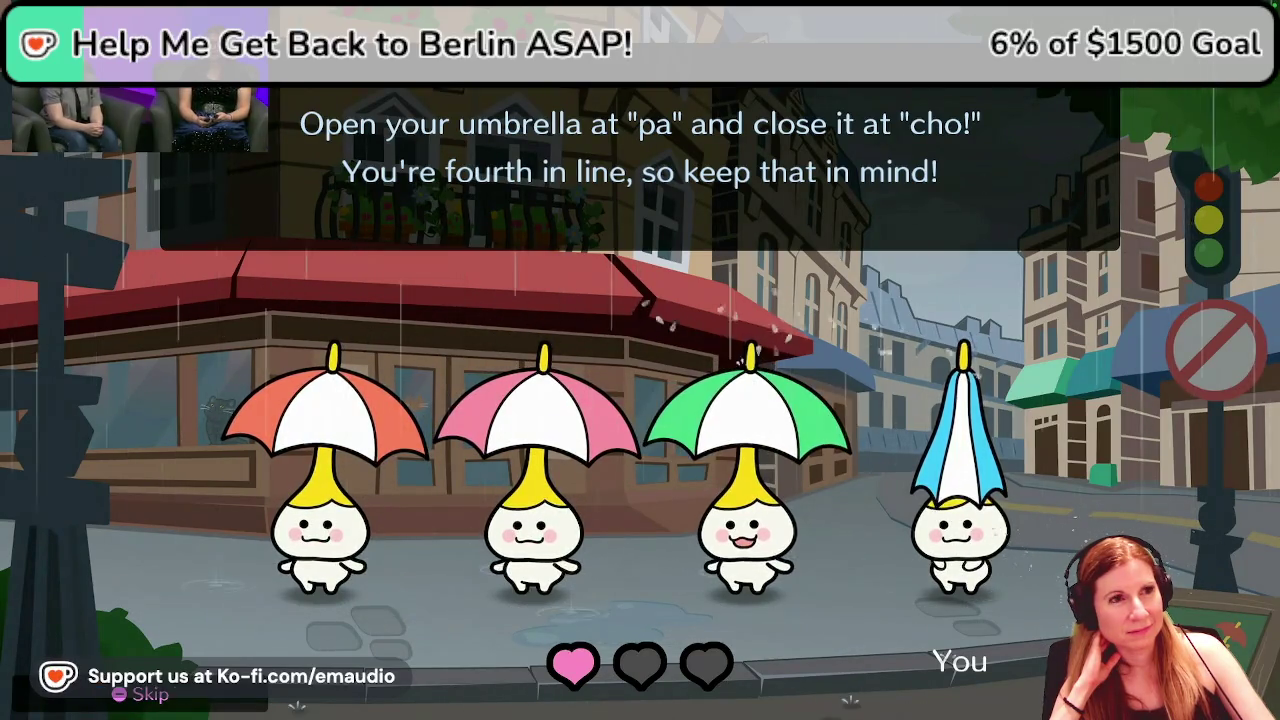
pyautogui.press('space')
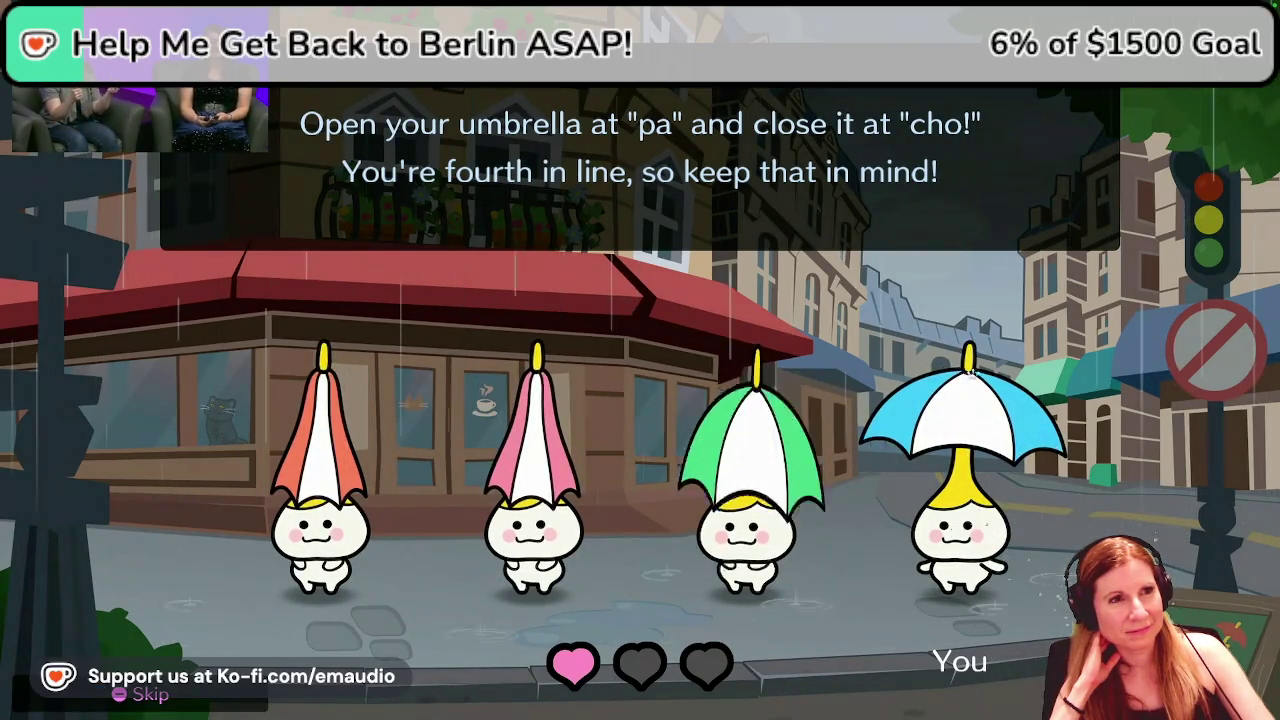
pyautogui.press('space')
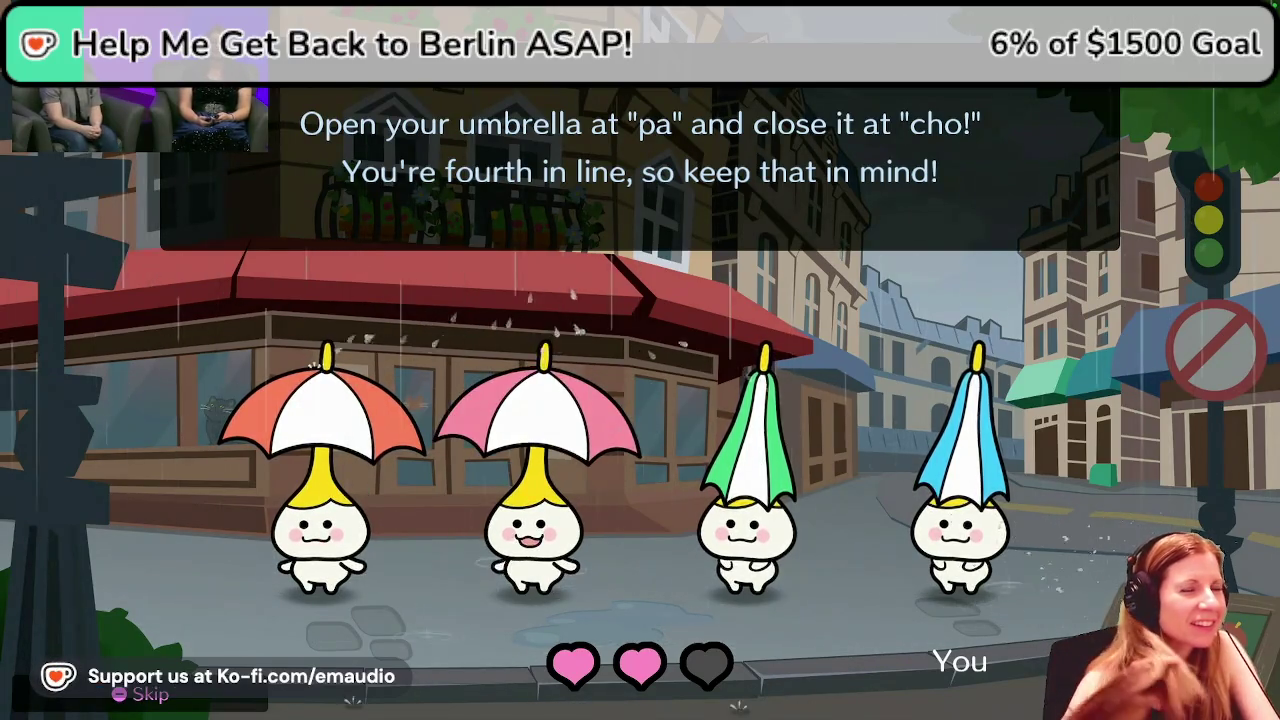
pyautogui.press('space')
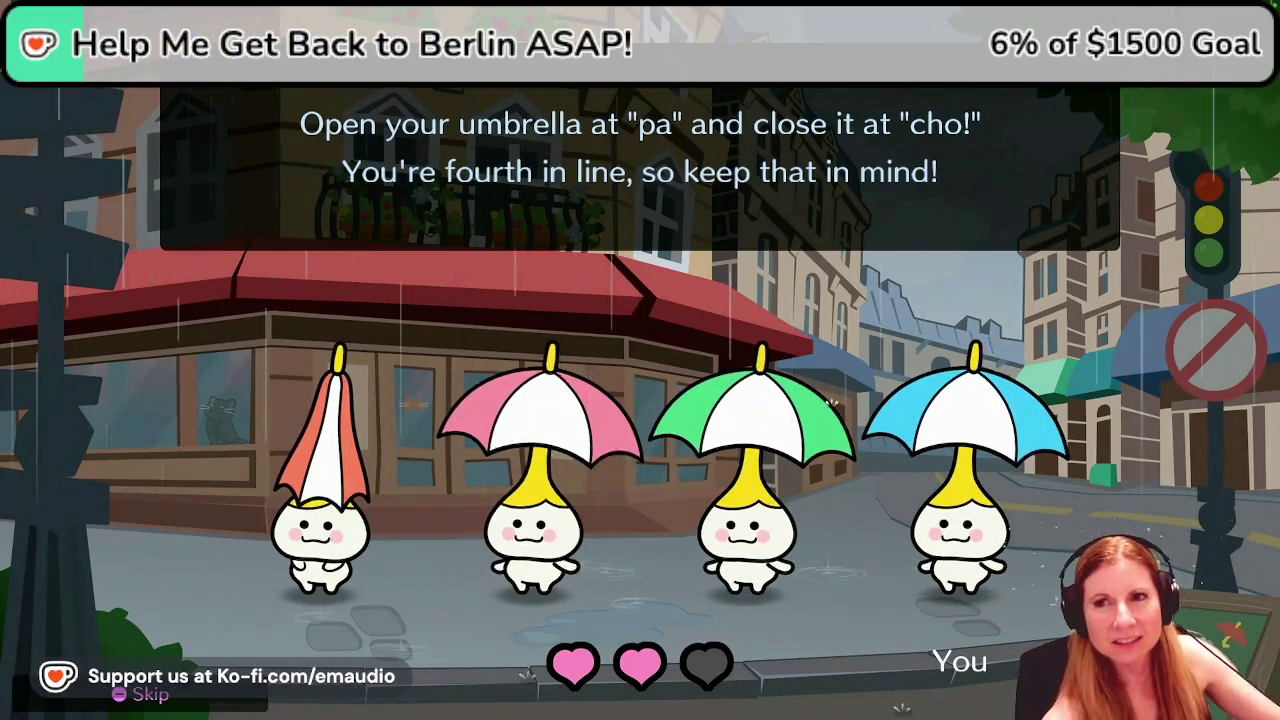
pyautogui.press('space')
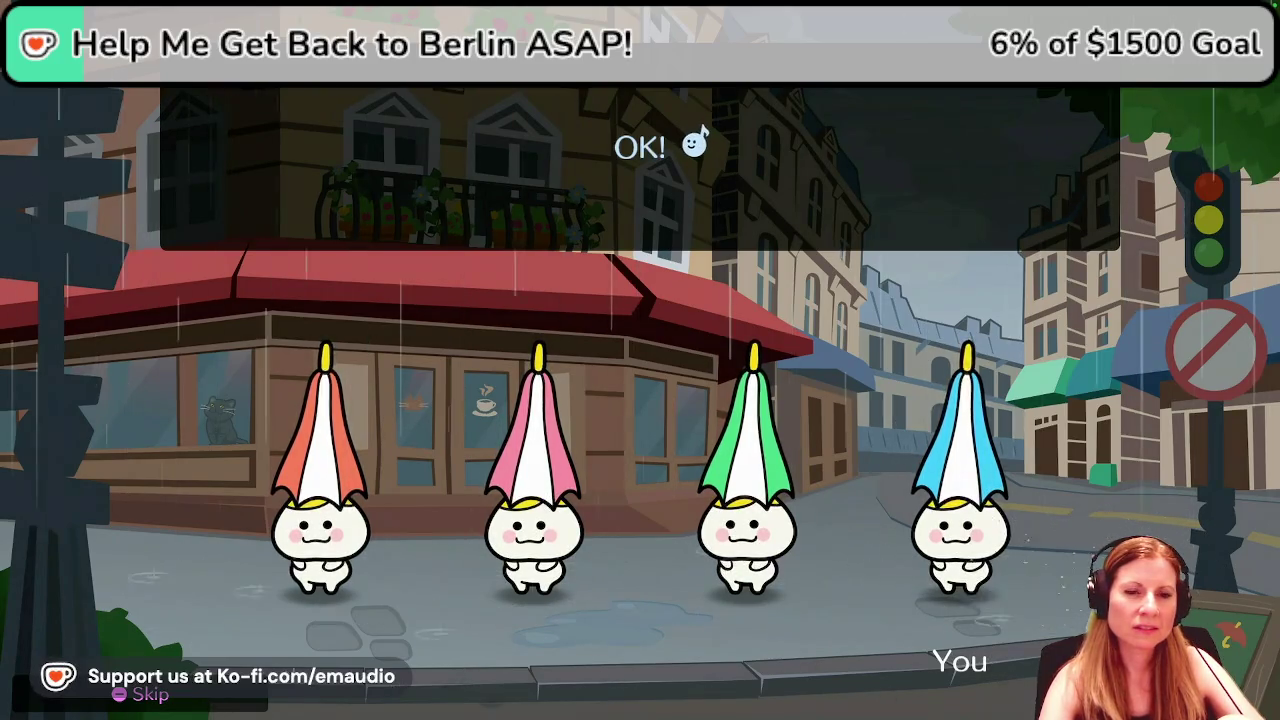
pyautogui.press('space')
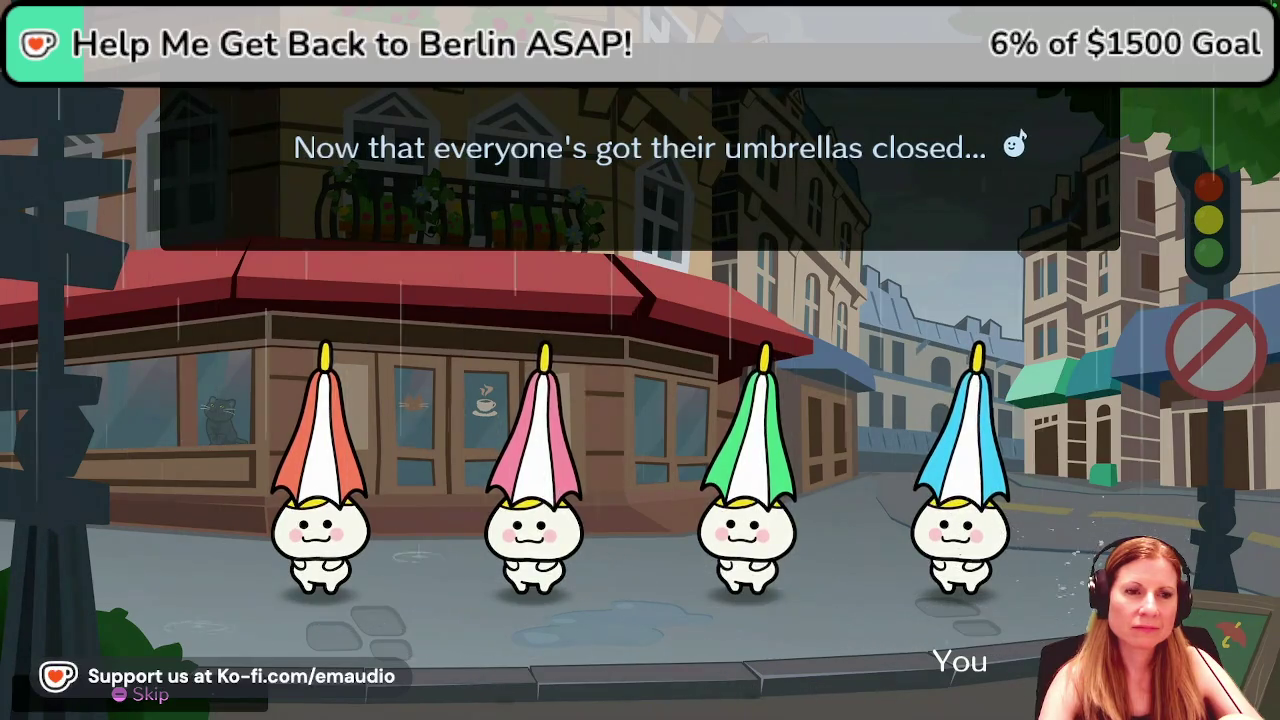
pyautogui.press('space')
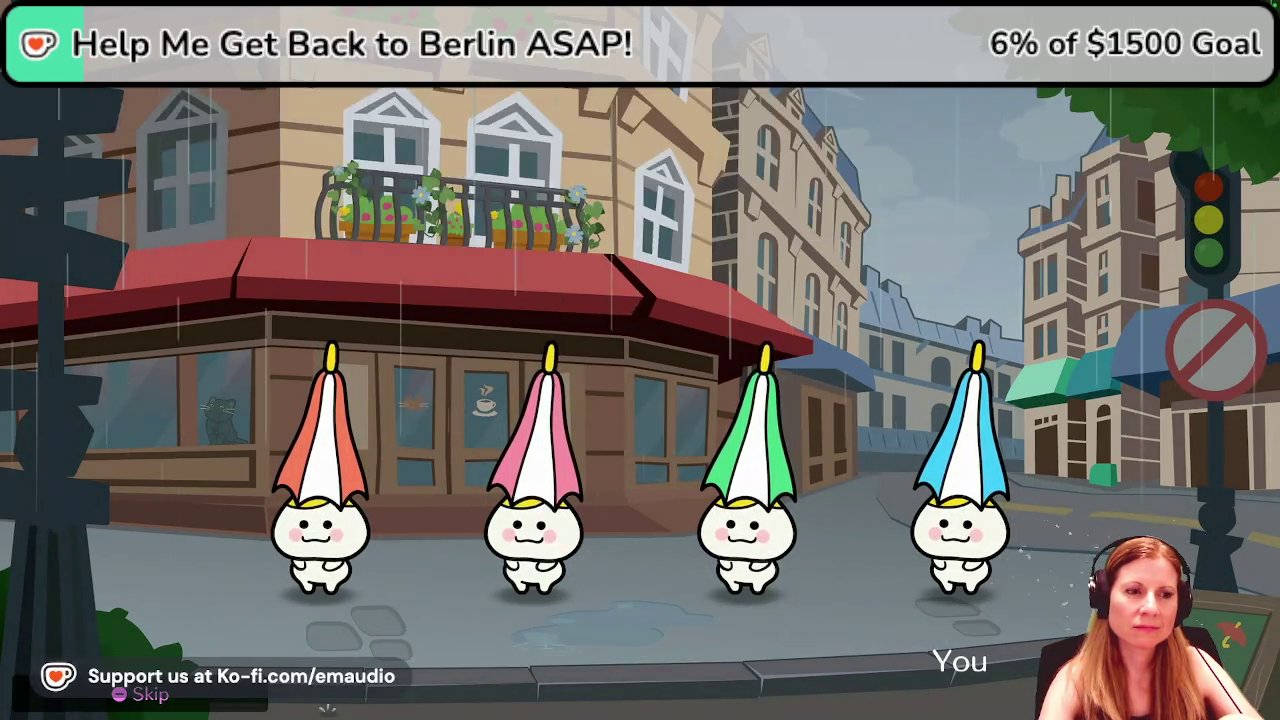
# Flap and close the blue umbrella on cue to fill three hearts, then skip to the real performance.
pyautogui.press('space')
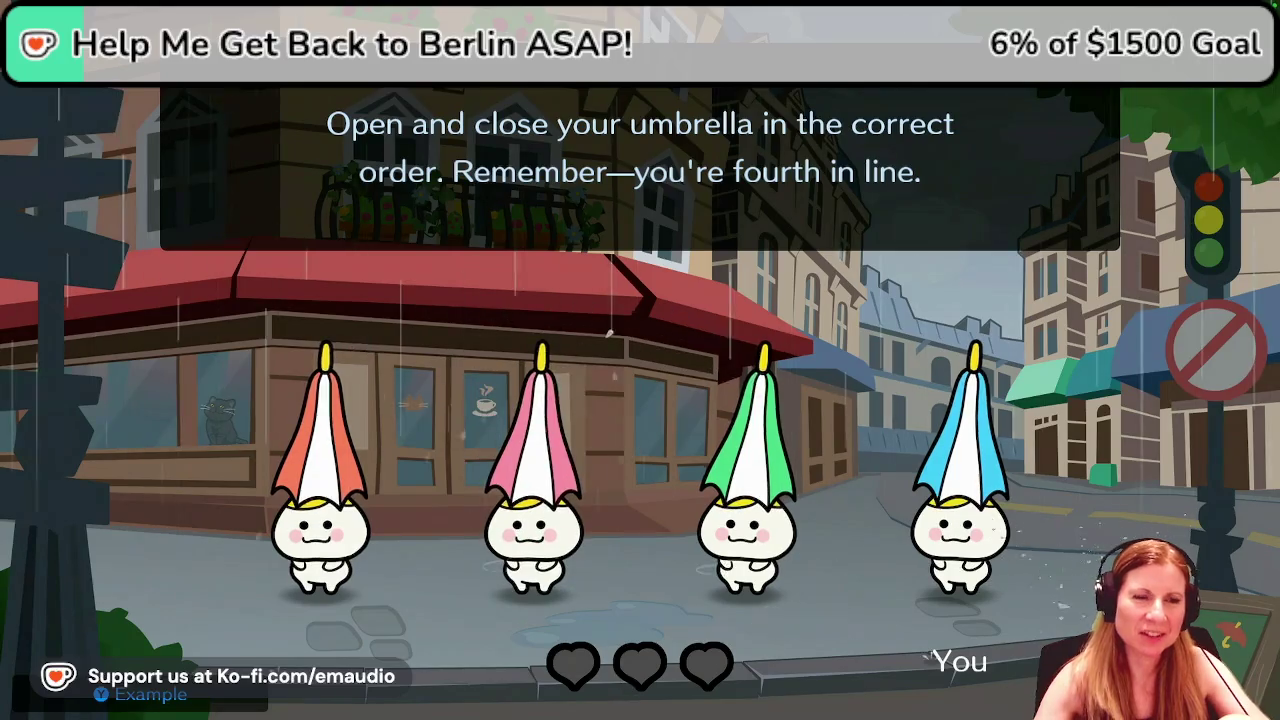
pyautogui.press('space')
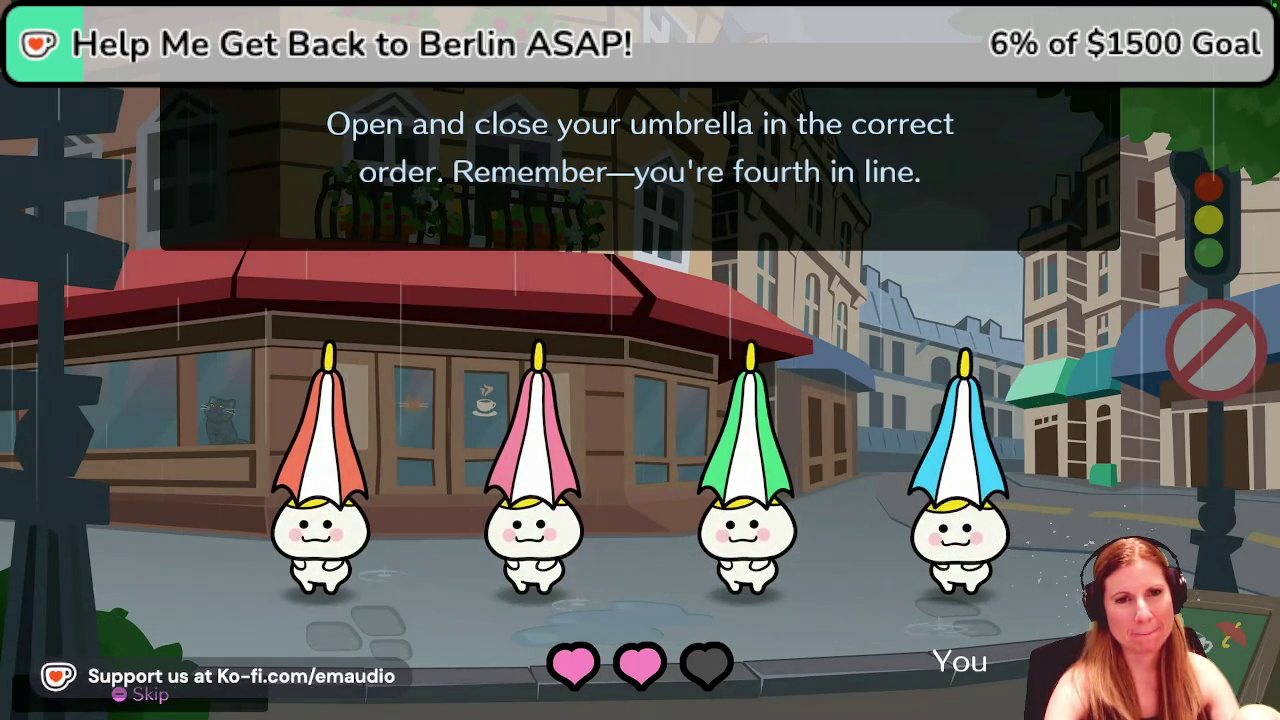
pyautogui.press('space')
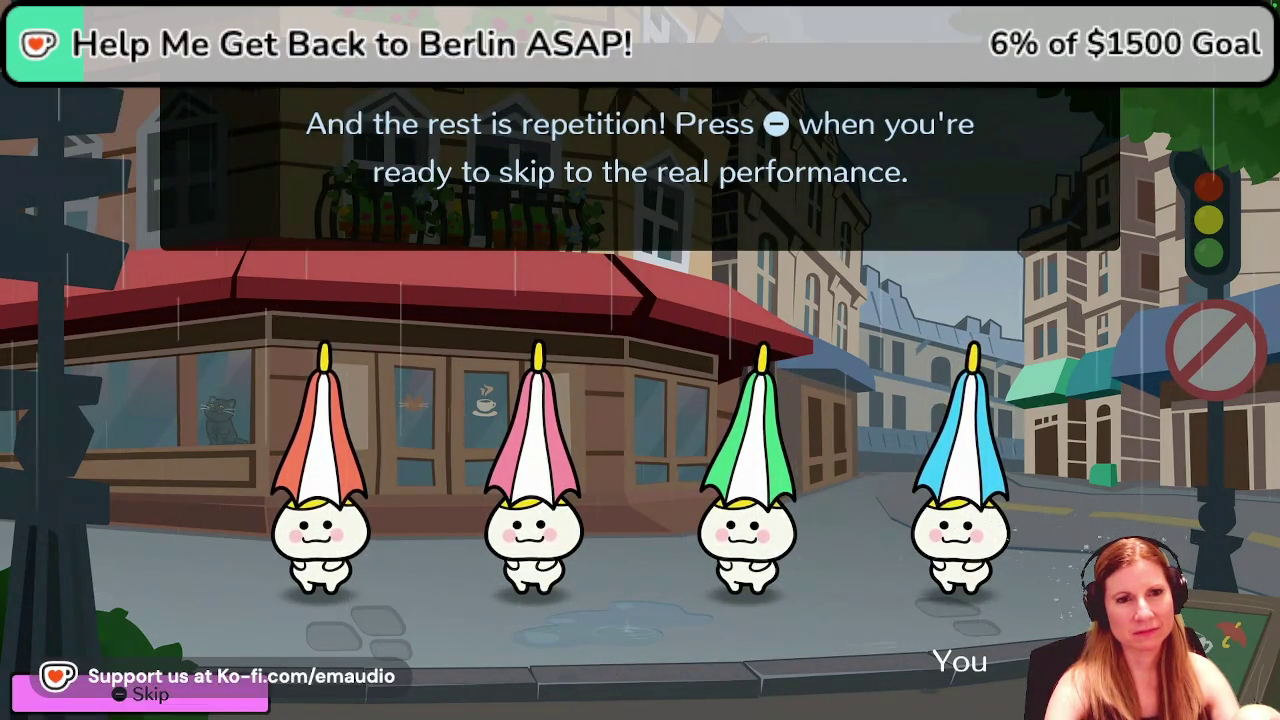
pyautogui.press('-')
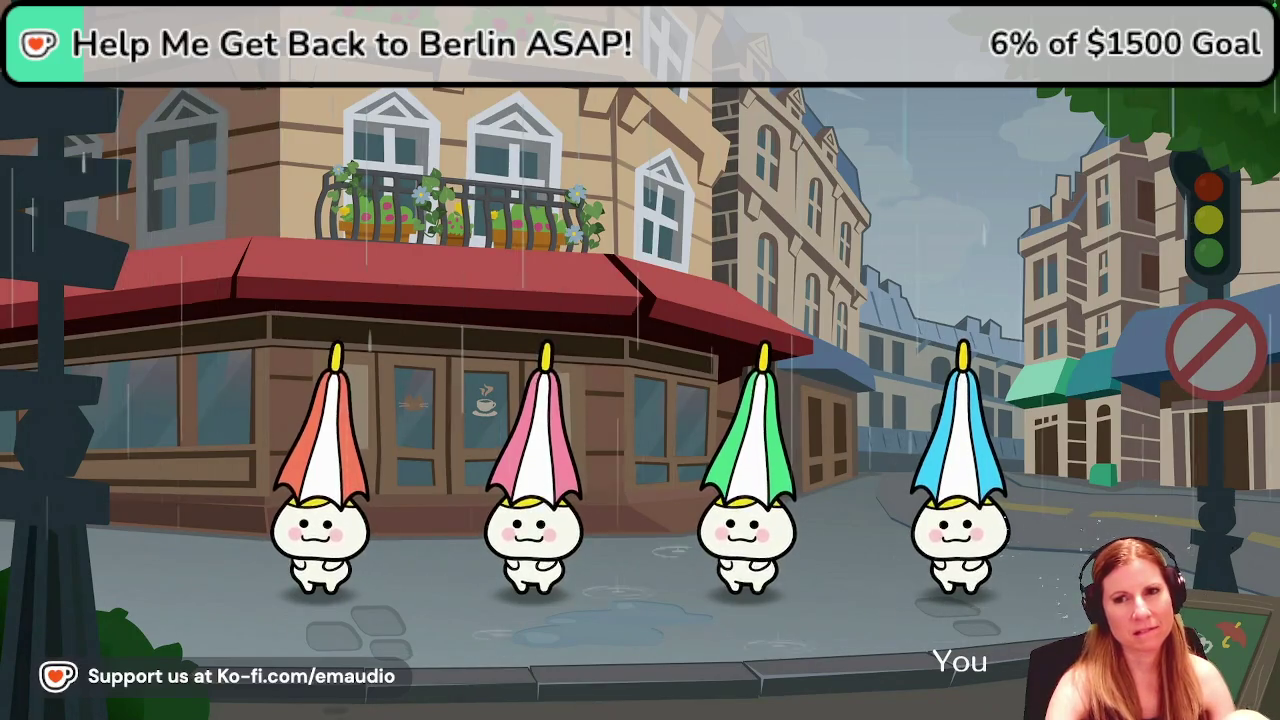
pyautogui.press('space')
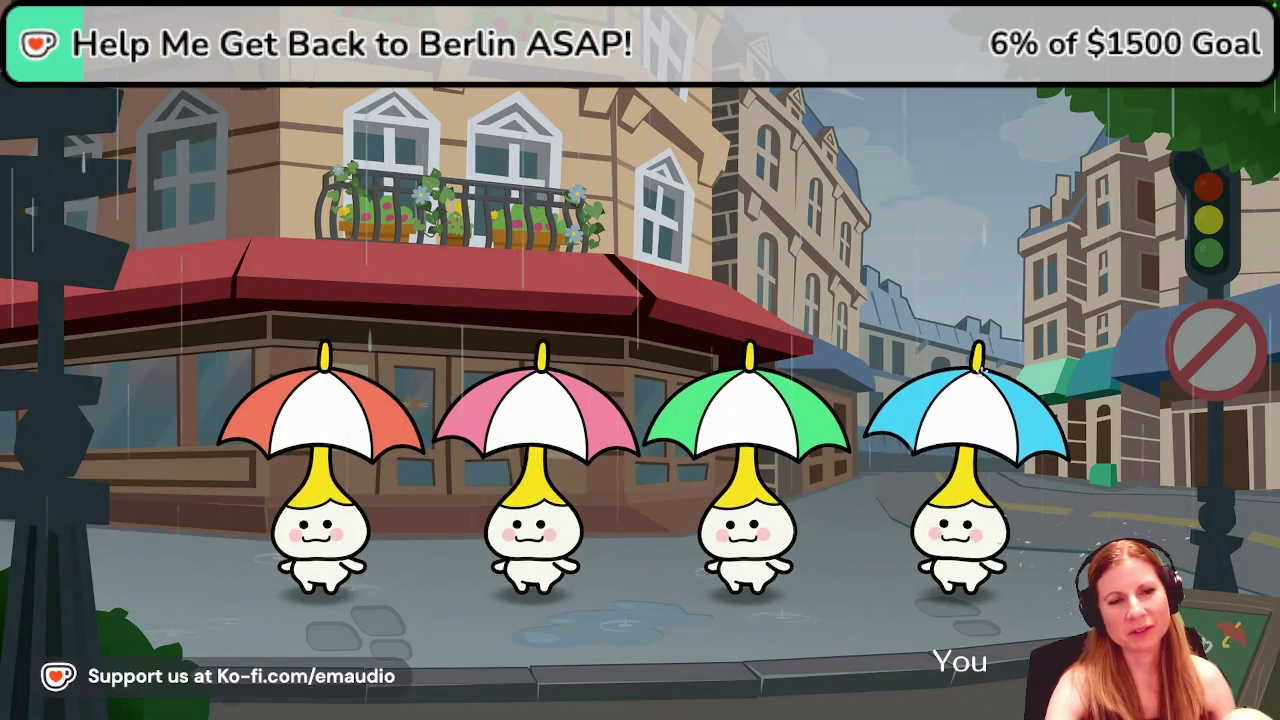
pyautogui.press('space')
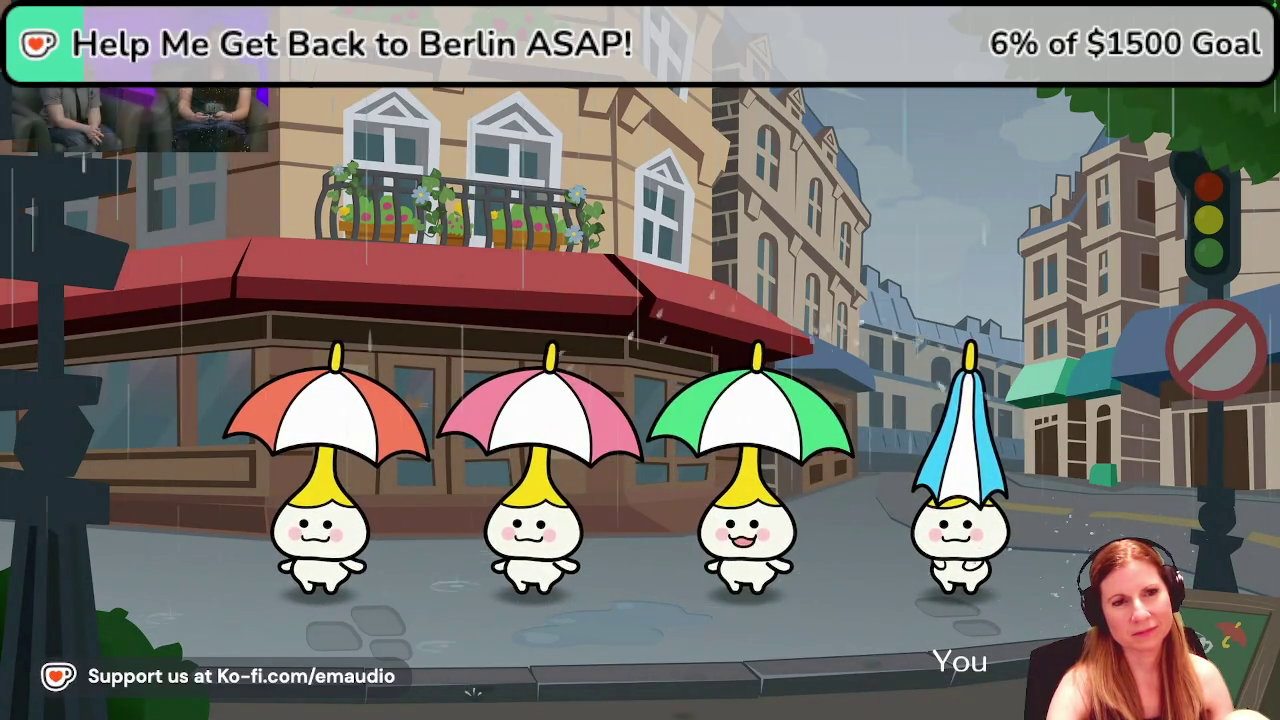
pyautogui.press('space')
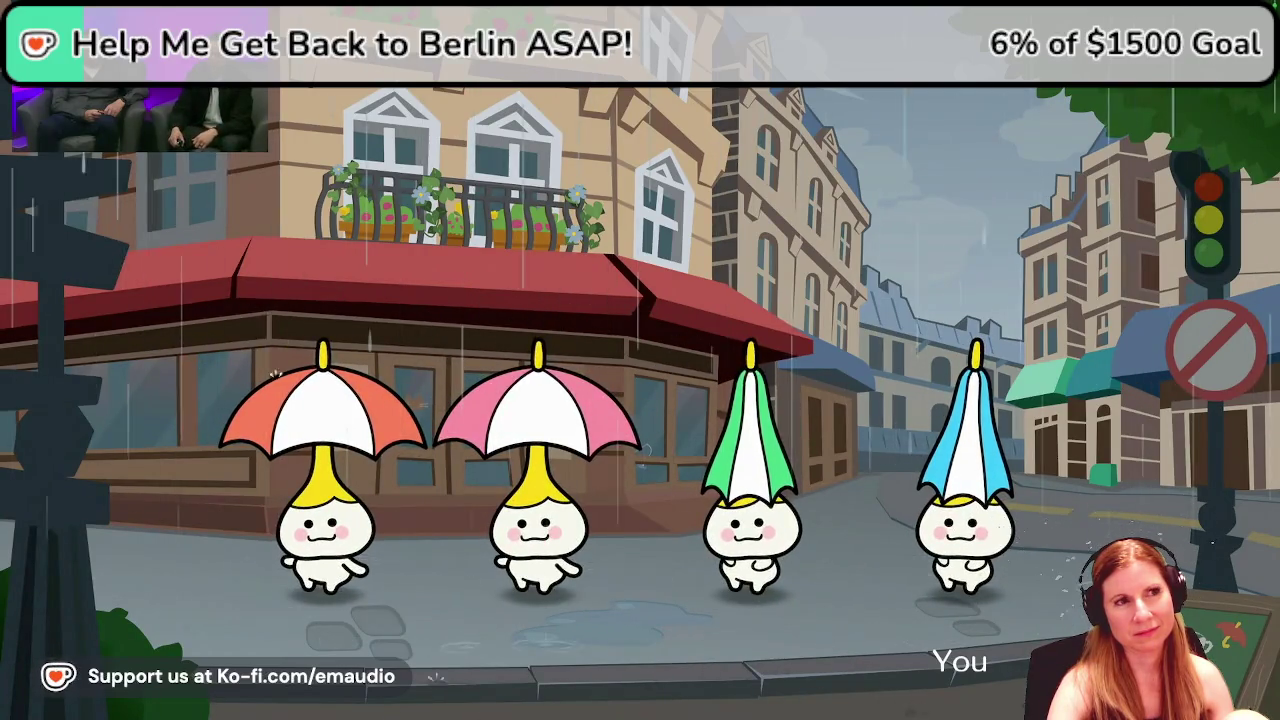
pyautogui.press('space')
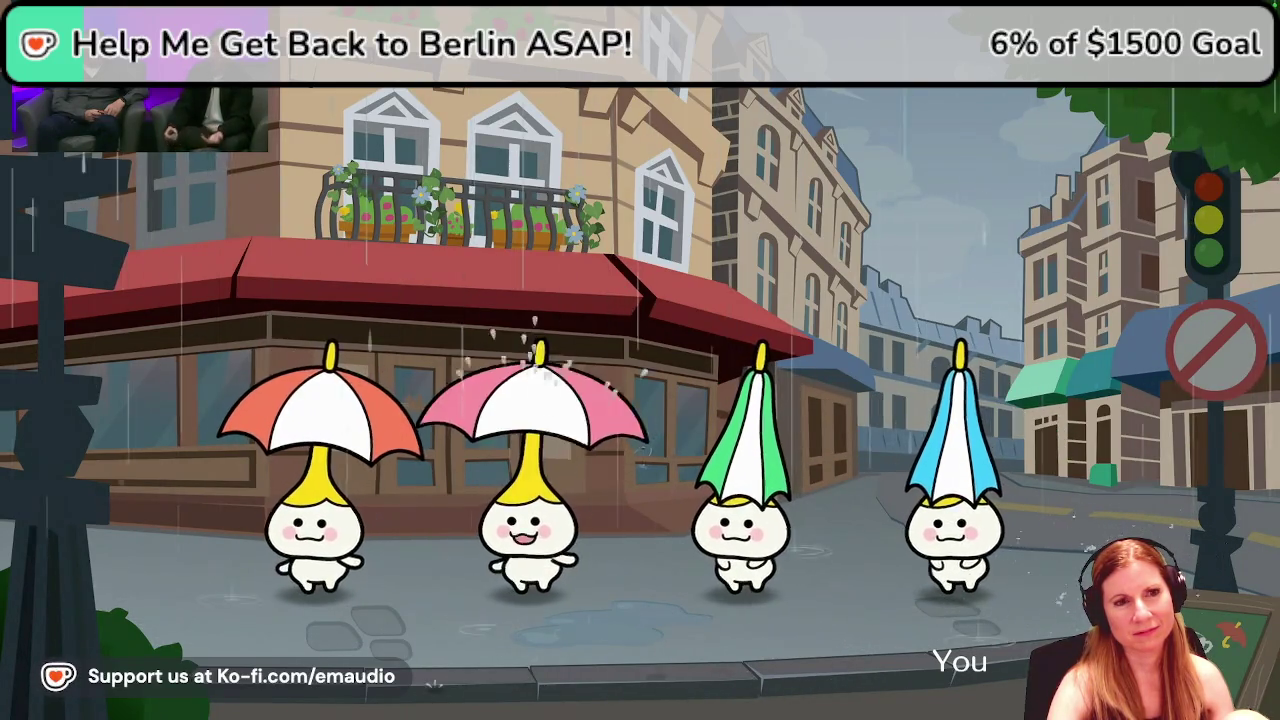
pyautogui.press('space')
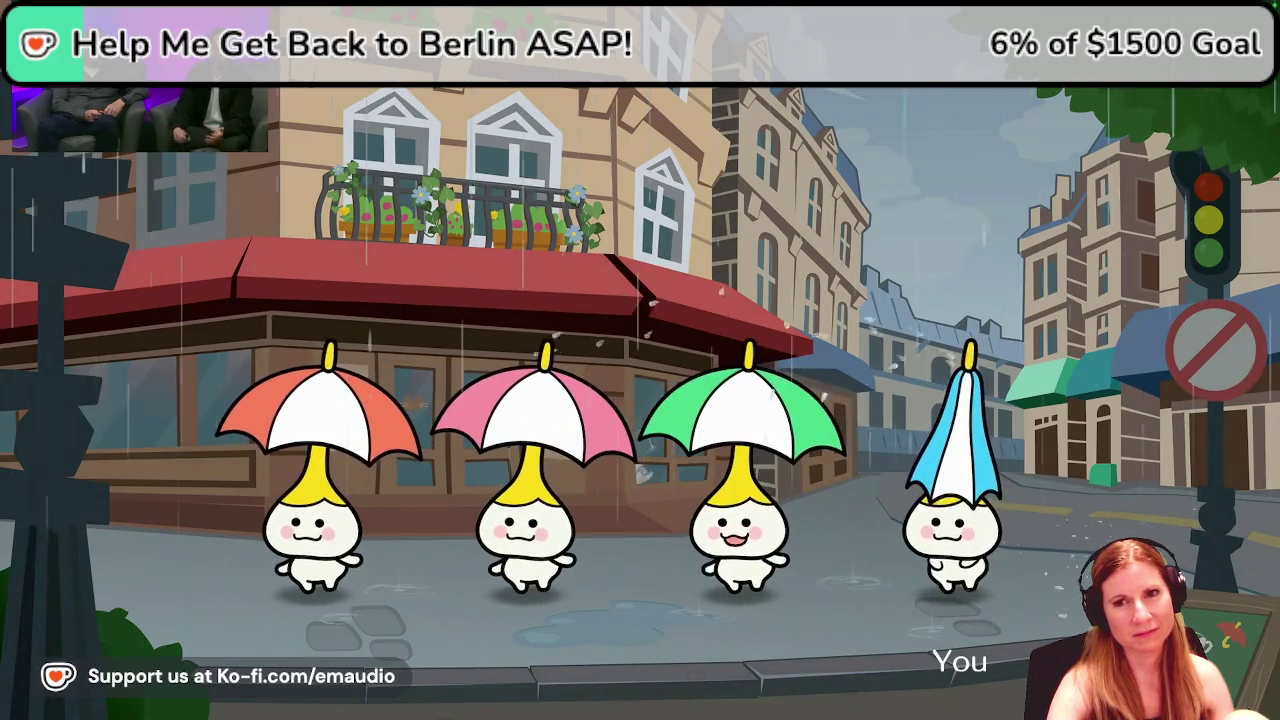
pyautogui.press('space')
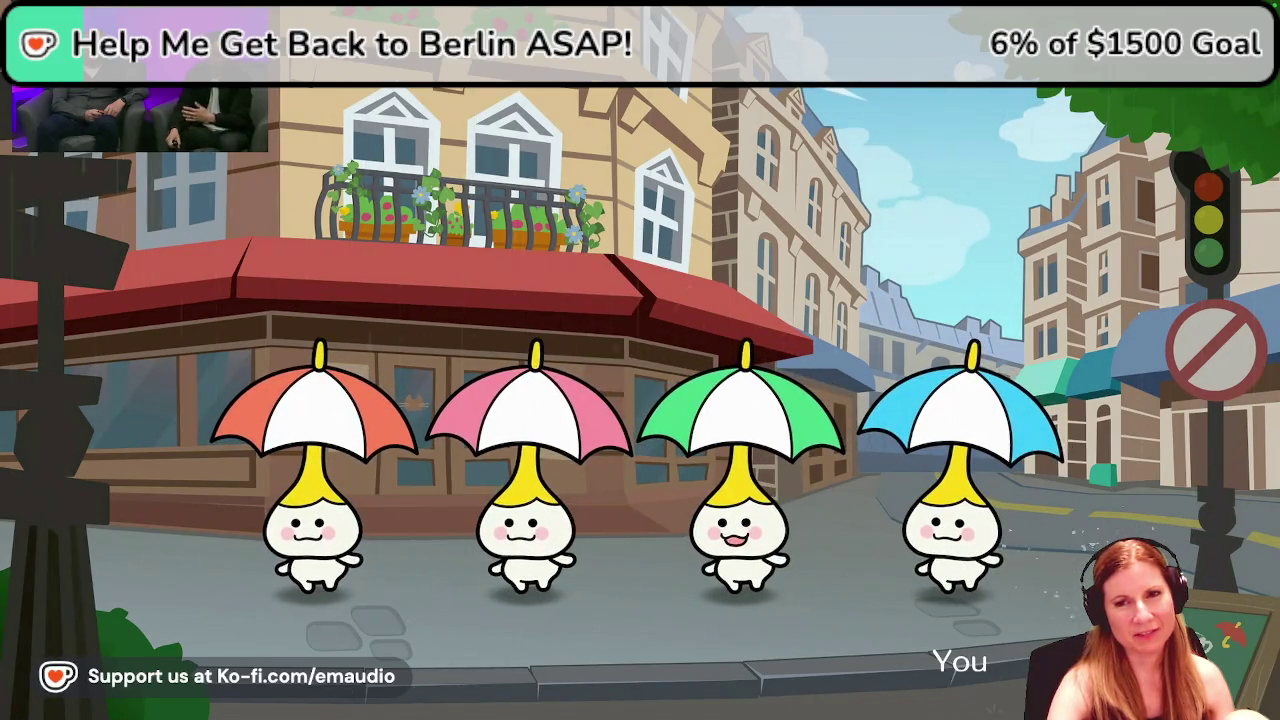
pyautogui.press('space')
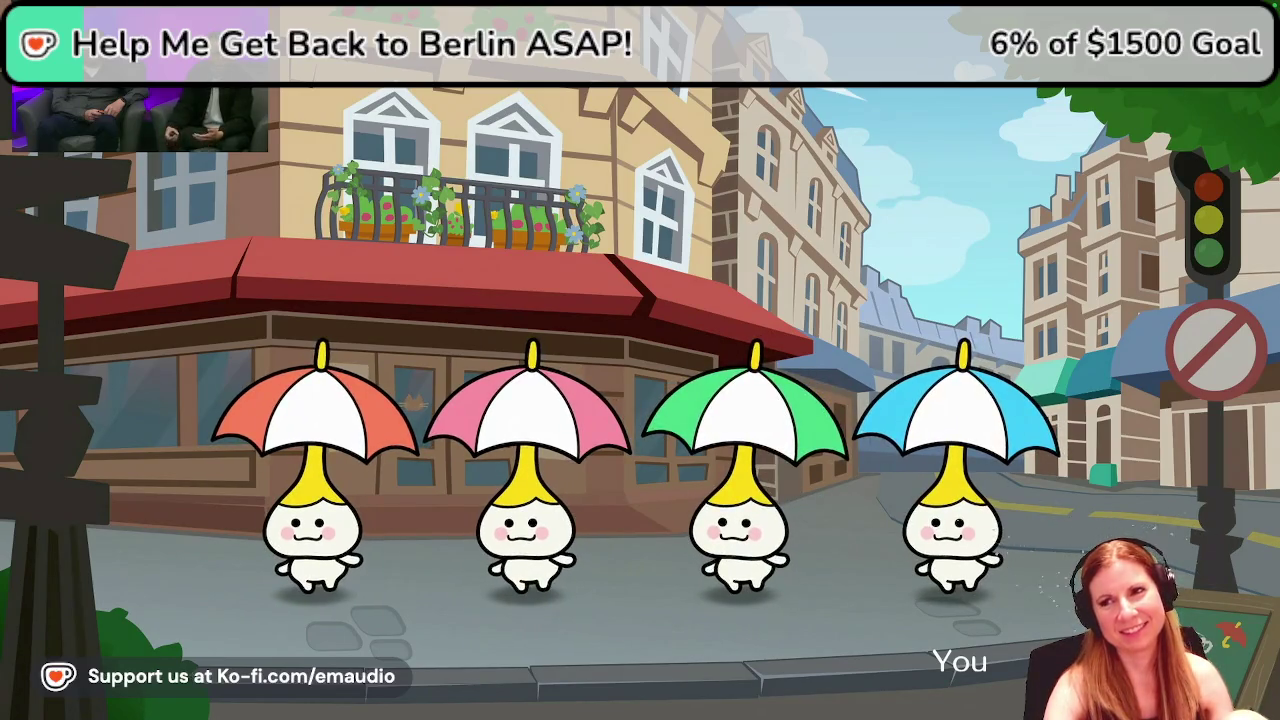
pyautogui.press('space')
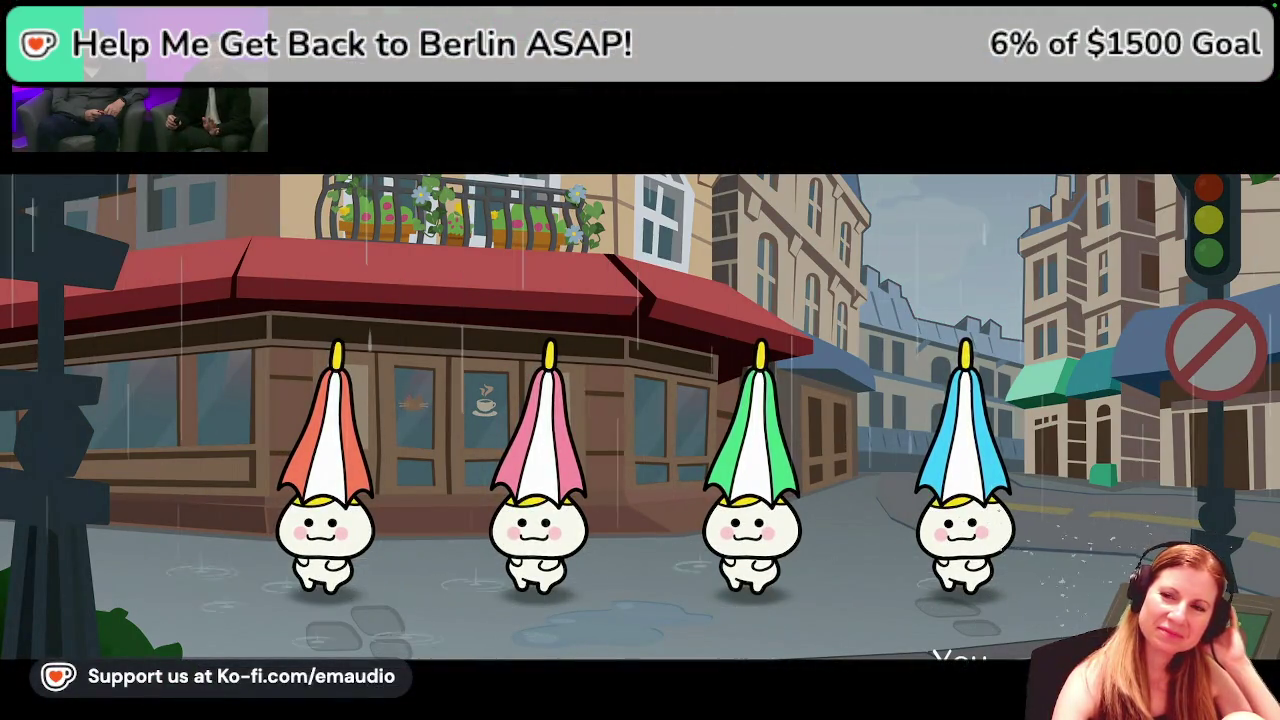
pyautogui.press('space')
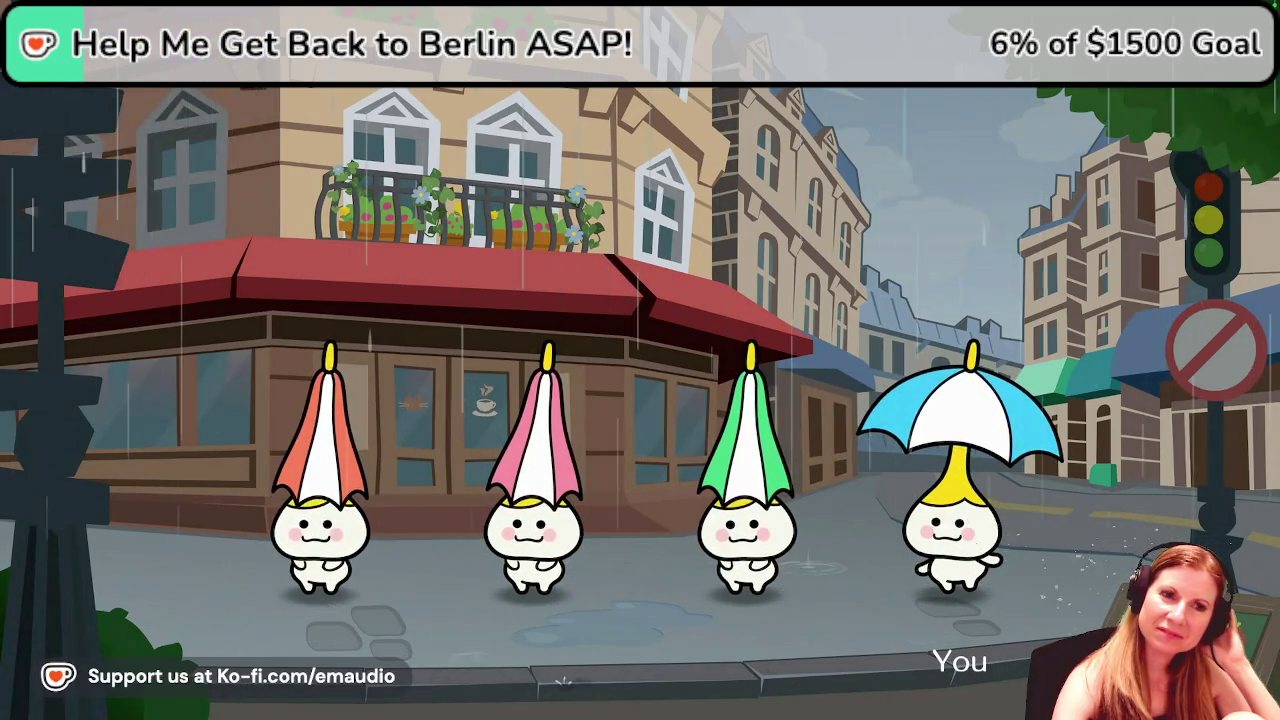
pyautogui.press('space')
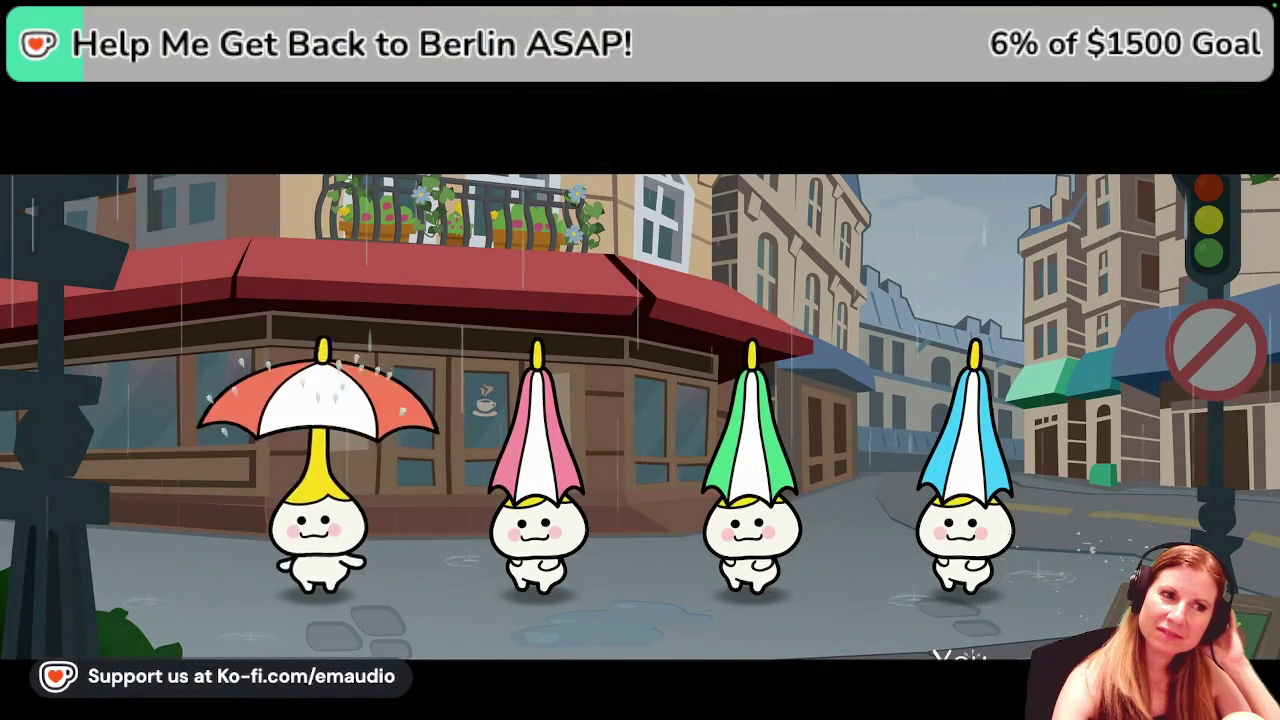
pyautogui.press('space')
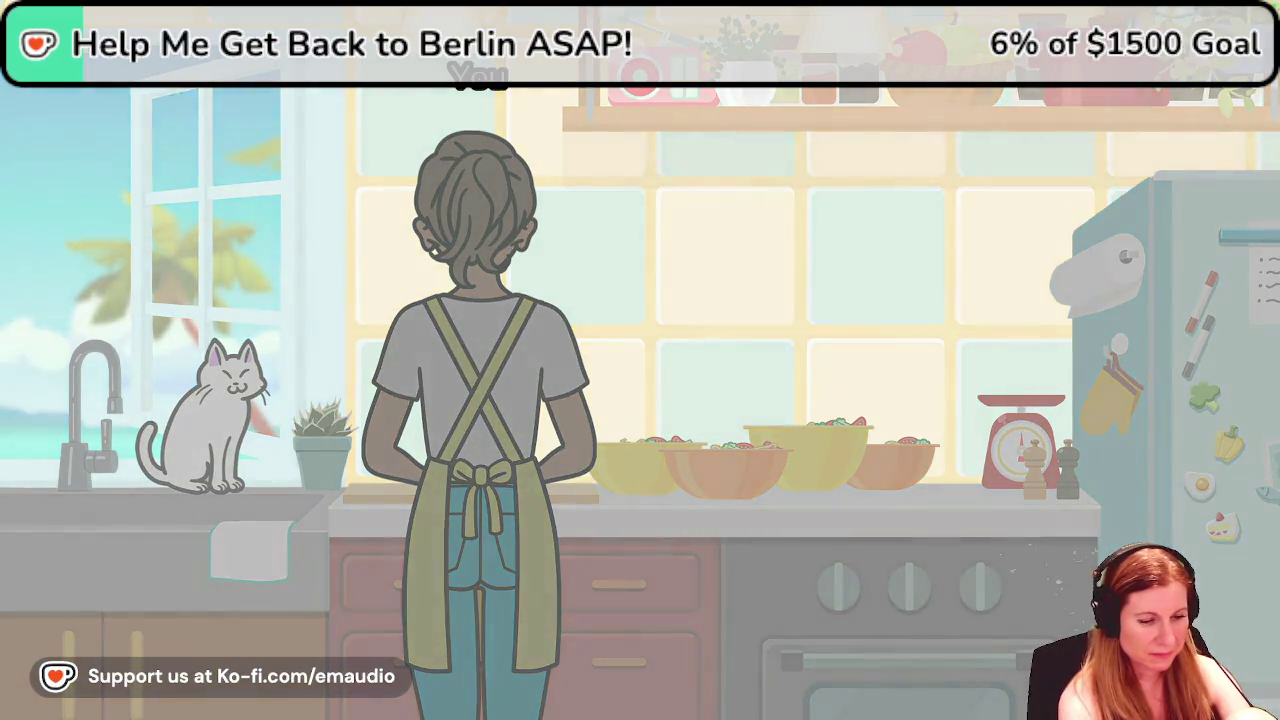
pyautogui.press('a')
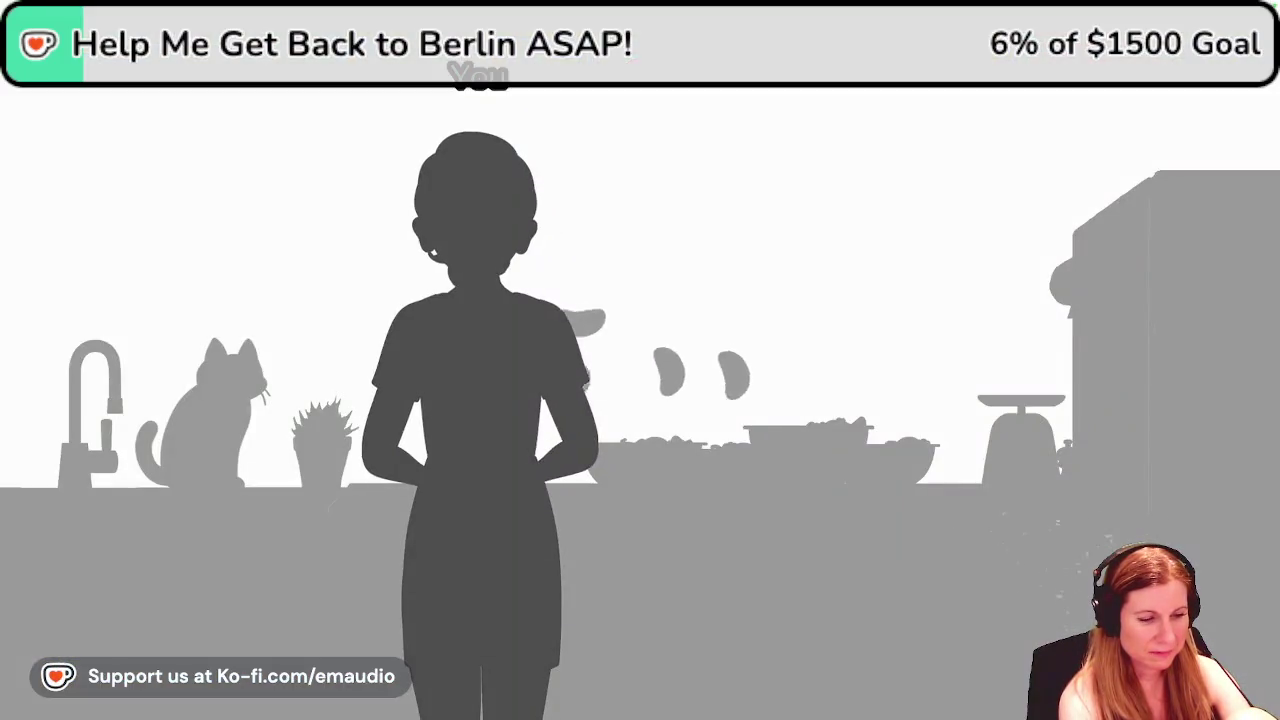
pyautogui.press('a')
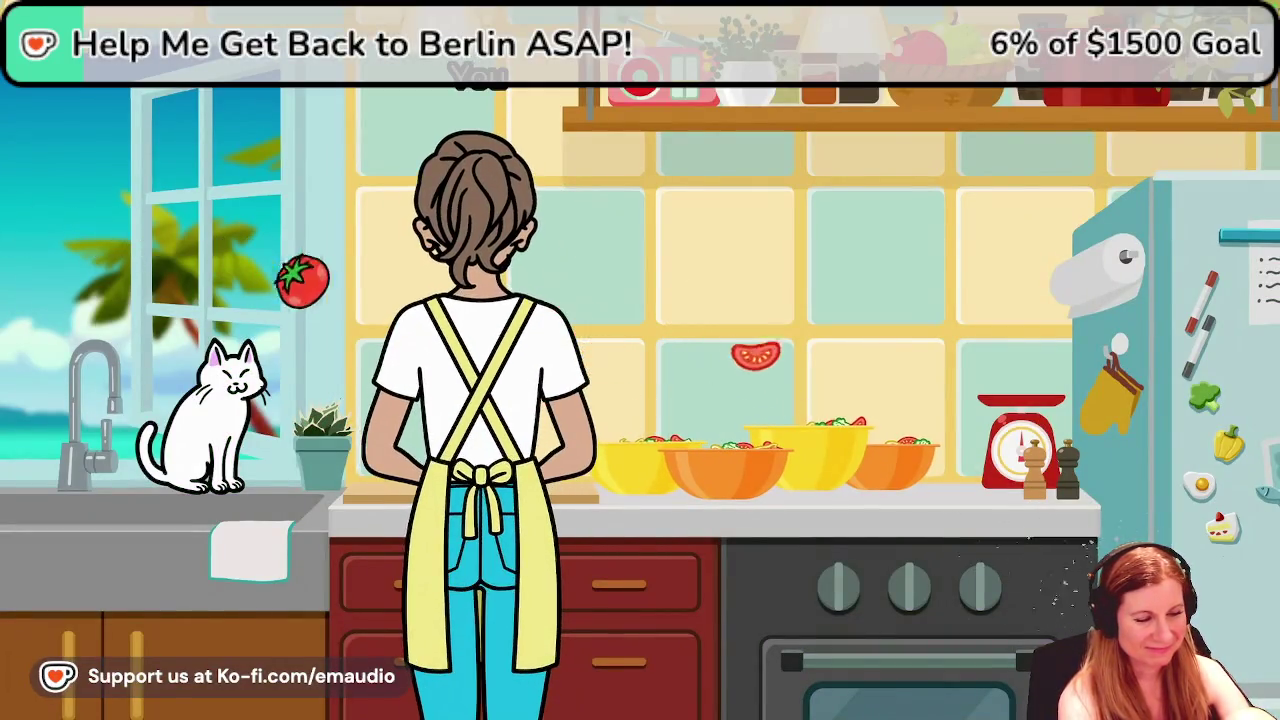
pyautogui.press('a')
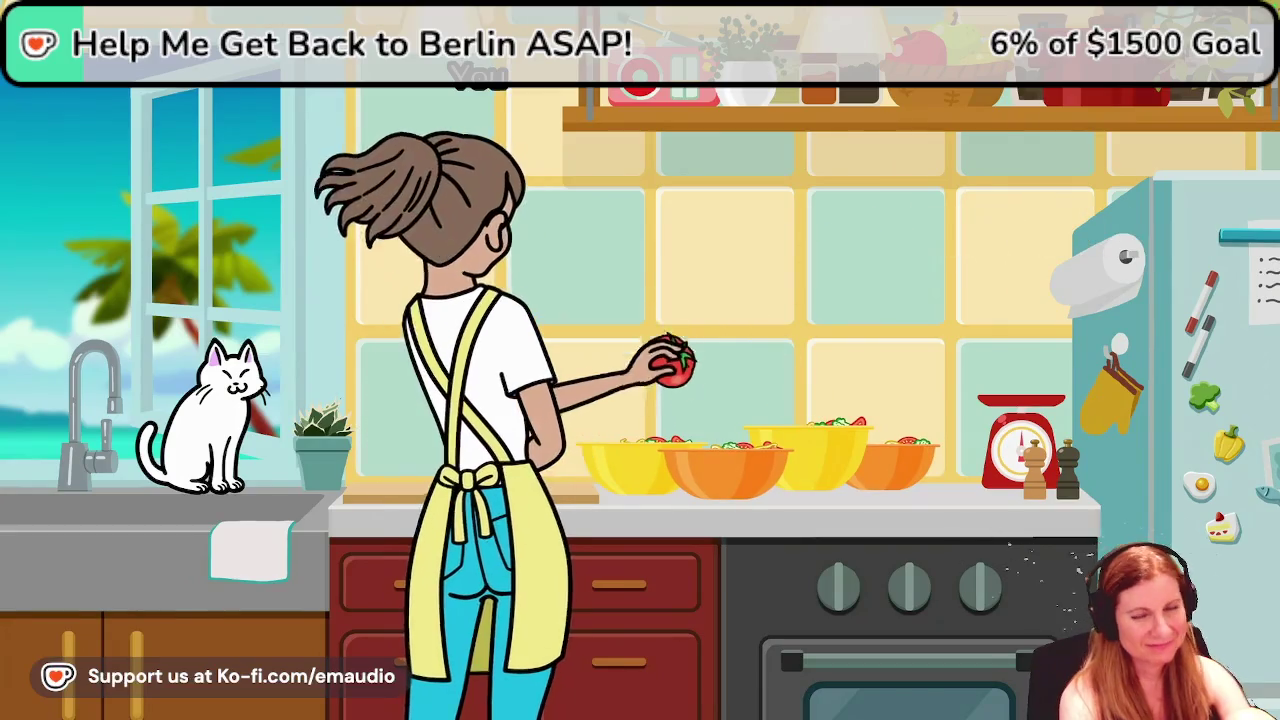
pyautogui.press('a')
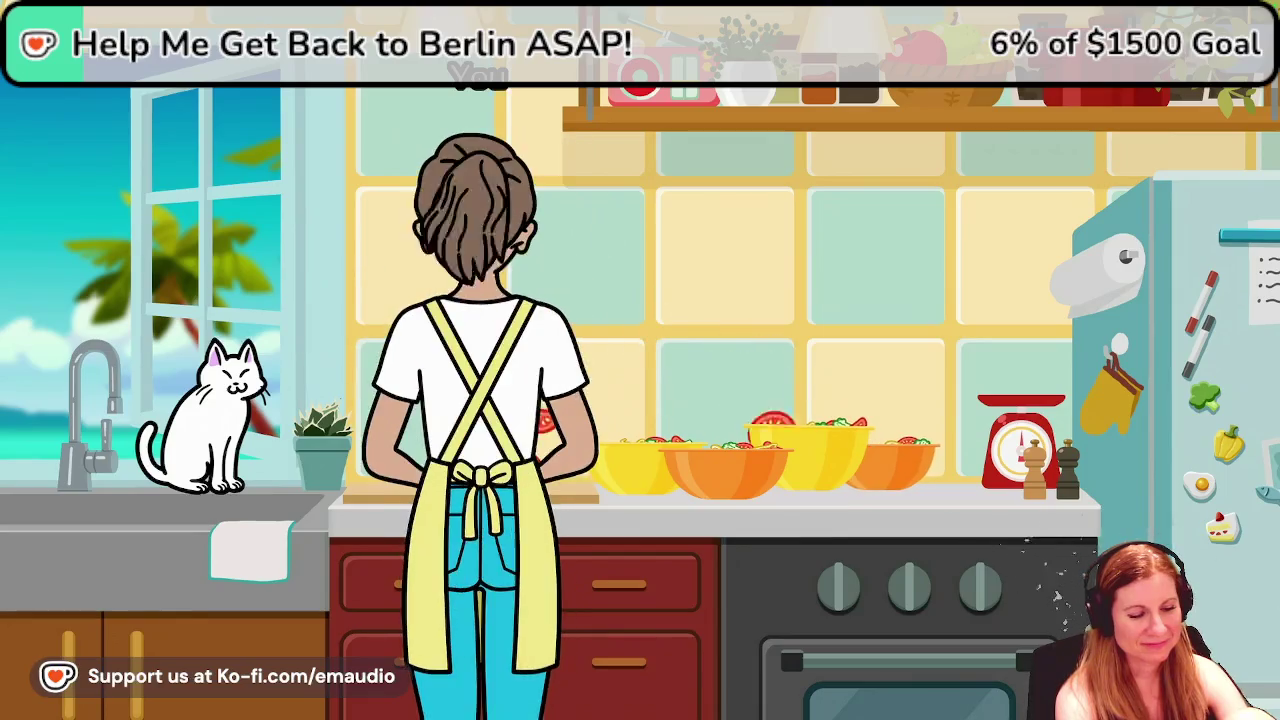
pyautogui.press('a')
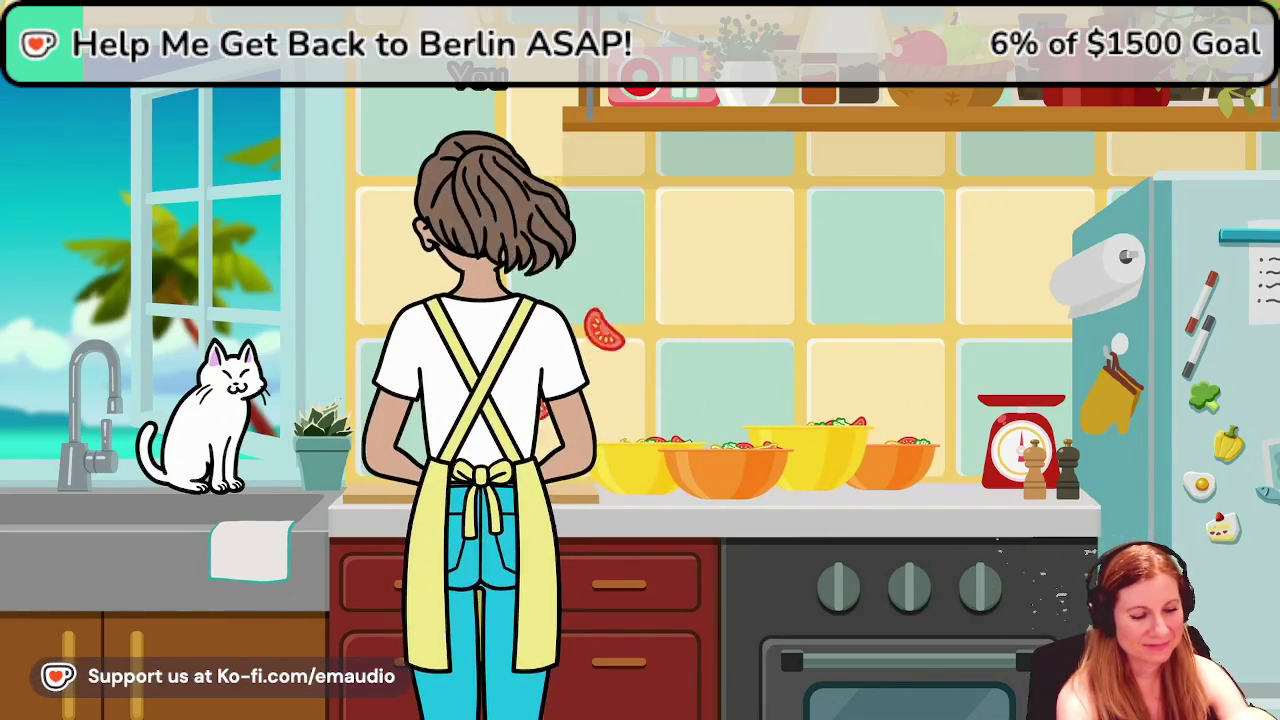
pyautogui.press('a')
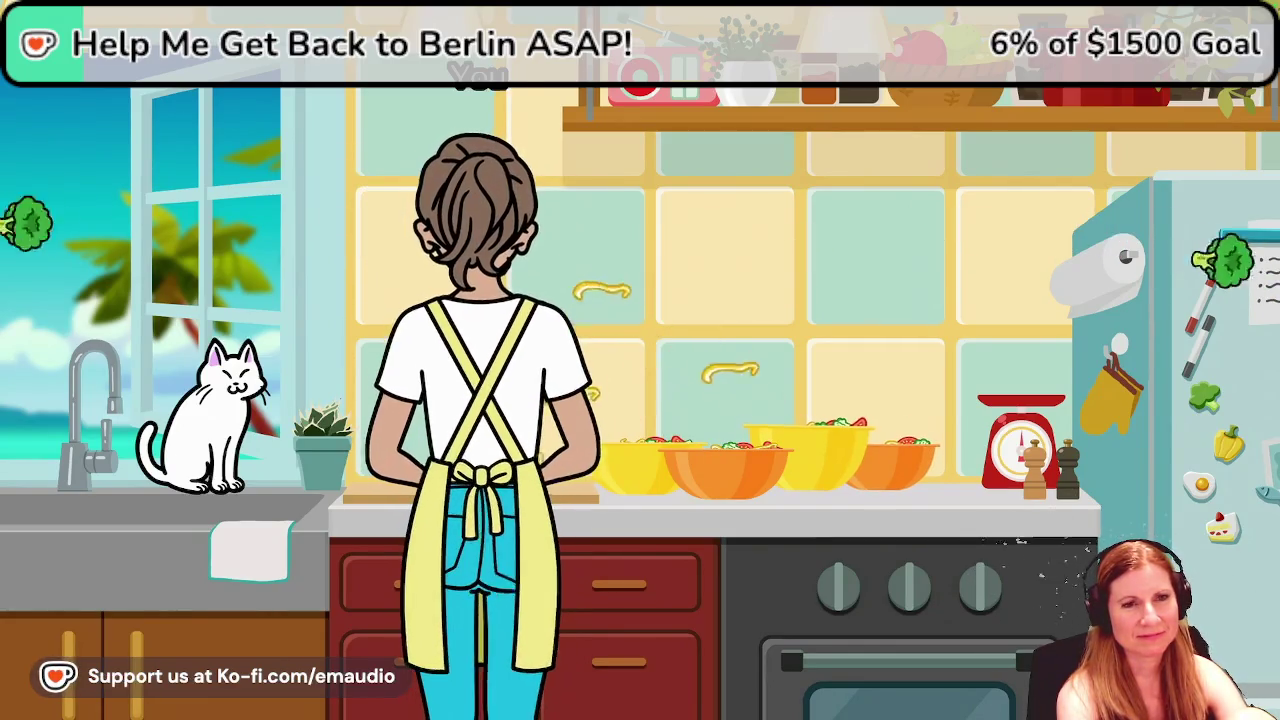
pyautogui.press('a')
pyautogui.press('a')
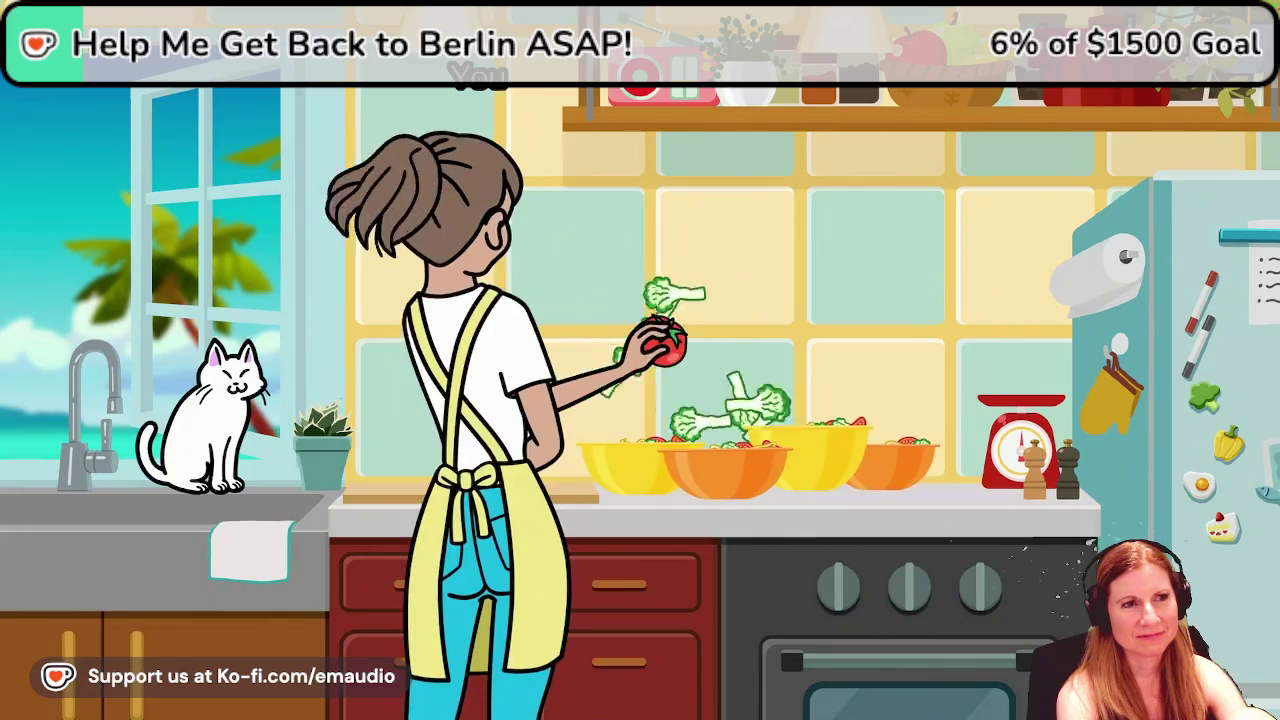
pyautogui.press('a')
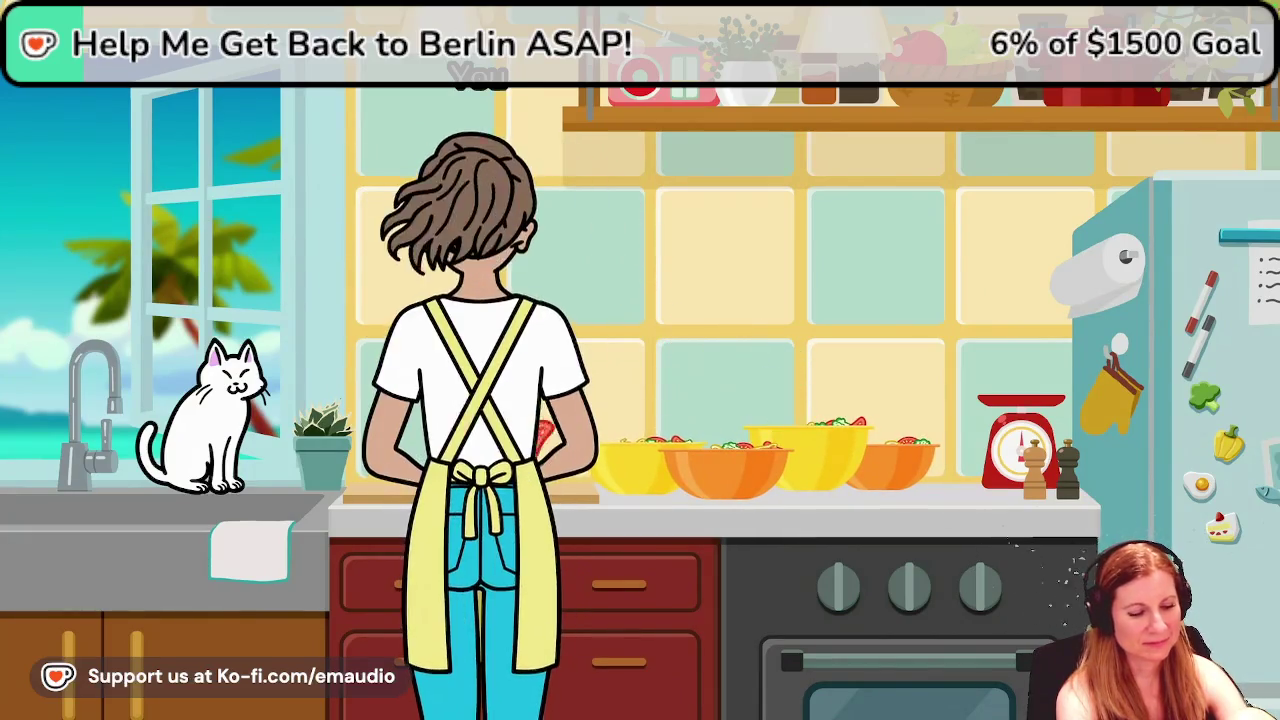
pyautogui.press('a')
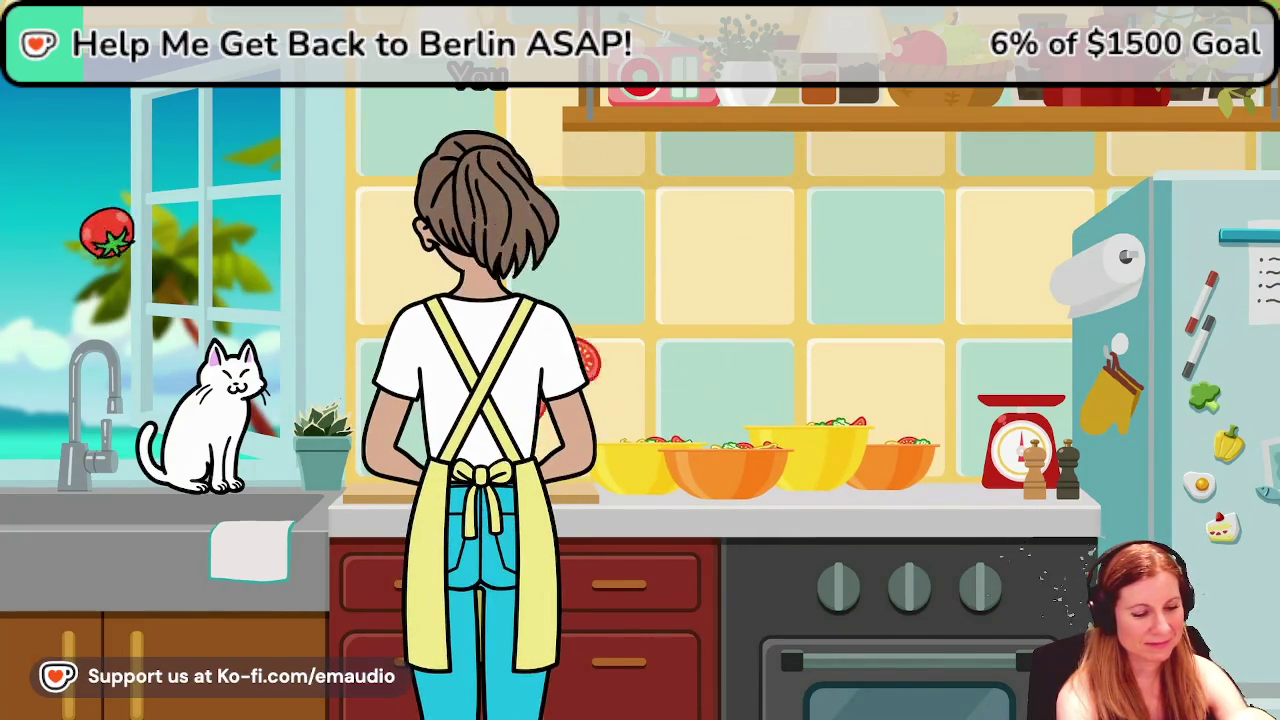
pyautogui.press('a')
pyautogui.press('a')
pyautogui.press('a')
pyautogui.press('a')
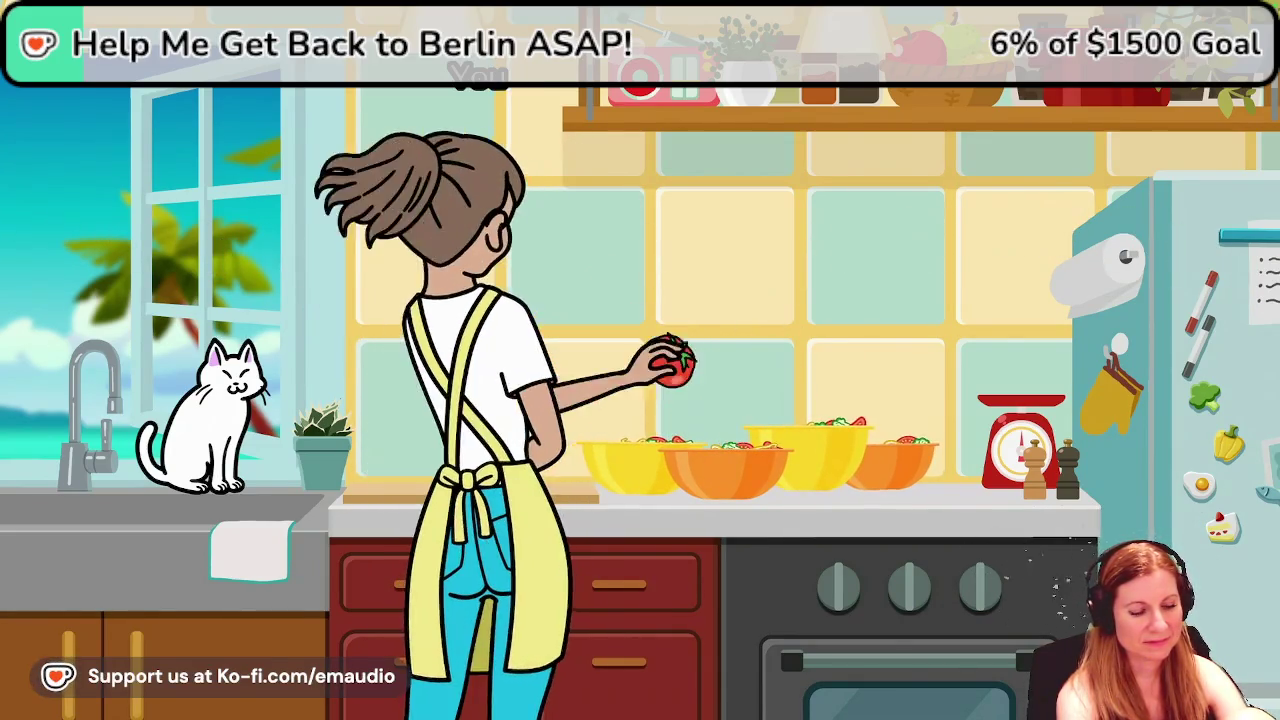
pyautogui.press('a')
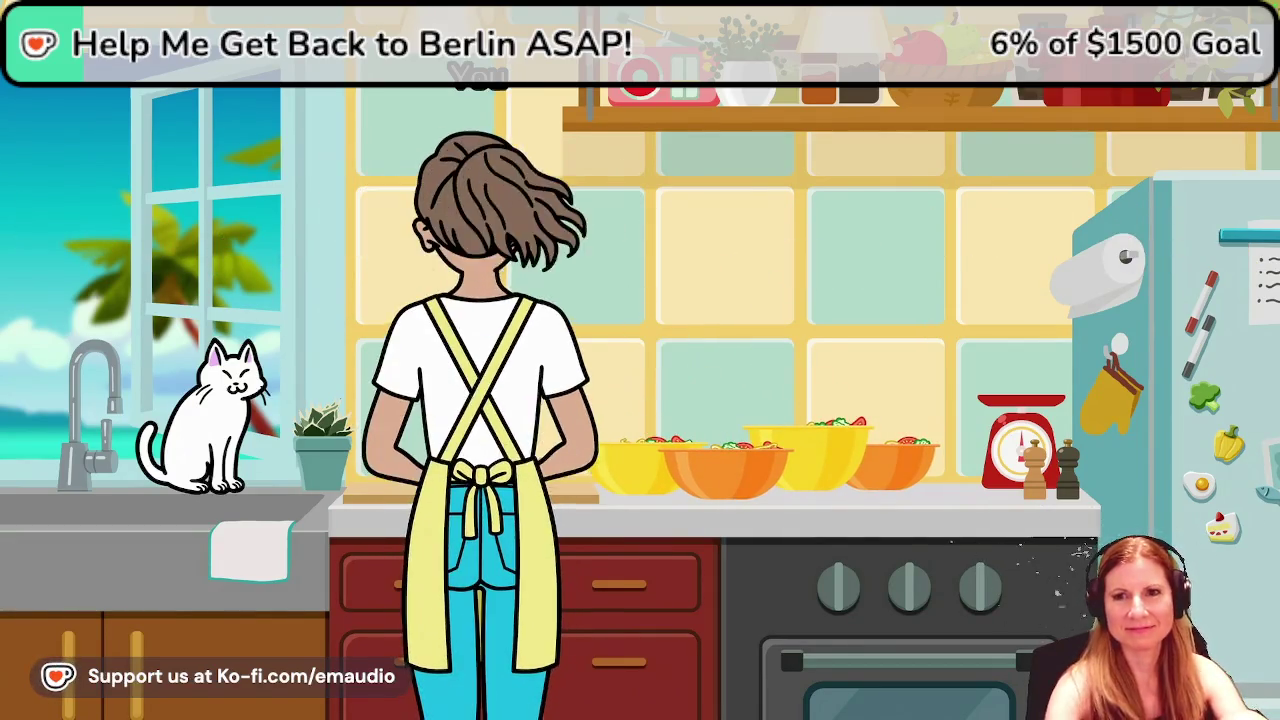
pyautogui.press('a')
pyautogui.press('a')
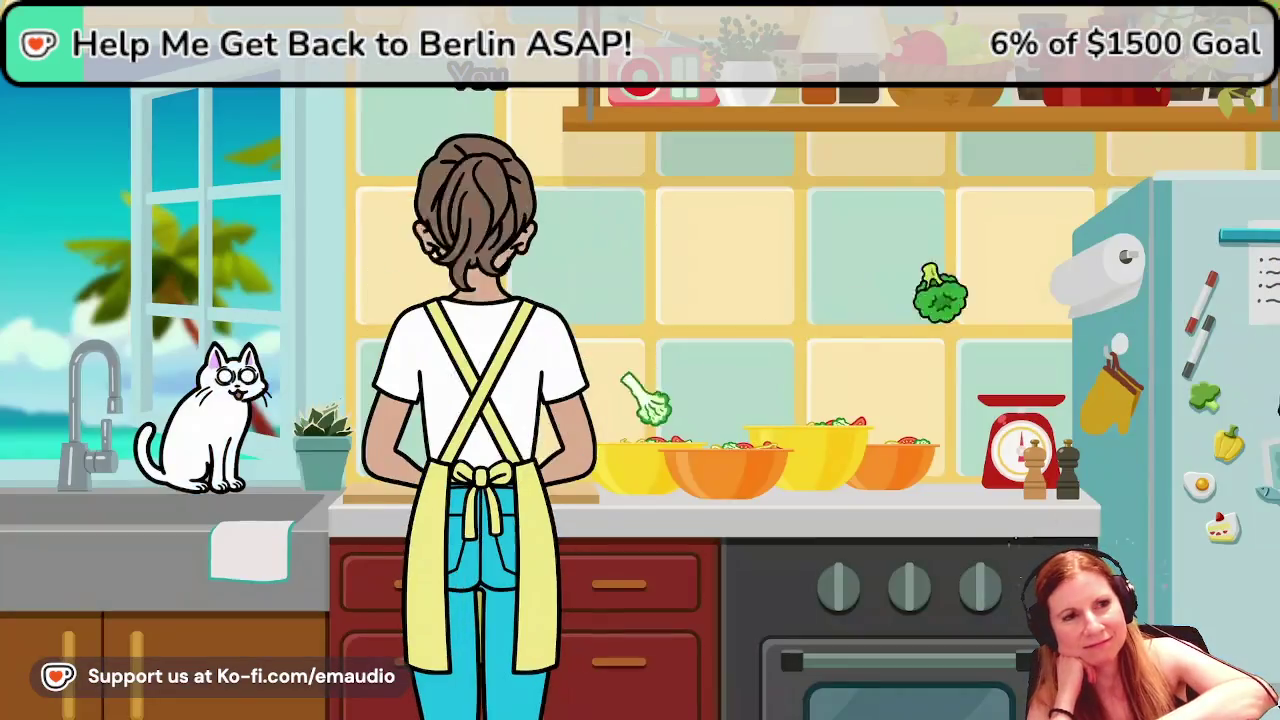
pyautogui.press('d')
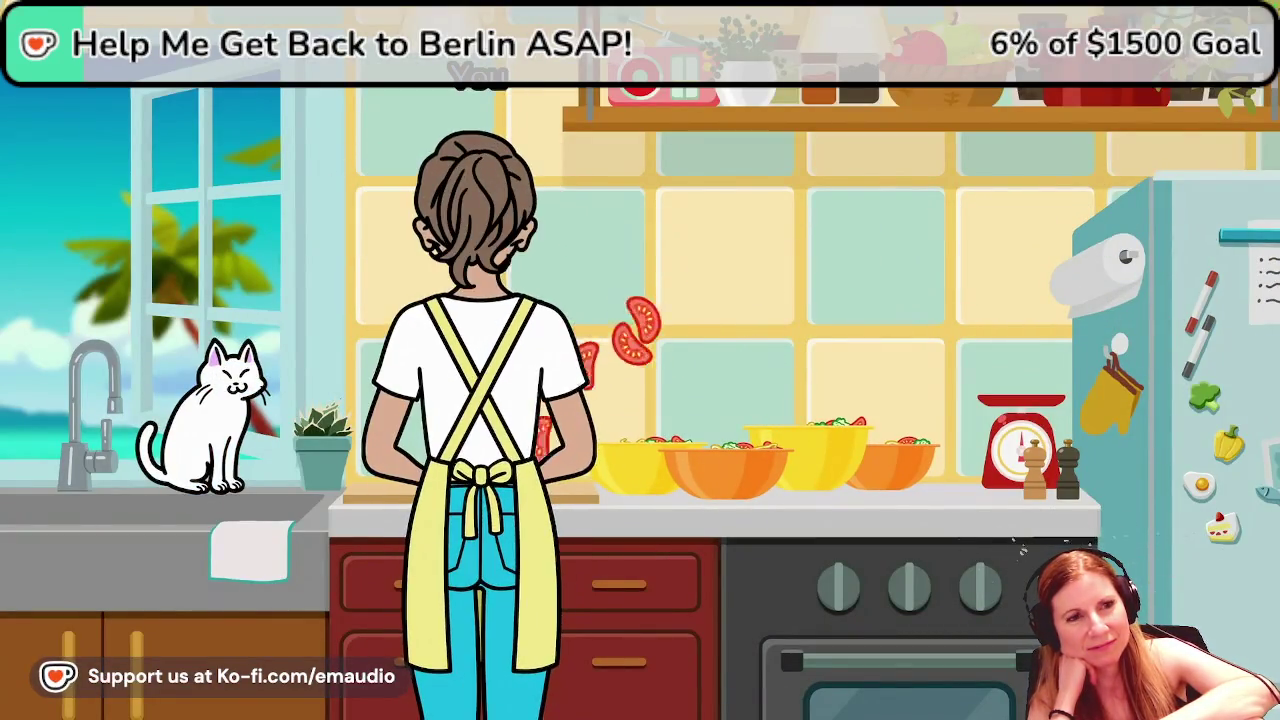
pyautogui.press('a')
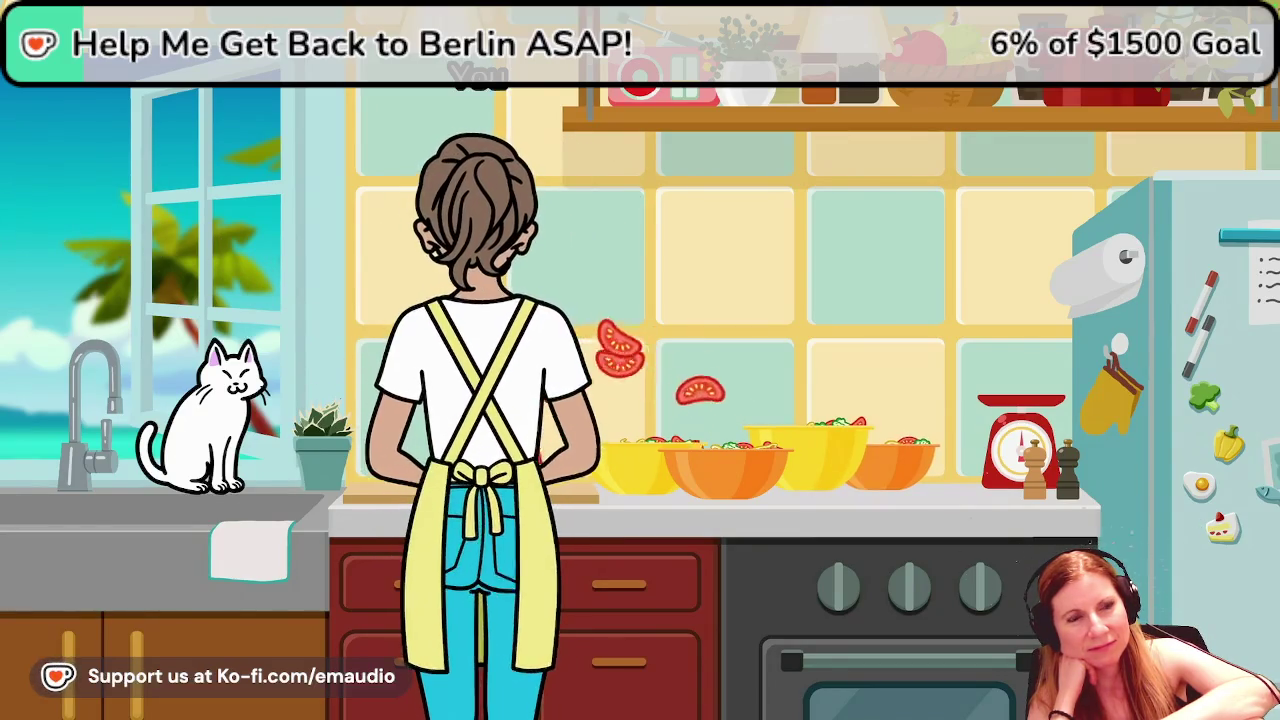
pyautogui.press('d')
pyautogui.press('a')
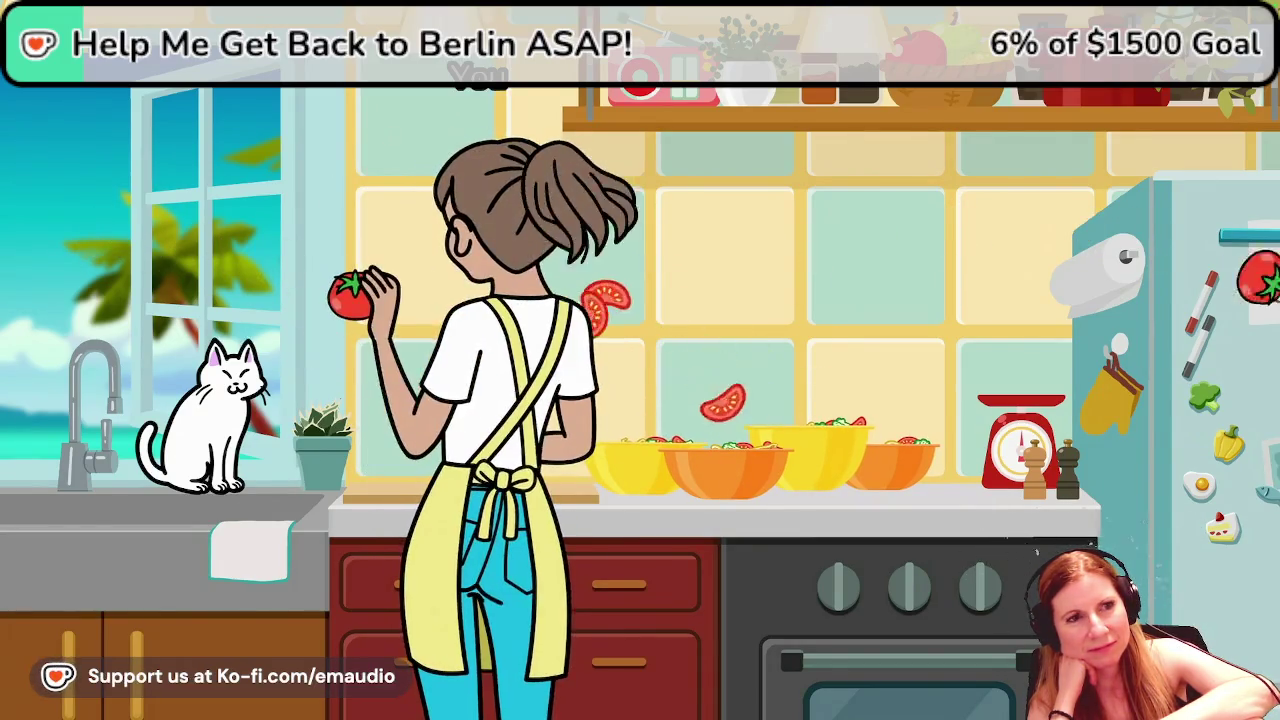
pyautogui.press('d')
pyautogui.press('a')
pyautogui.press('d')
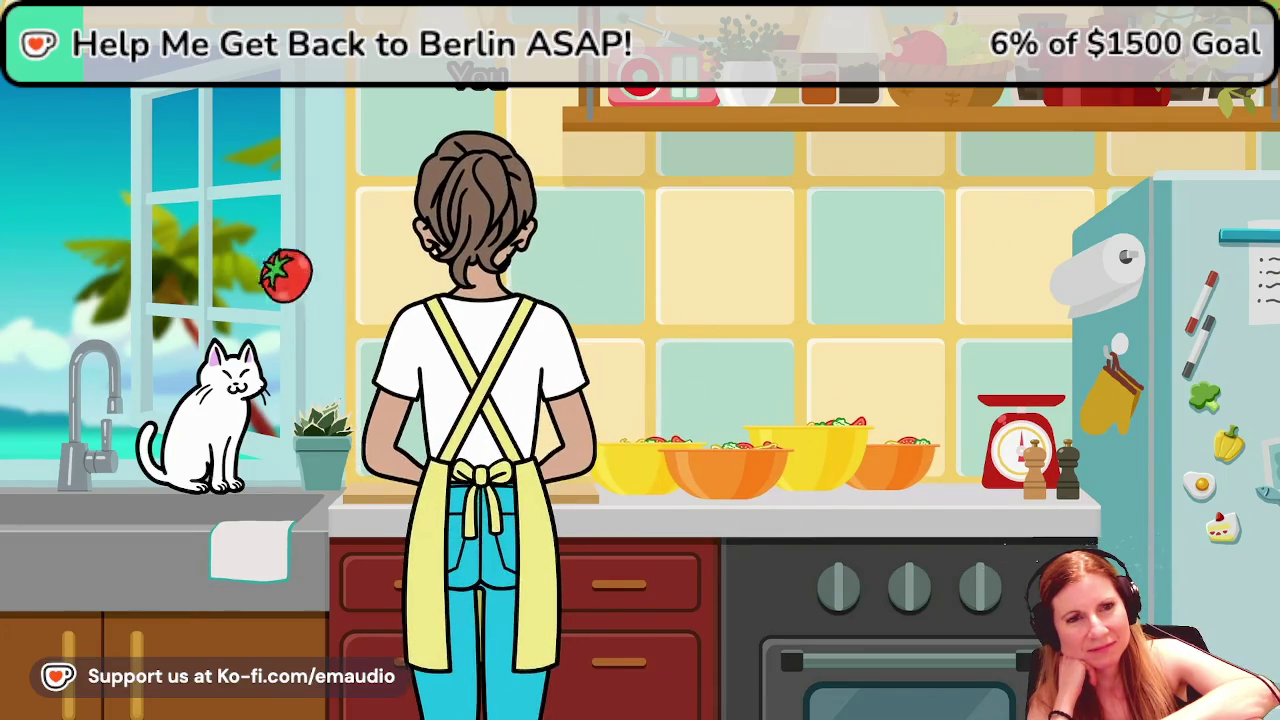
pyautogui.press('d')
pyautogui.press('a')
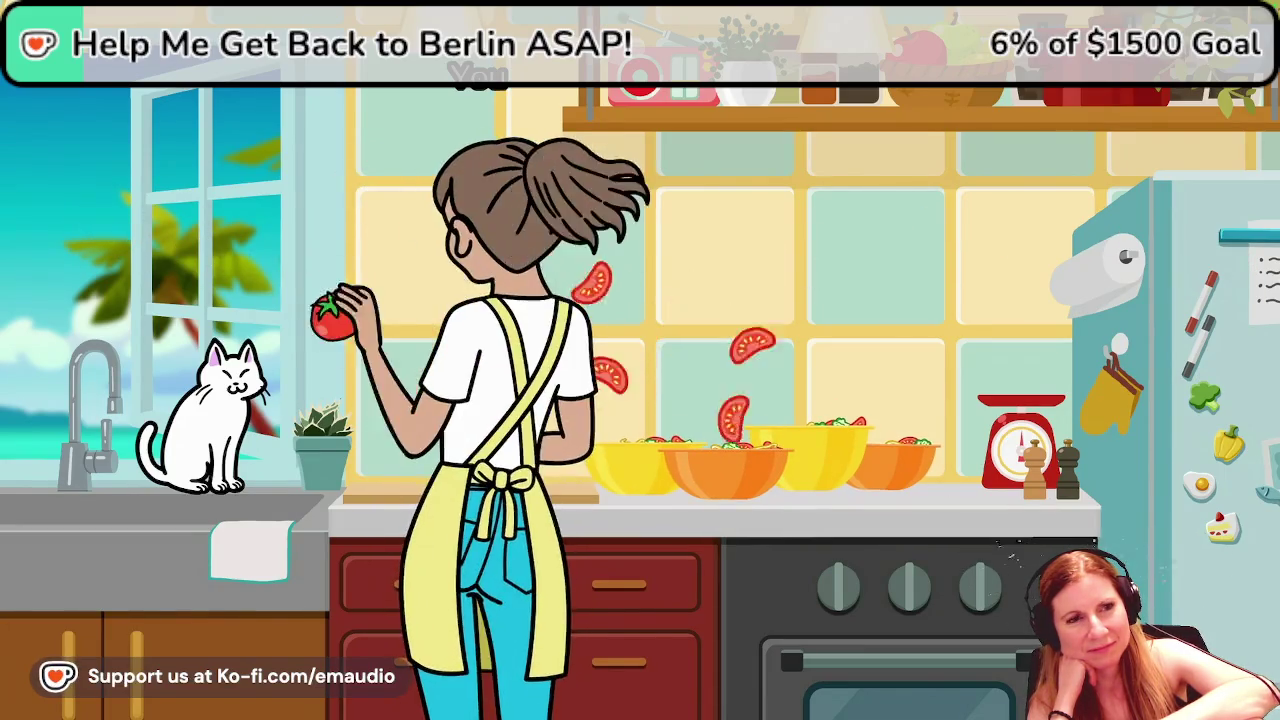
pyautogui.press('d')
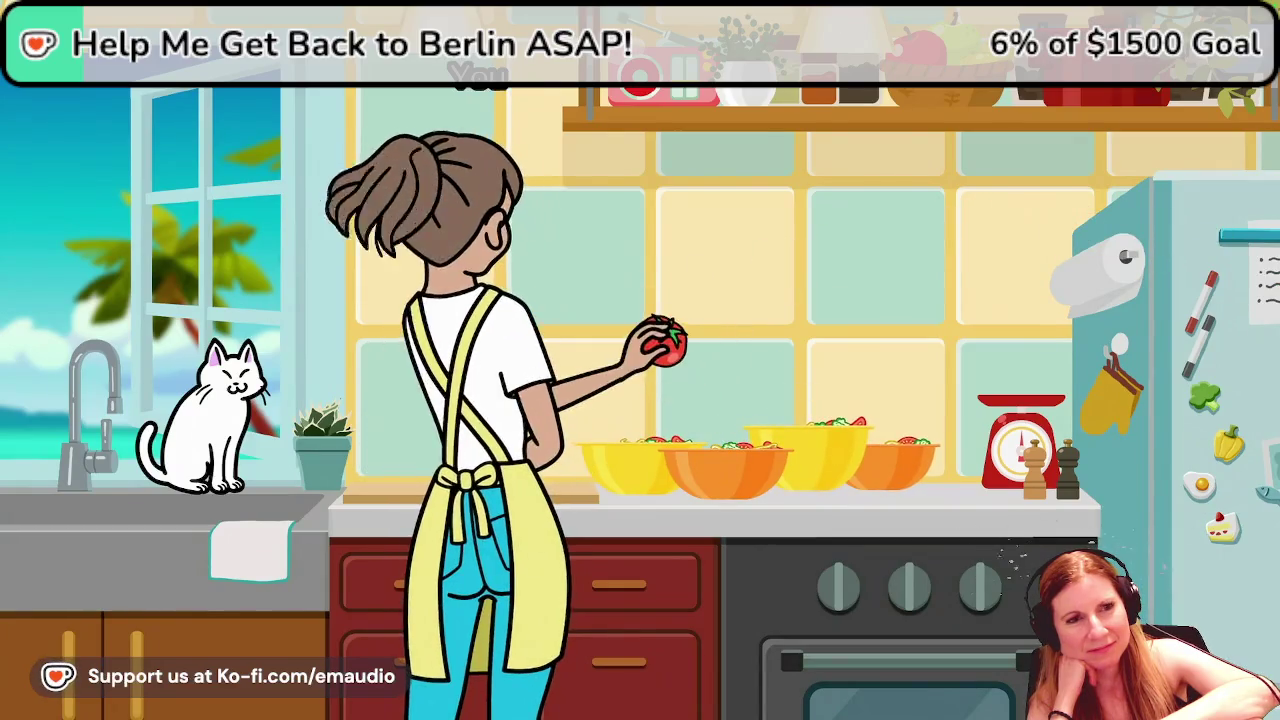
pyautogui.press('a')
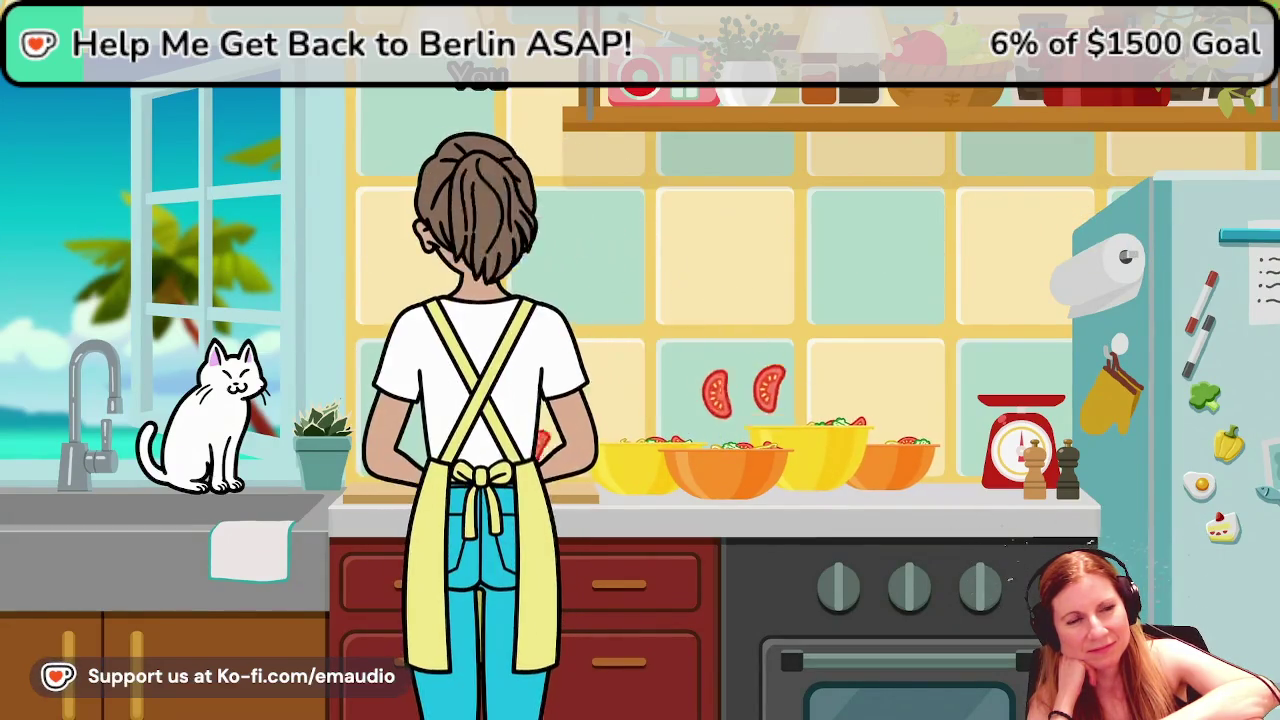
pyautogui.press('a')
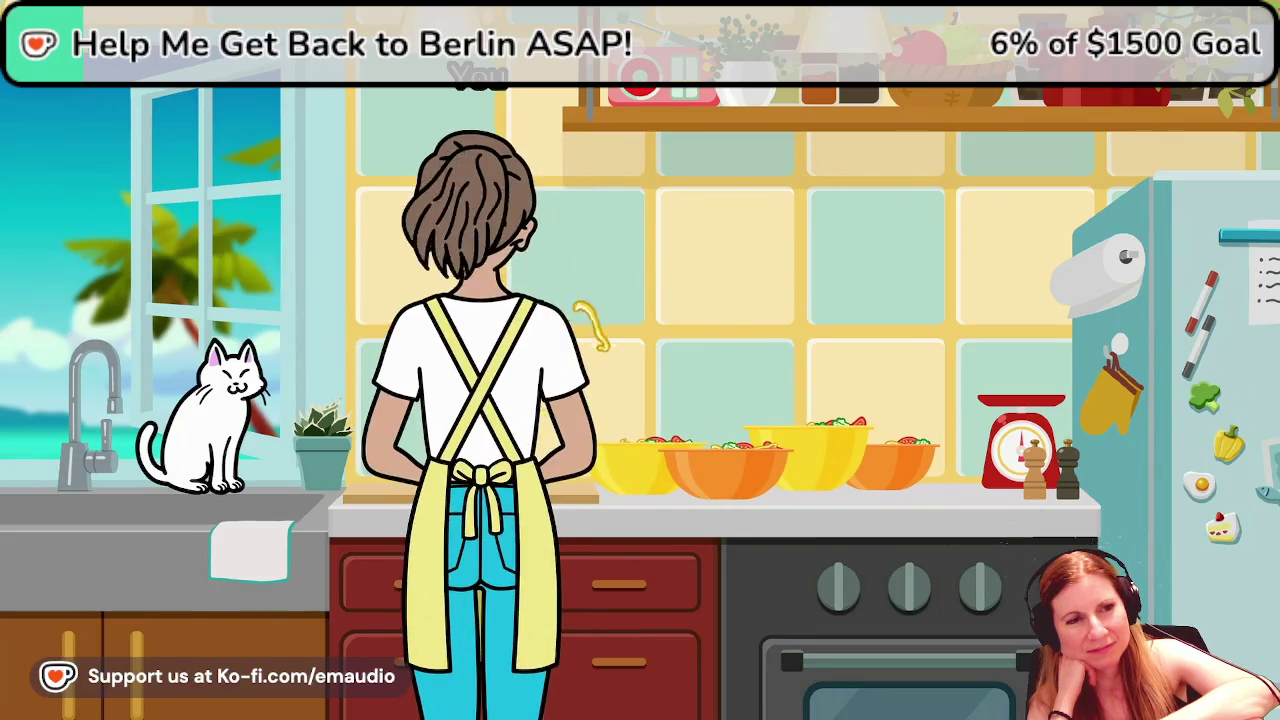
pyautogui.press('a')
pyautogui.press('d')
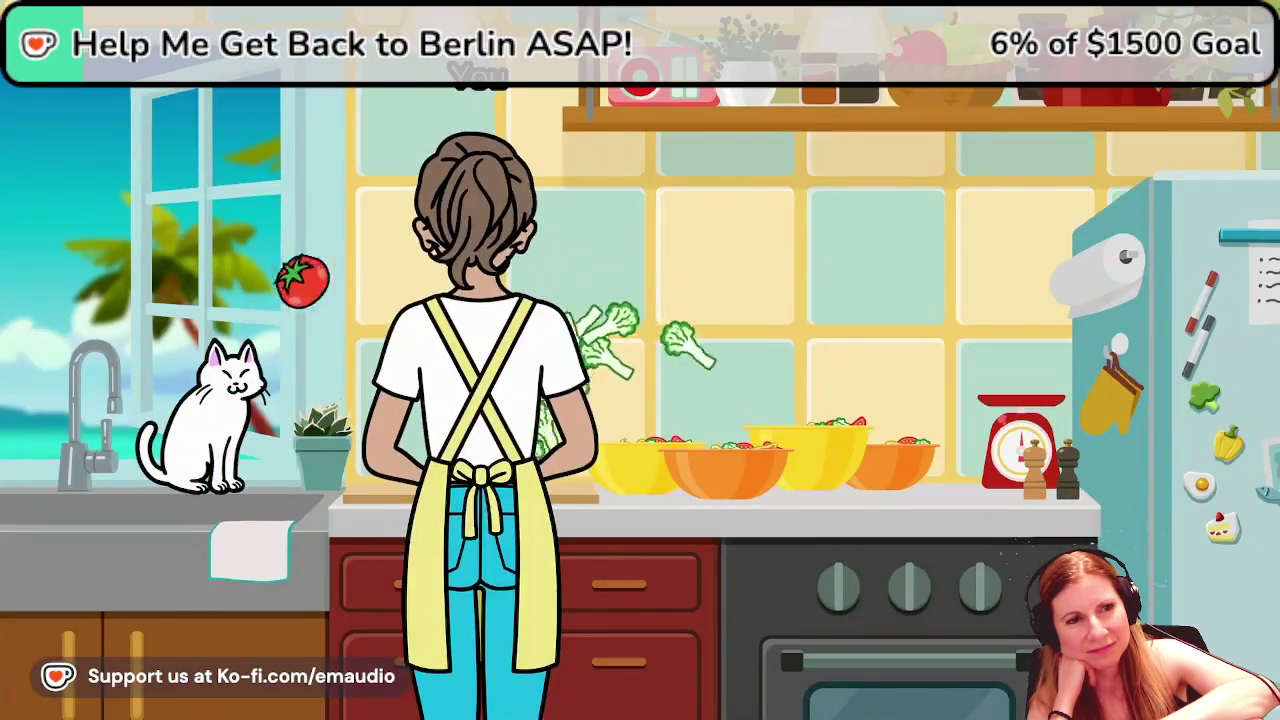
pyautogui.press('d')
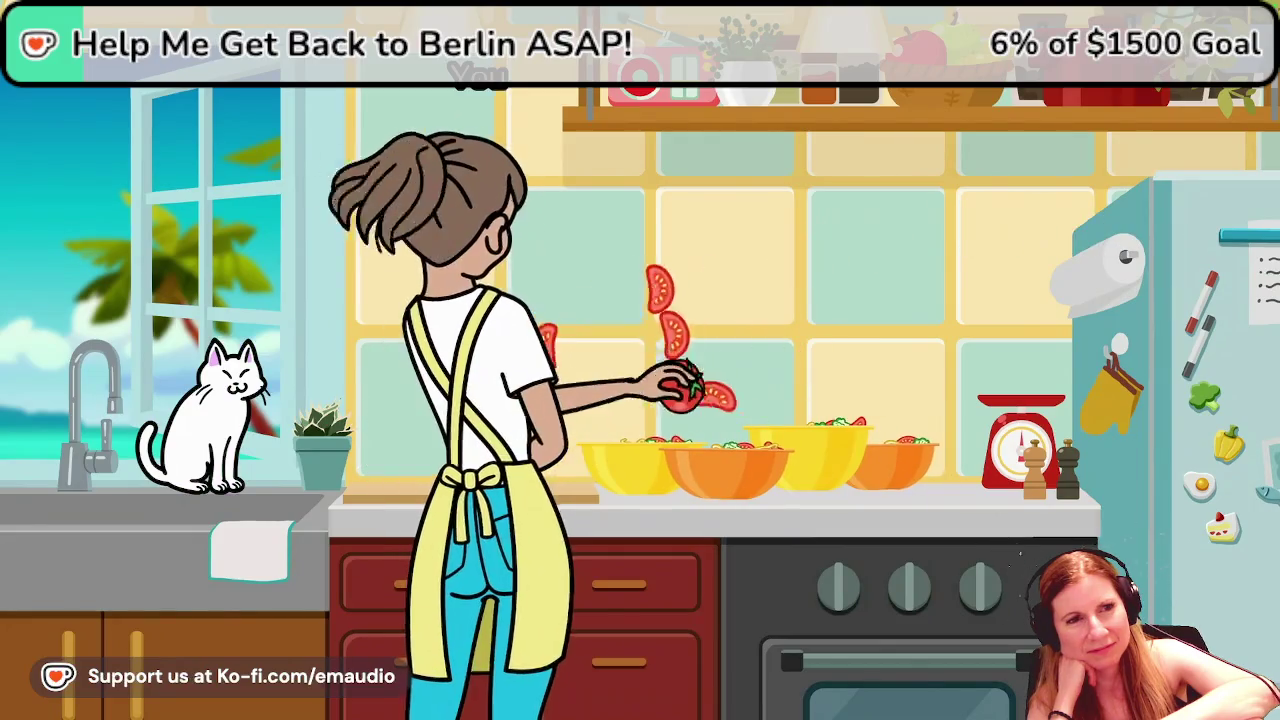
pyautogui.press('a')
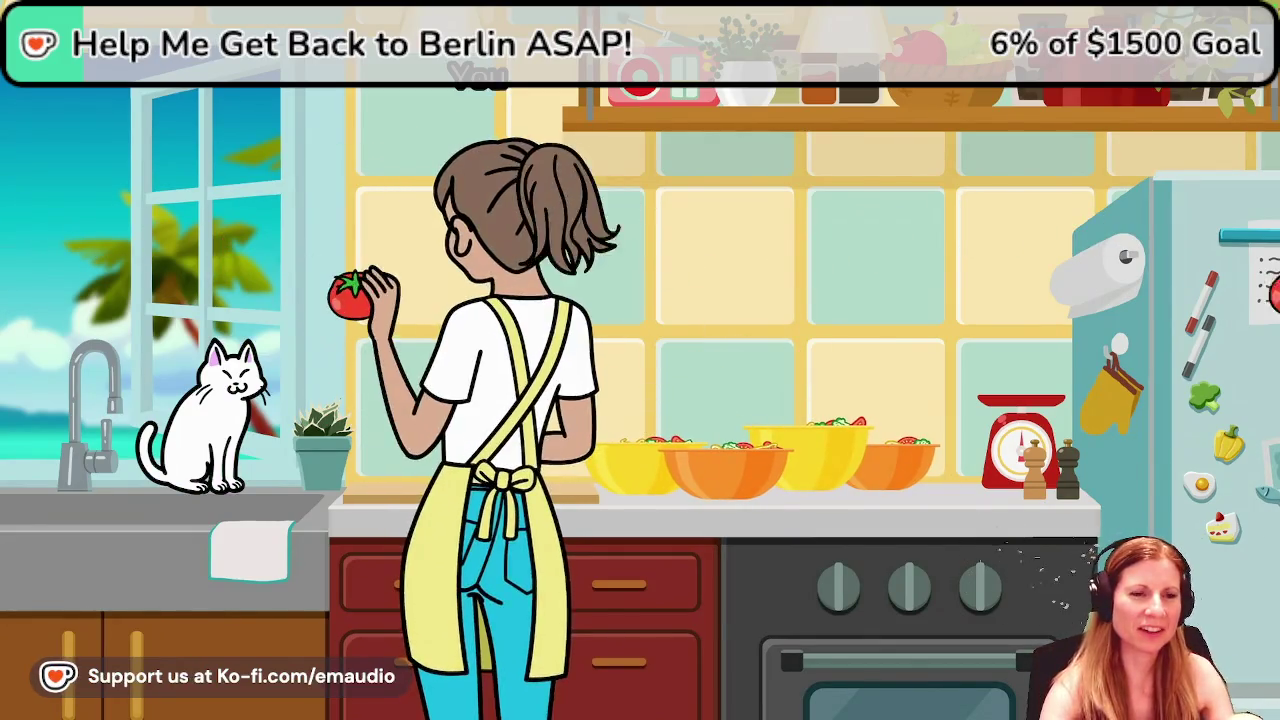
pyautogui.press('d')
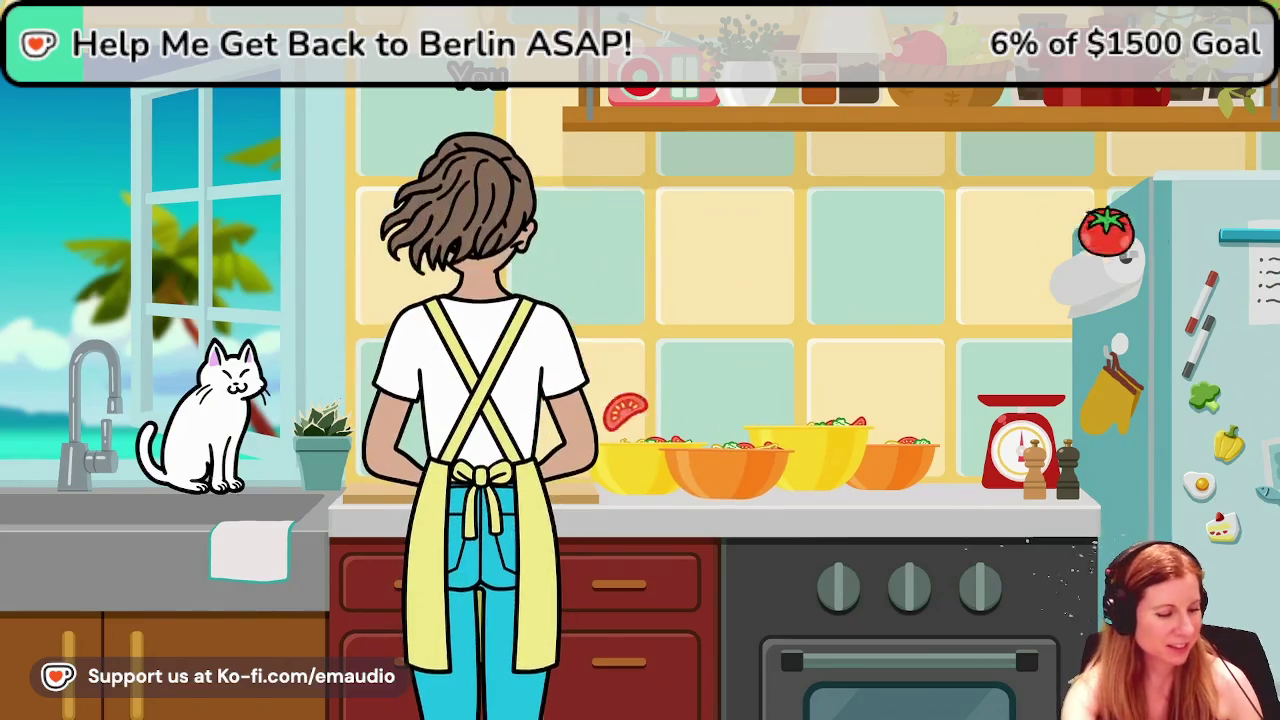
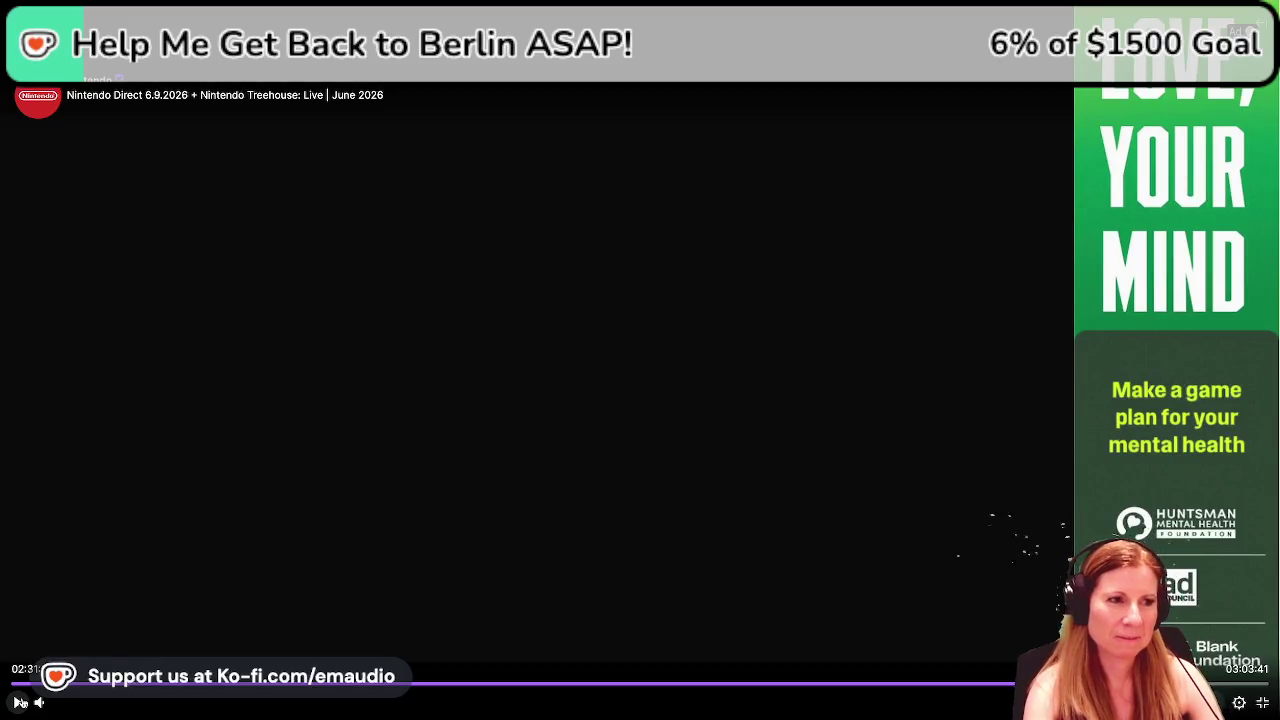
# Pause the Nintendo Direct video, leave fullscreen and return to Blender.
pyautogui.click(20, 703)
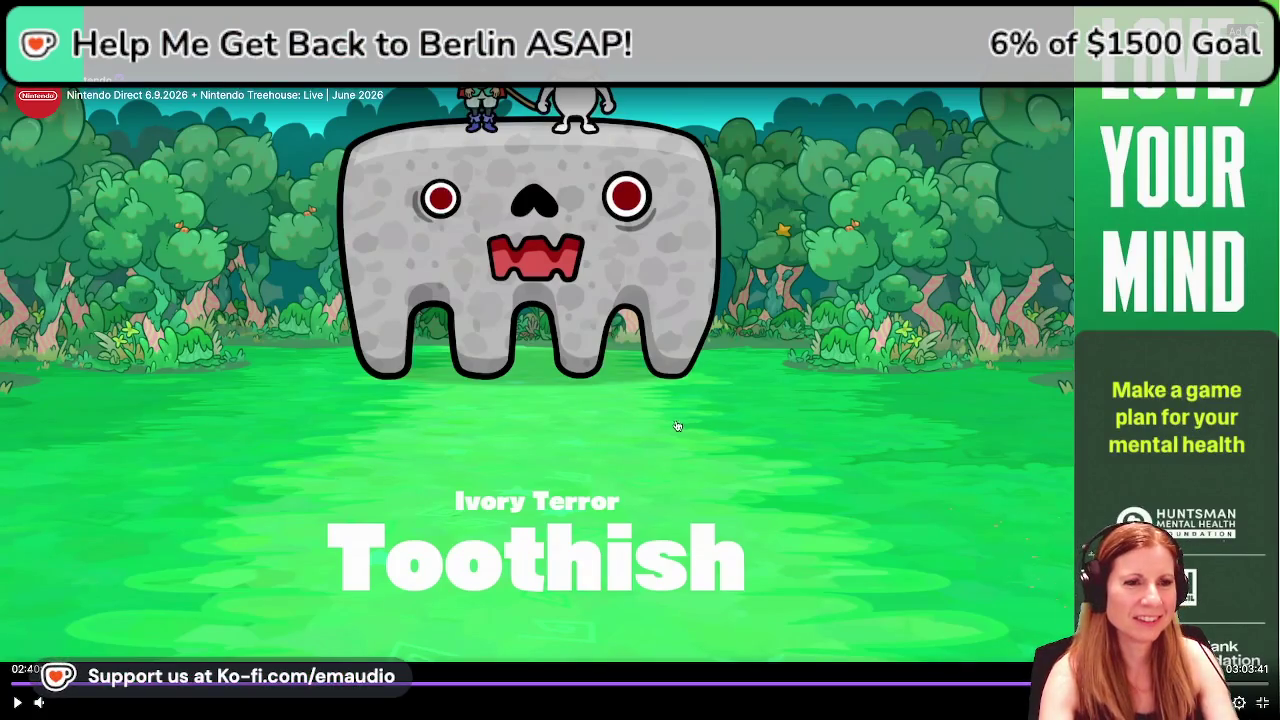
pyautogui.click(405, 428)
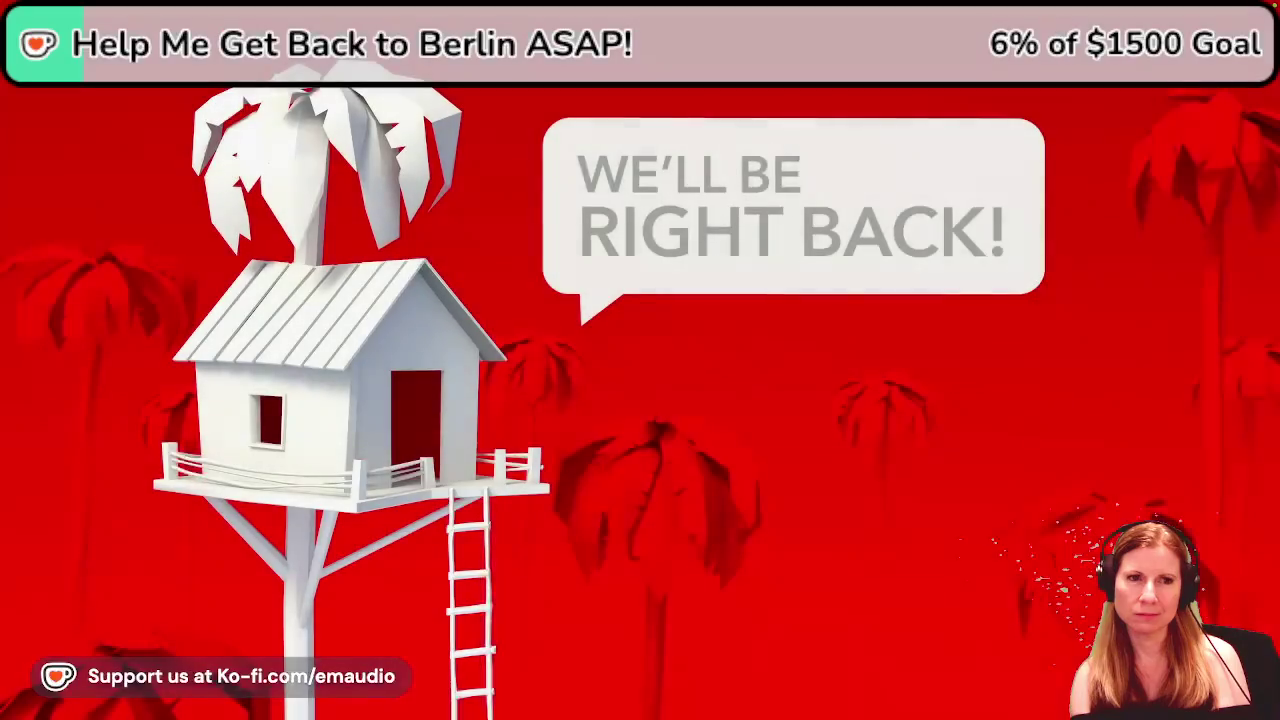
pyautogui.click(794, 363)
pyautogui.press('Escape')
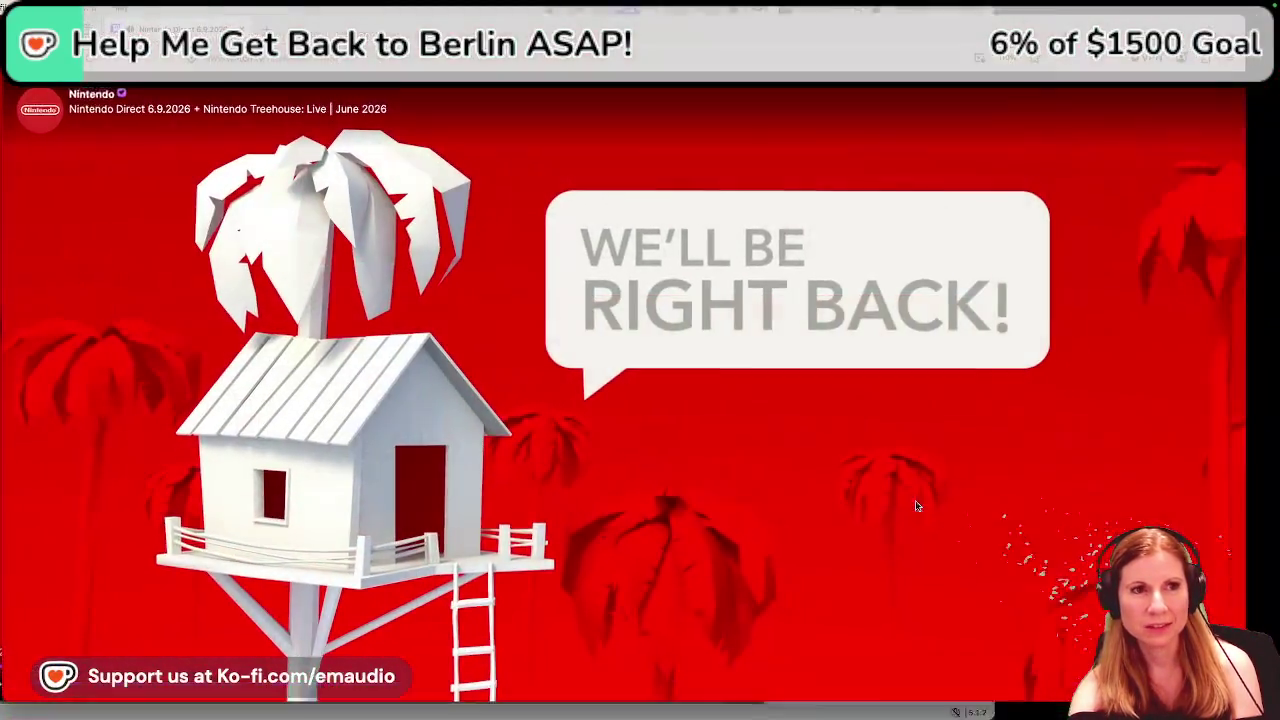
pyautogui.hotkey('alt', 'Tab')
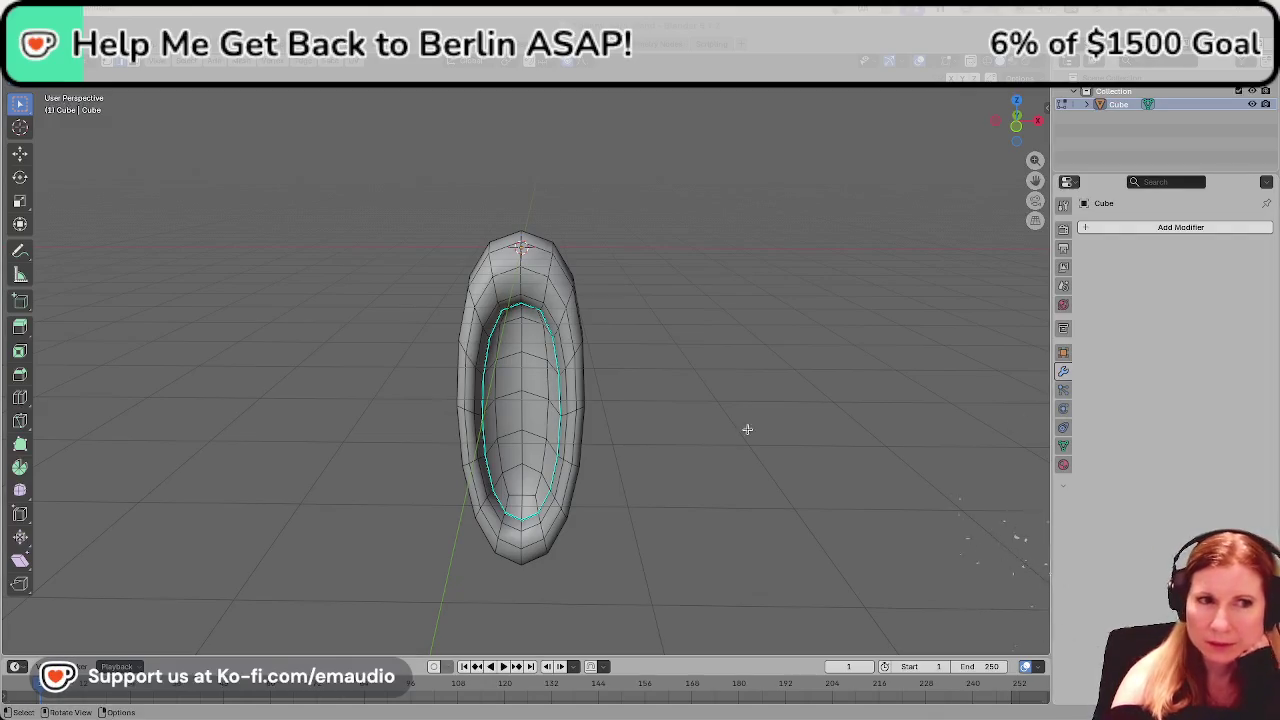
# Check the last ear edit with undo/redo, leave Edit Mode and reselect the ear.
pyautogui.hotkey('ctrl', 'z')
pyautogui.hotkey('ctrl', 'shift', 'z')
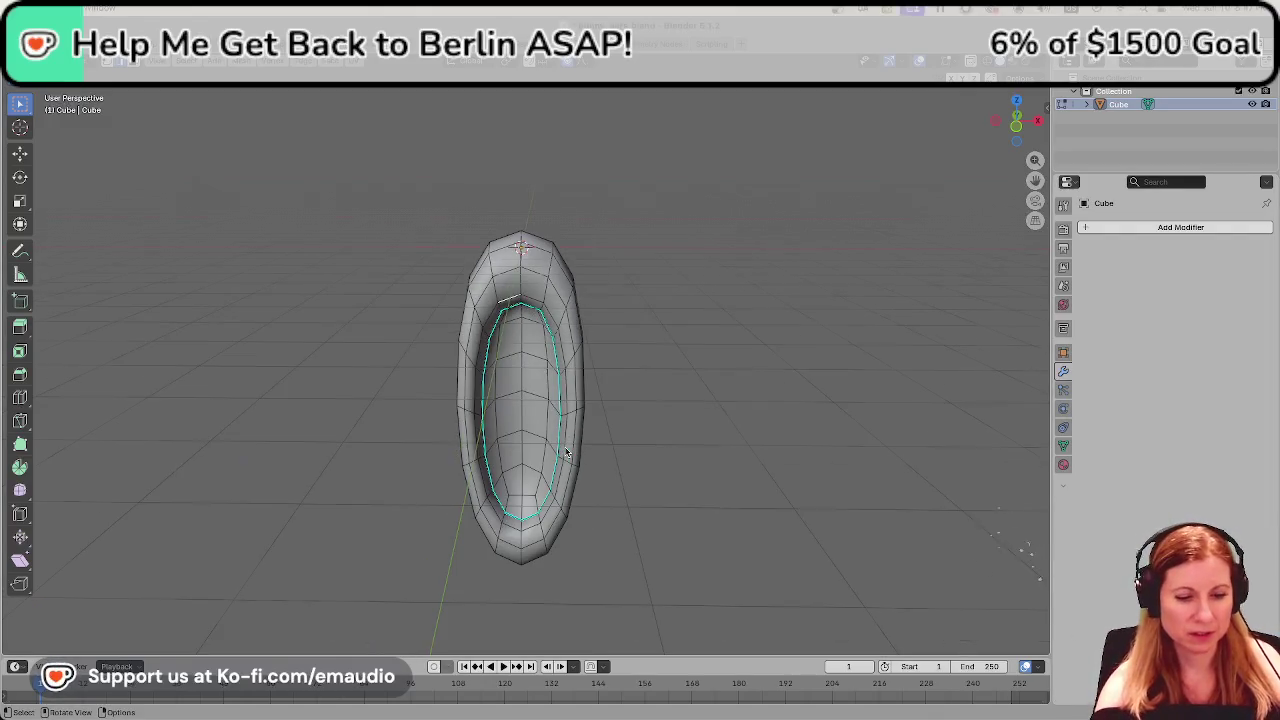
pyautogui.press('Tab')
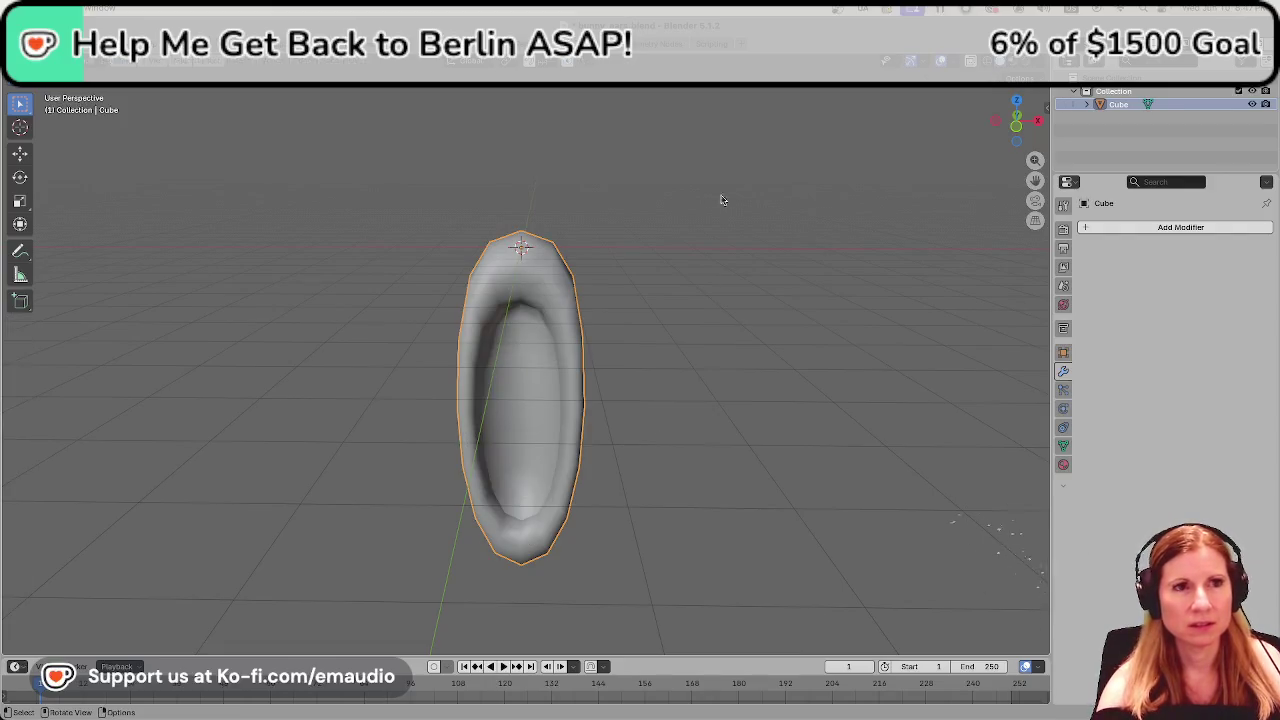
pyautogui.click(683, 376)
pyautogui.press('a')
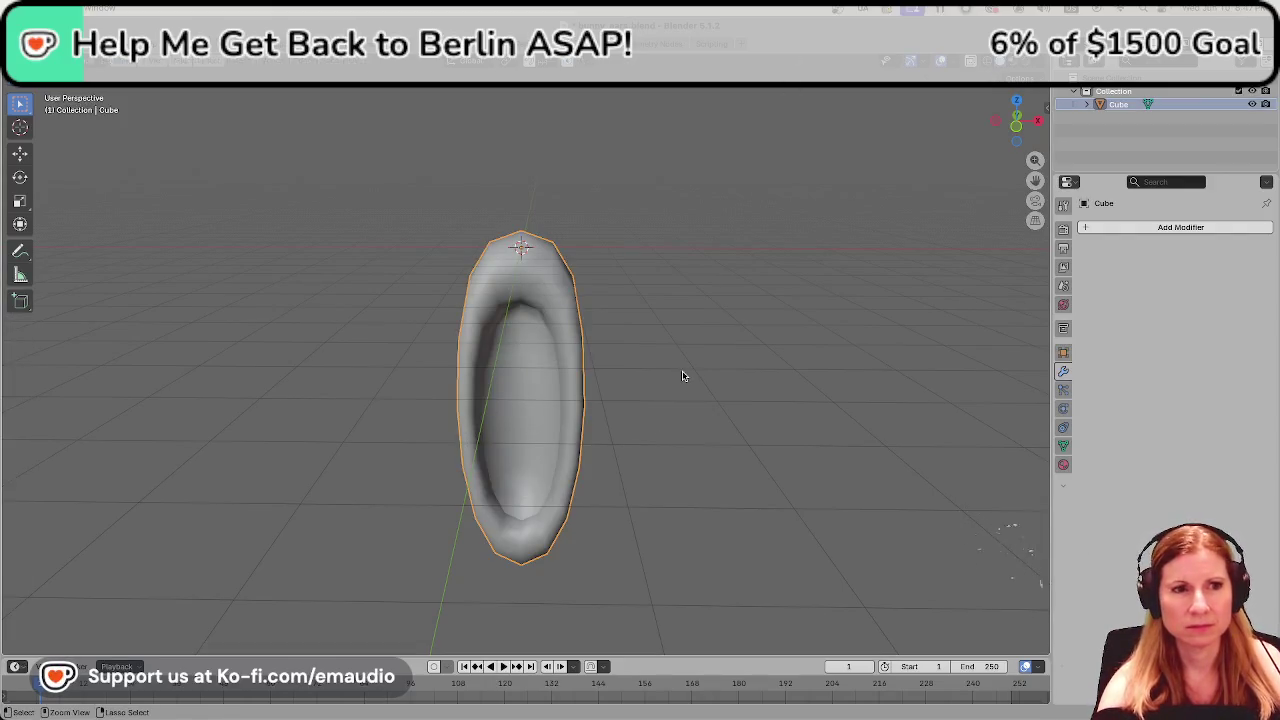
pyautogui.press('Tab')
pyautogui.press('Tab')
pyautogui.press('Tab')
pyautogui.press('Tab')
pyautogui.press('Tab')
pyautogui.press('Tab')
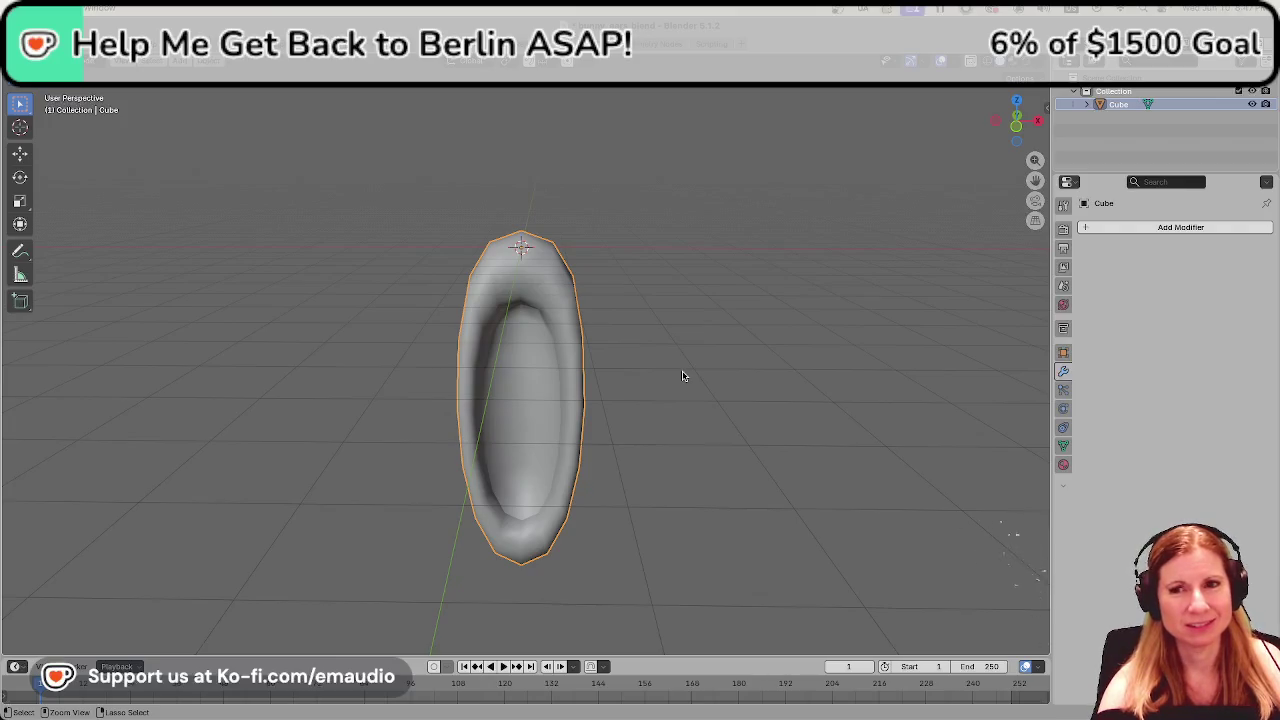
# Move the hollowed ear up along Z so its base rests at the origin.
pyautogui.moveTo(726, 431)
pyautogui.mouseDown(button='middle')
pyautogui.moveTo(477, 464)
pyautogui.moveTo(751, 420)
pyautogui.mouseUp(button='middle')
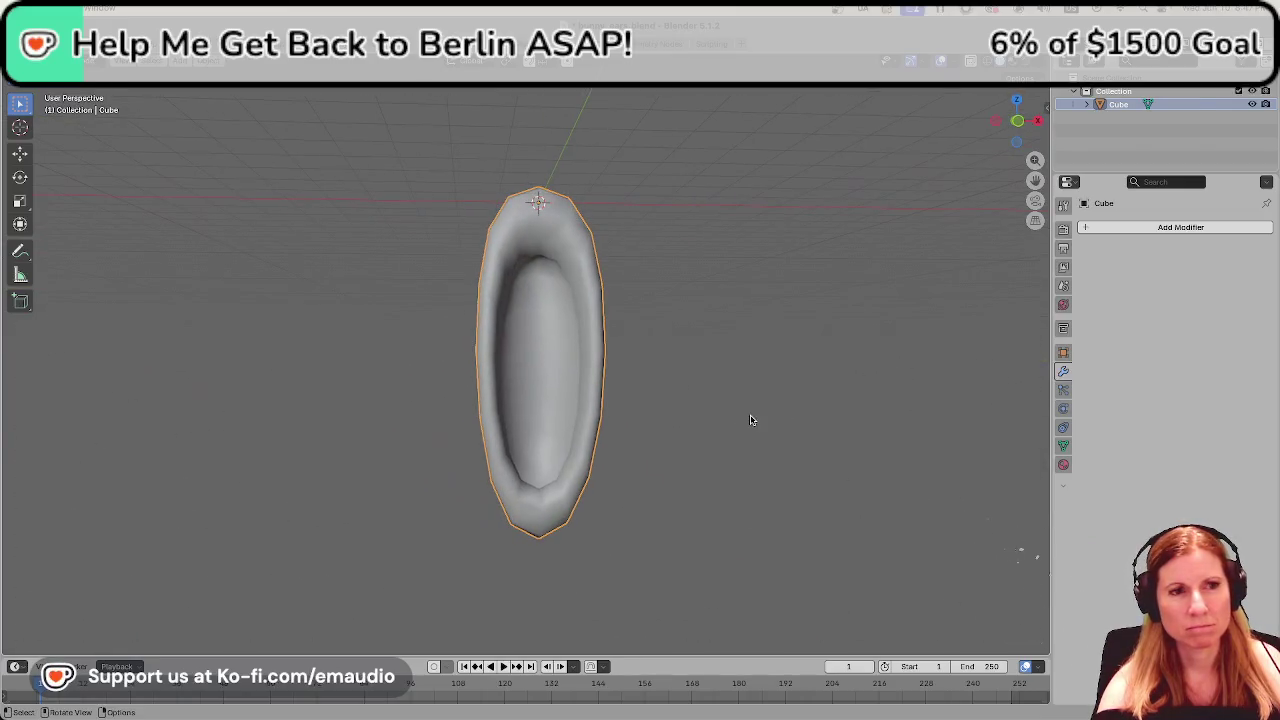
pyautogui.press('Tab')
pyautogui.press('Tab')
pyautogui.press('Tab')
pyautogui.press('Tab')
pyautogui.click(686, 425)
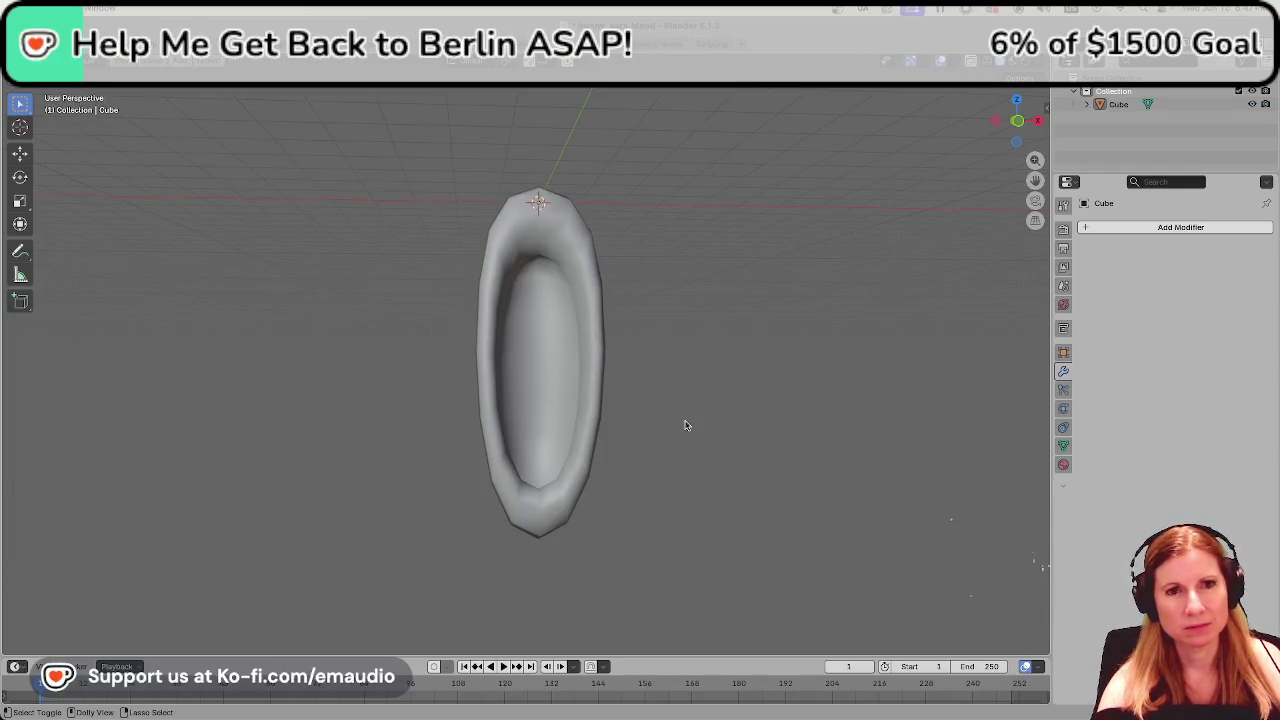
pyautogui.scroll(-3, 677, 420)
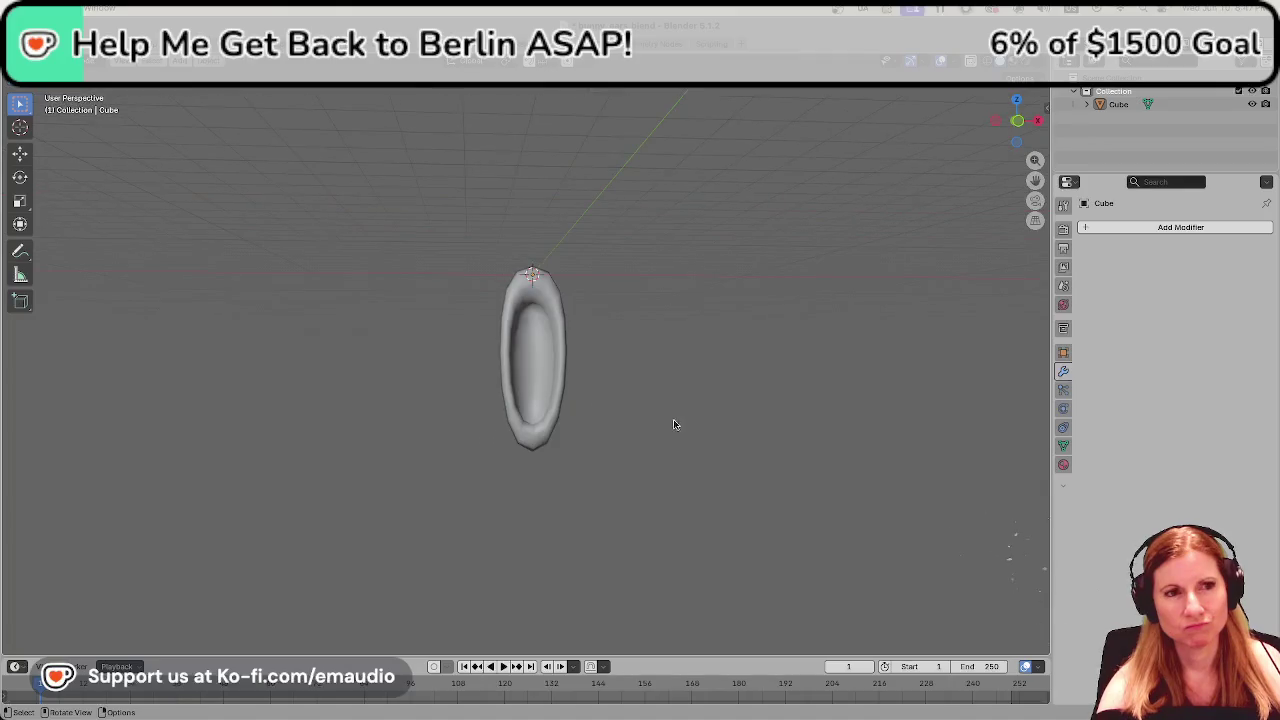
pyautogui.scroll(5, 657, 437)
pyautogui.moveTo(734, 417)
pyautogui.mouseDown(button='middle')
pyautogui.moveTo(670, 443)
pyautogui.moveTo(717, 477)
pyautogui.moveTo(566, 451)
pyautogui.moveTo(574, 437)
pyautogui.moveTo(734, 420)
pyautogui.moveTo(757, 449)
pyautogui.moveTo(711, 463)
pyautogui.mouseUp(button='middle')
pyautogui.scroll(-3, 665, 482)
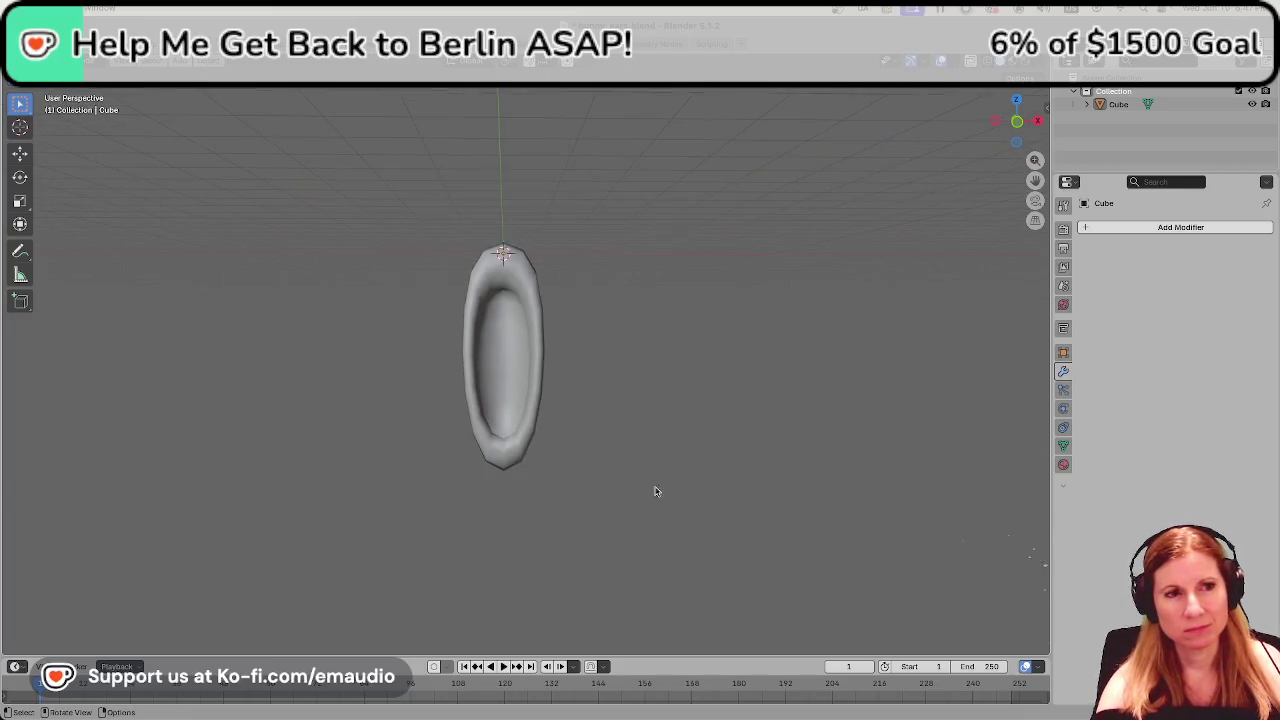
pyautogui.scroll(-2, 680, 517)
pyautogui.scroll(2, 650, 514)
pyautogui.moveTo(648, 514)
pyautogui.mouseDown(button='middle')
pyautogui.moveTo(629, 457)
pyautogui.moveTo(592, 474)
pyautogui.moveTo(614, 477)
pyautogui.mouseUp(button='middle')
pyautogui.press('a')
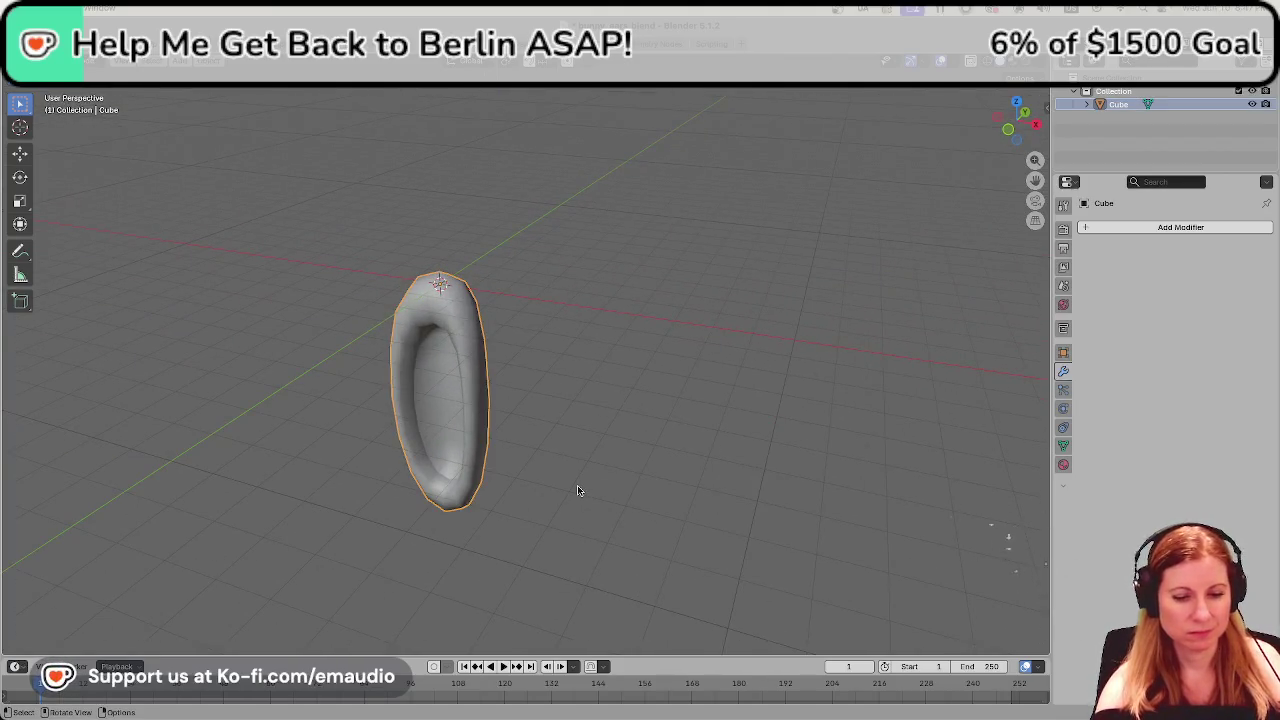
pyautogui.press('g')
pyautogui.press('z')
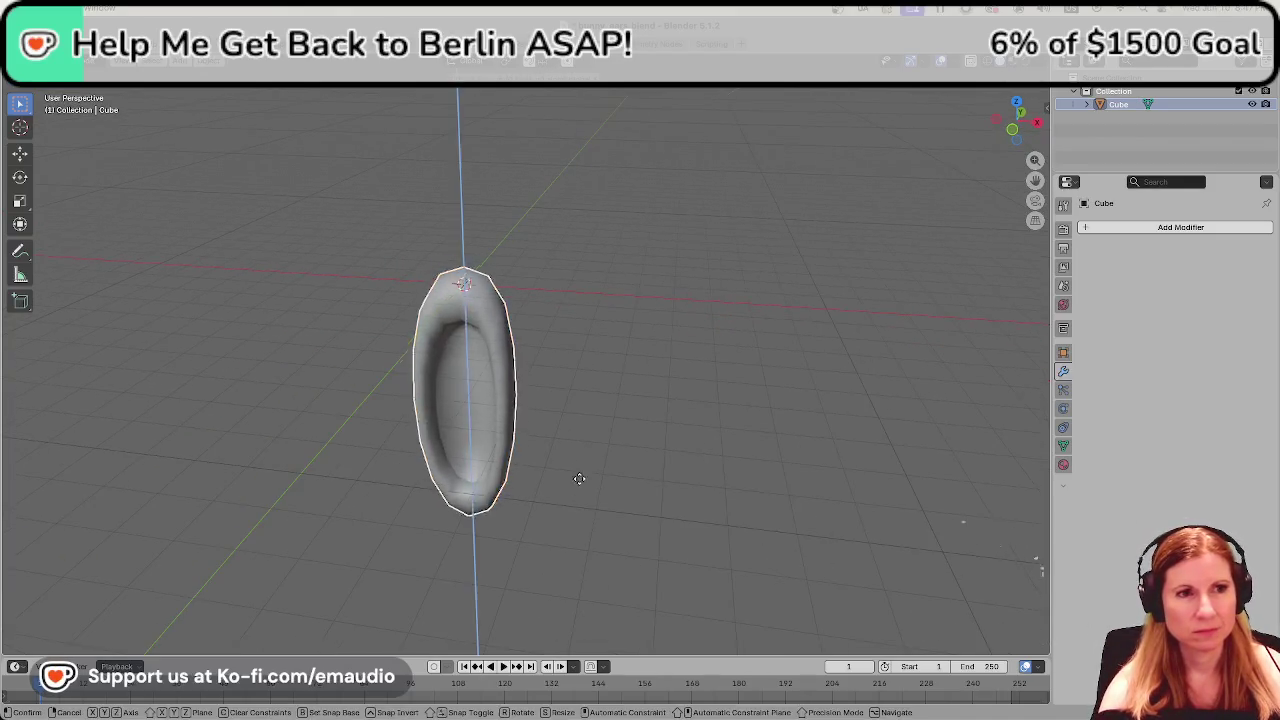
pyautogui.click(530, 190)
# Save the scene as bunny_ears.blend.
pyautogui.moveTo(580, 283)
pyautogui.mouseDown(button='middle')
pyautogui.moveTo(700, 395)
pyautogui.moveTo(677, 451)
pyautogui.moveTo(586, 503)
pyautogui.mouseUp(button='middle')
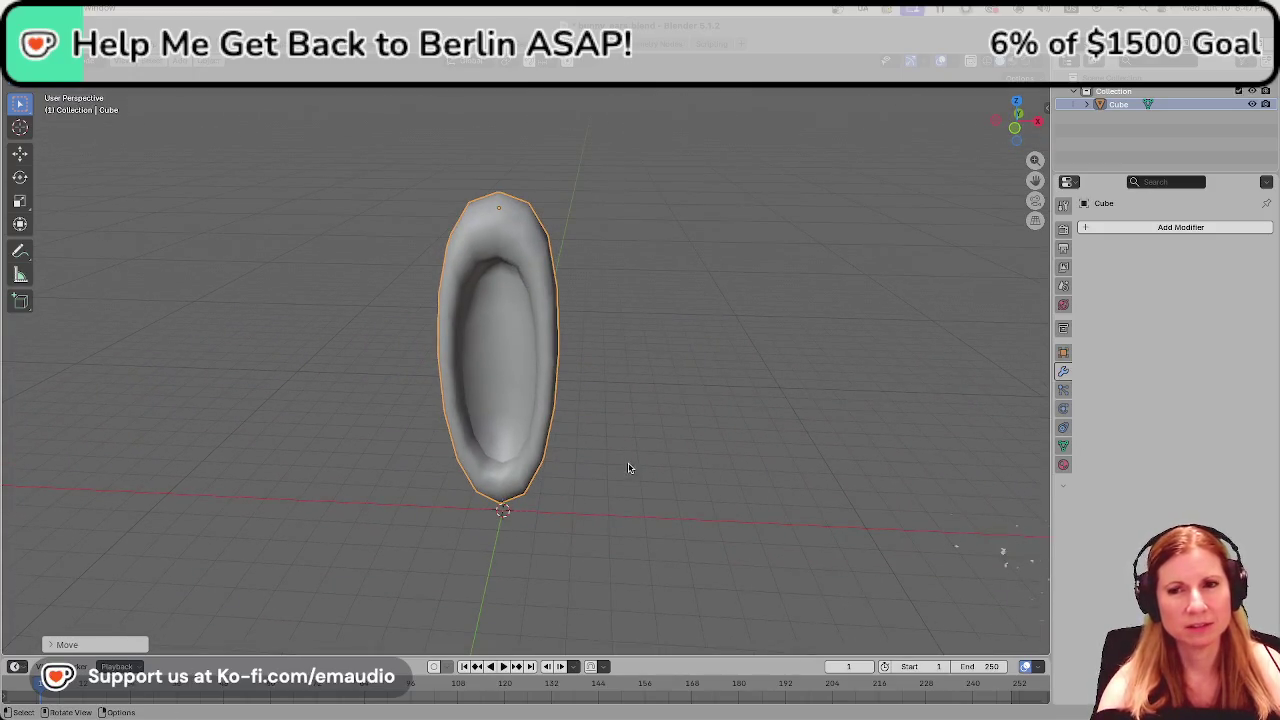
pyautogui.scroll(4, 656, 408)
pyautogui.scroll(-5, 656, 410)
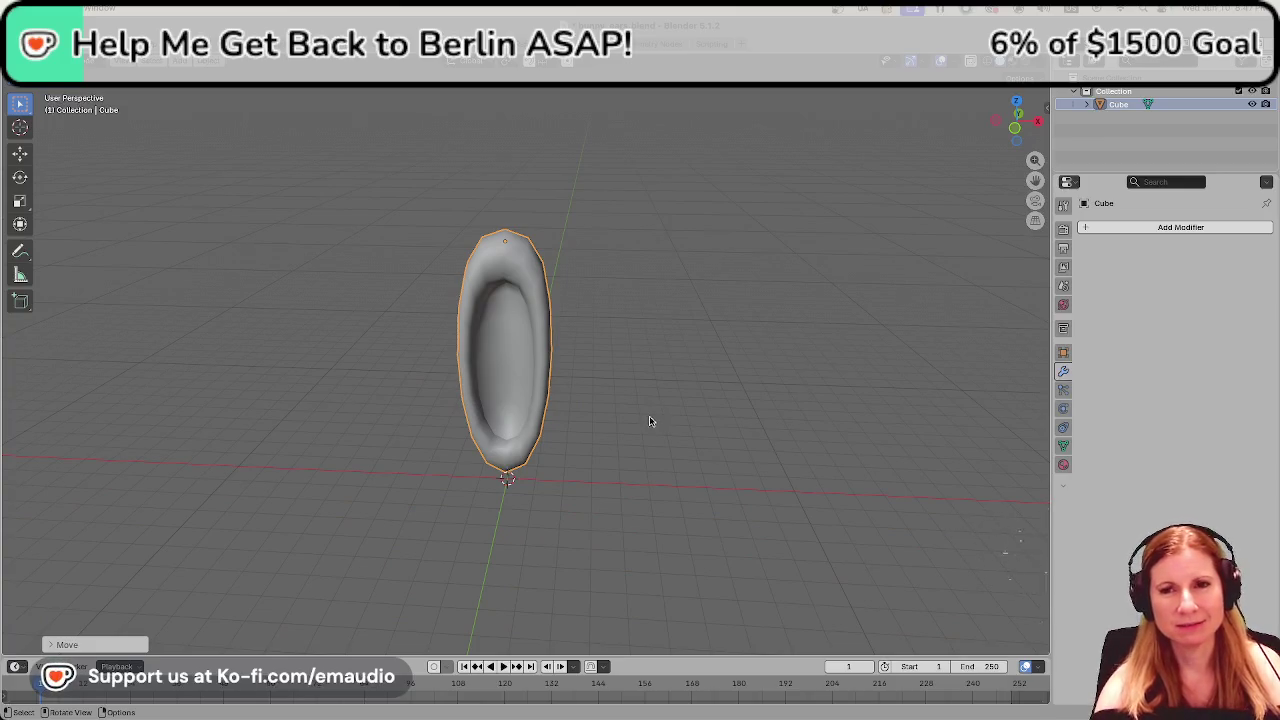
pyautogui.moveTo(613, 413)
pyautogui.mouseDown(button='middle')
pyautogui.moveTo(628, 413)
pyautogui.moveTo(626, 398)
pyautogui.moveTo(612, 445)
pyautogui.mouseUp(button='middle')
pyautogui.click(626, 398)
pyautogui.hotkey('ctrl', 's')
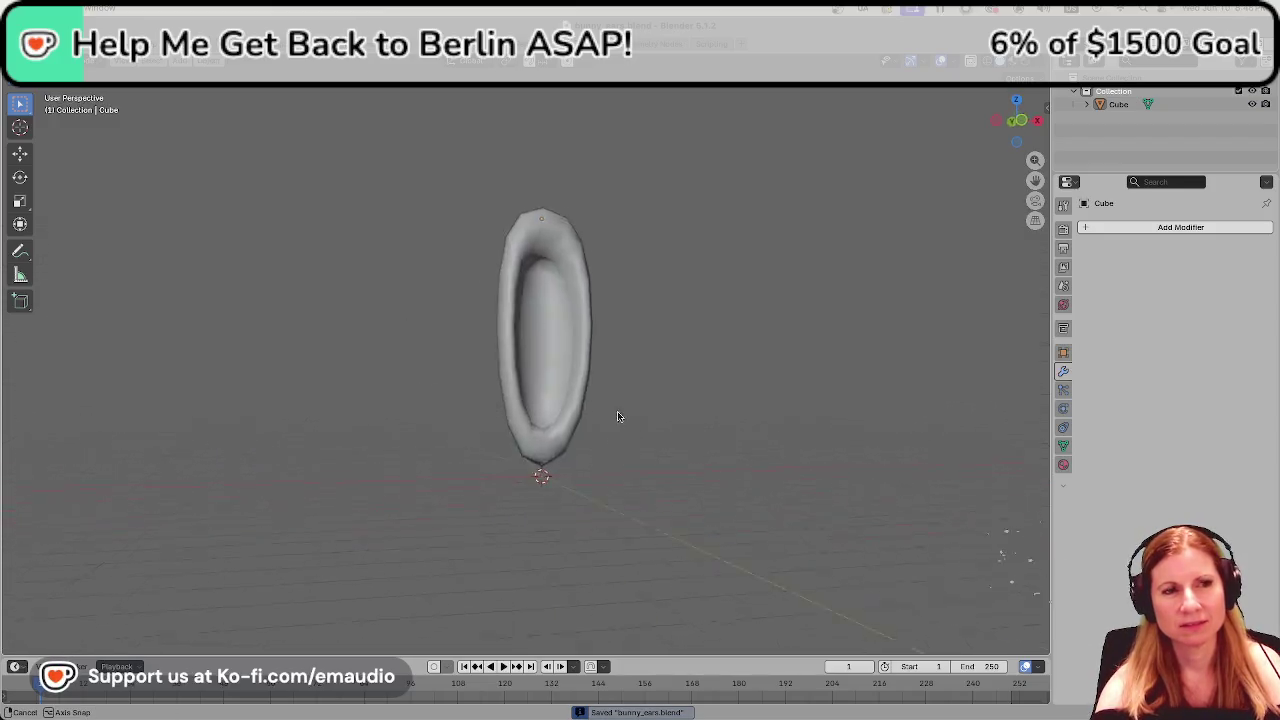
pyautogui.moveTo(612, 445)
pyautogui.mouseDown(button='middle')
pyautogui.moveTo(543, 428)
pyautogui.moveTo(535, 370)
pyautogui.moveTo(557, 390)
pyautogui.mouseUp(button='middle')
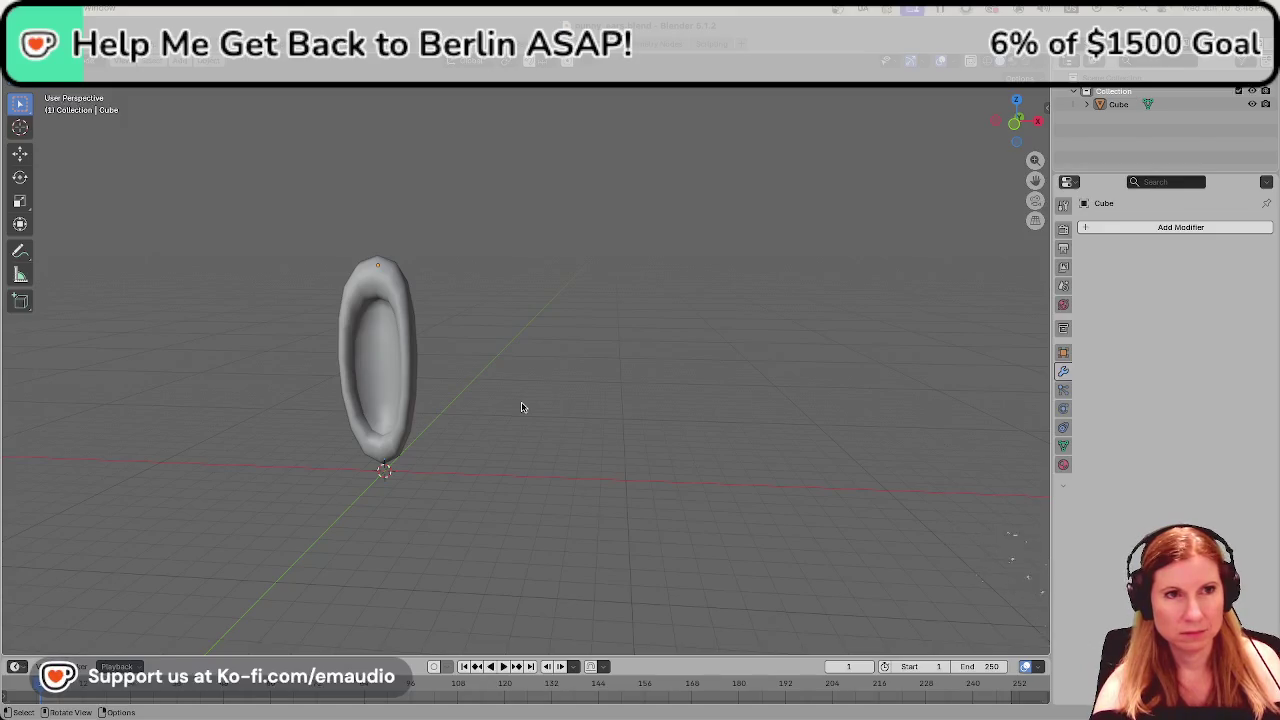
pyautogui.hotkey('ctrl', 's')
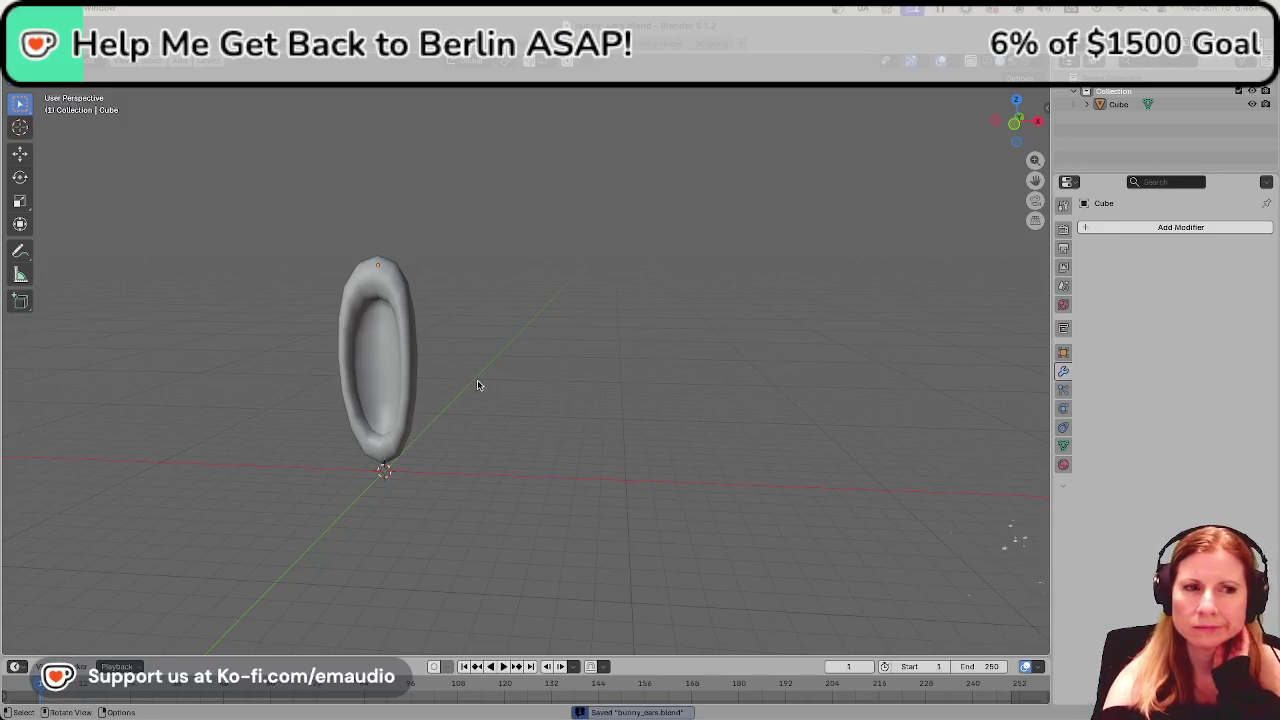
pyautogui.hotkey('shift', 'a')
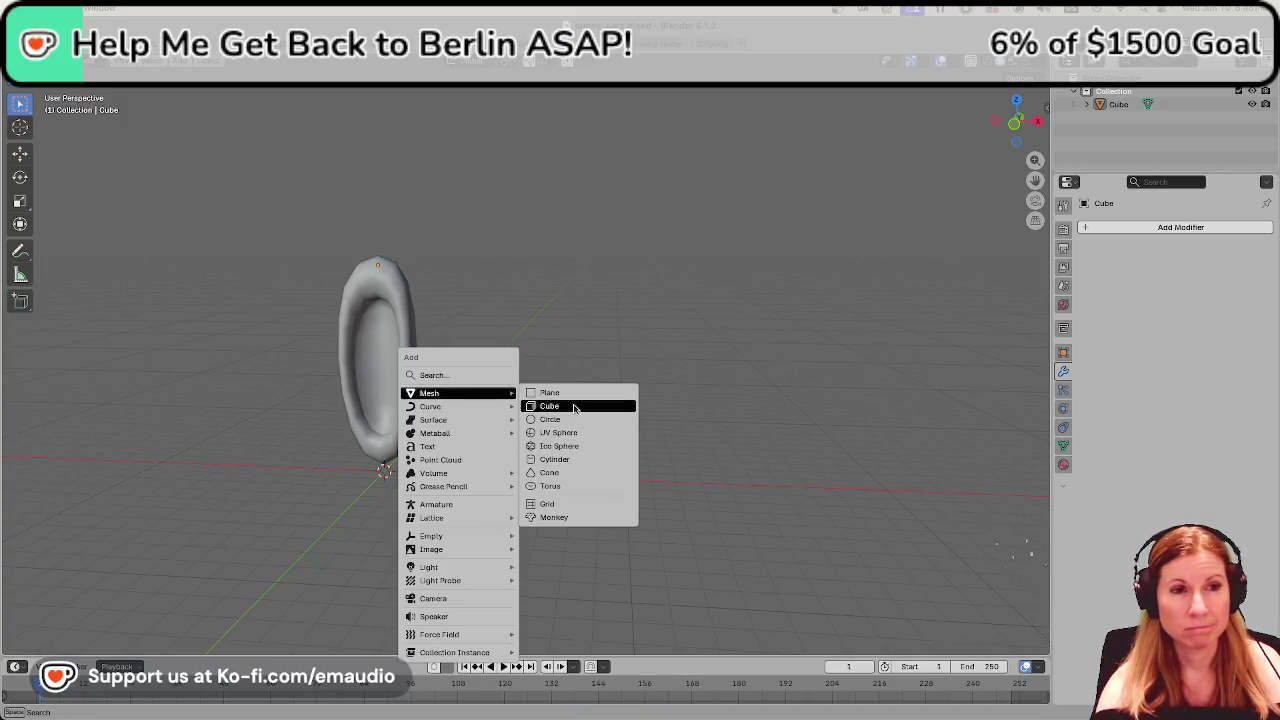
# Replace the accidentally added UV Sphere with a new cube.
pyautogui.click(576, 432)
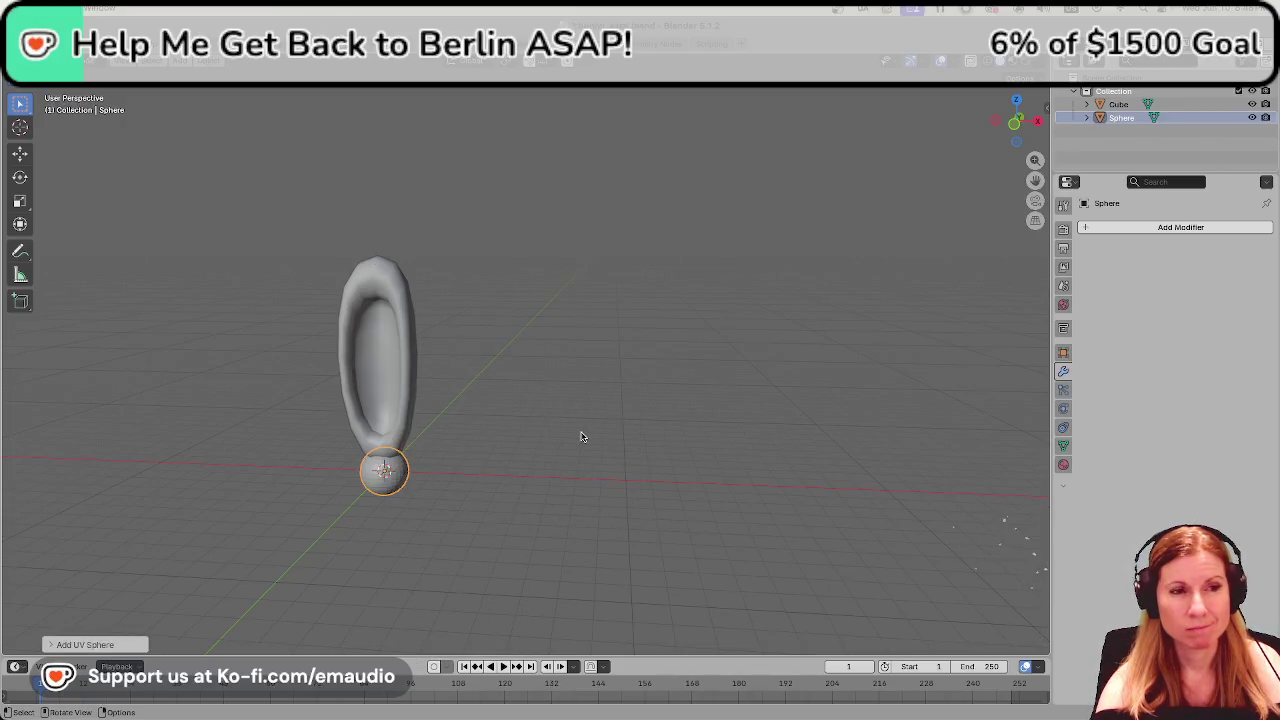
pyautogui.press('Delete')
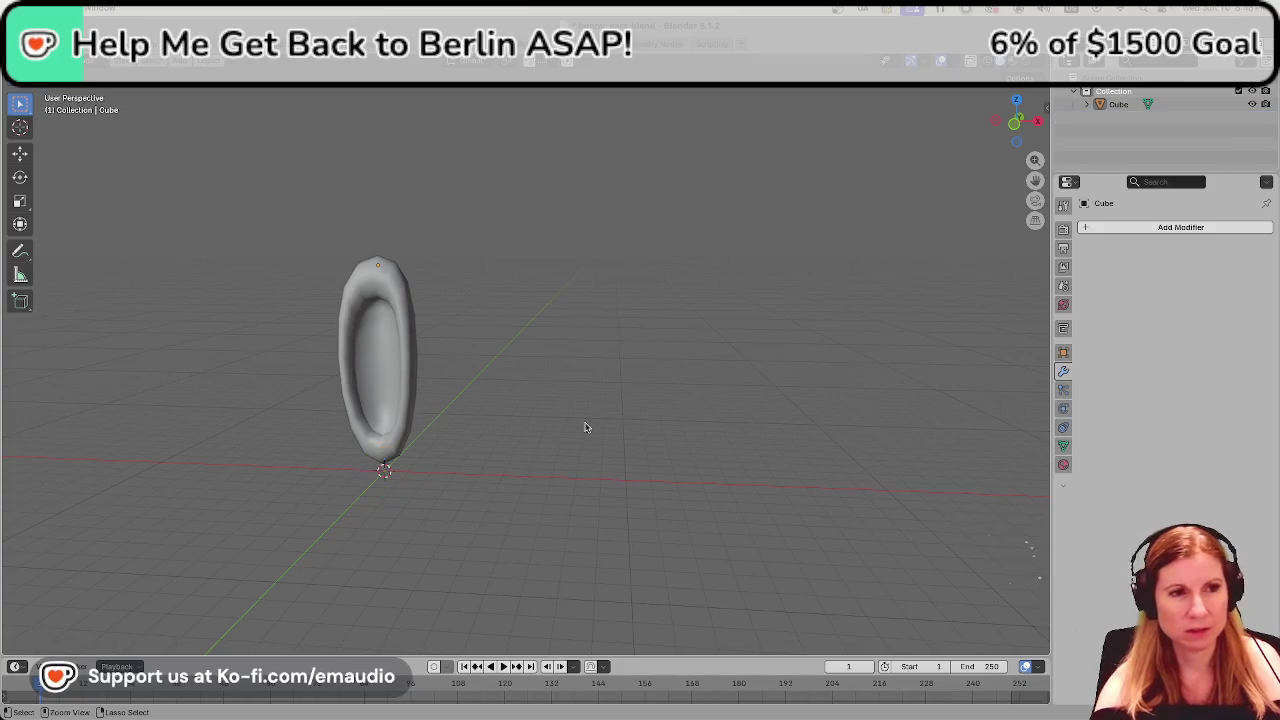
pyautogui.hotkey('shift', 'a')
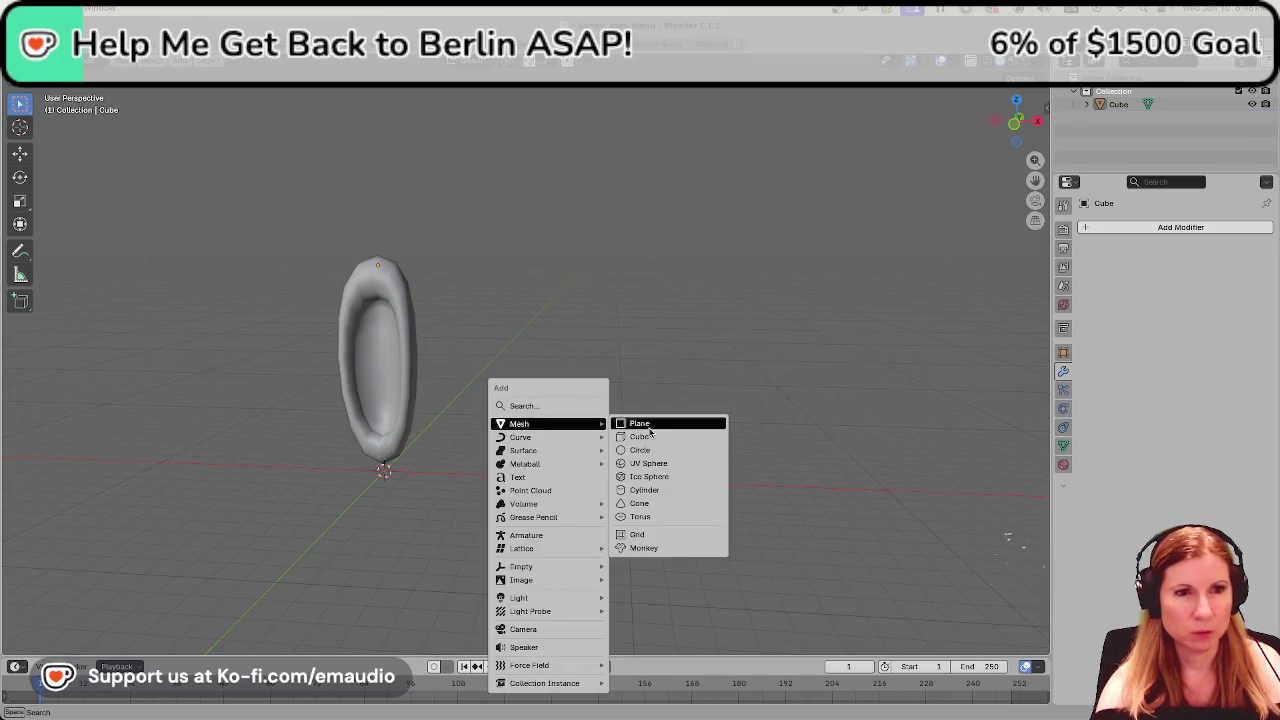
pyautogui.click(653, 440)
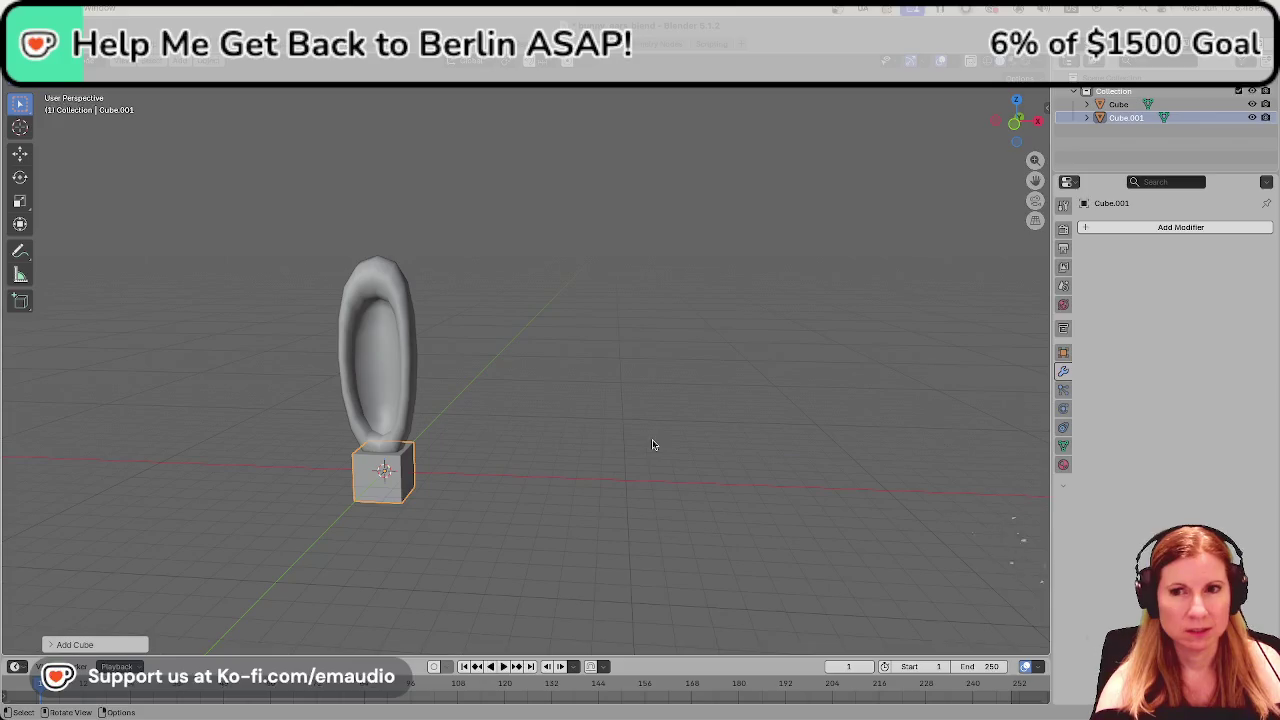
# Move the new cube forward along Y, then to the right of the ear along X.
pyautogui.press('g')
pyautogui.press('z')
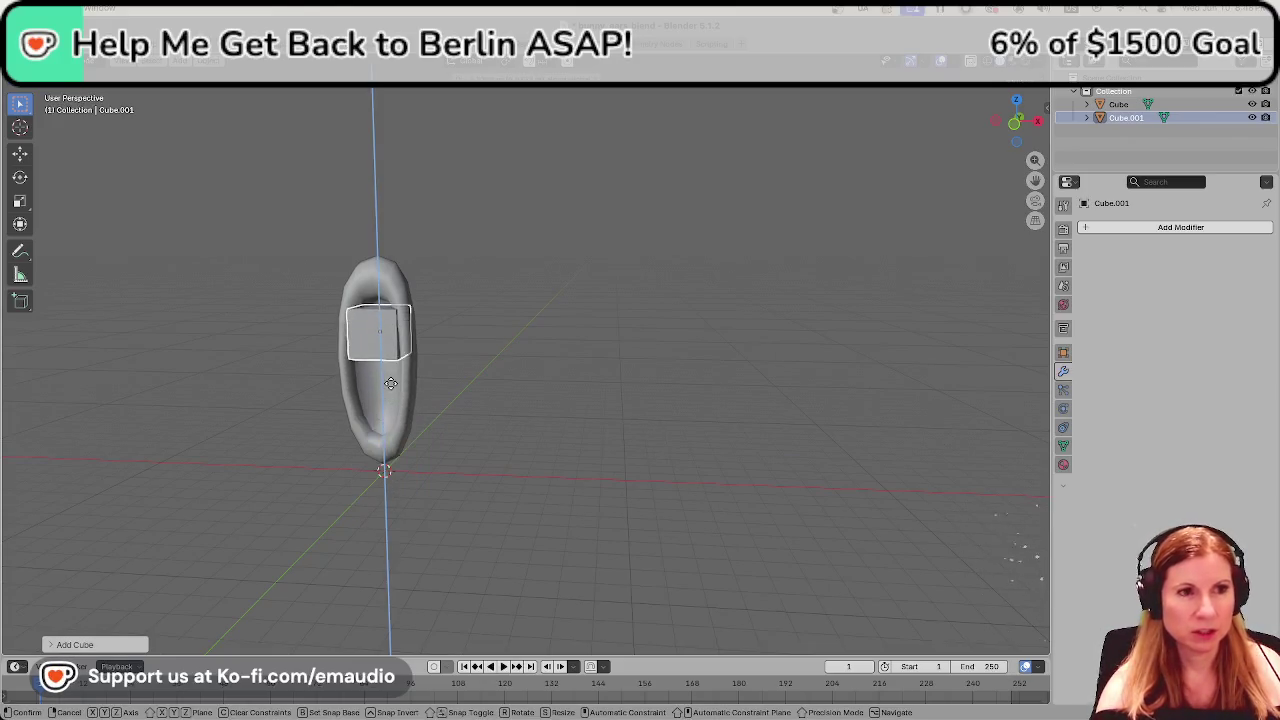
pyautogui.press('y')
pyautogui.click(412, 406)
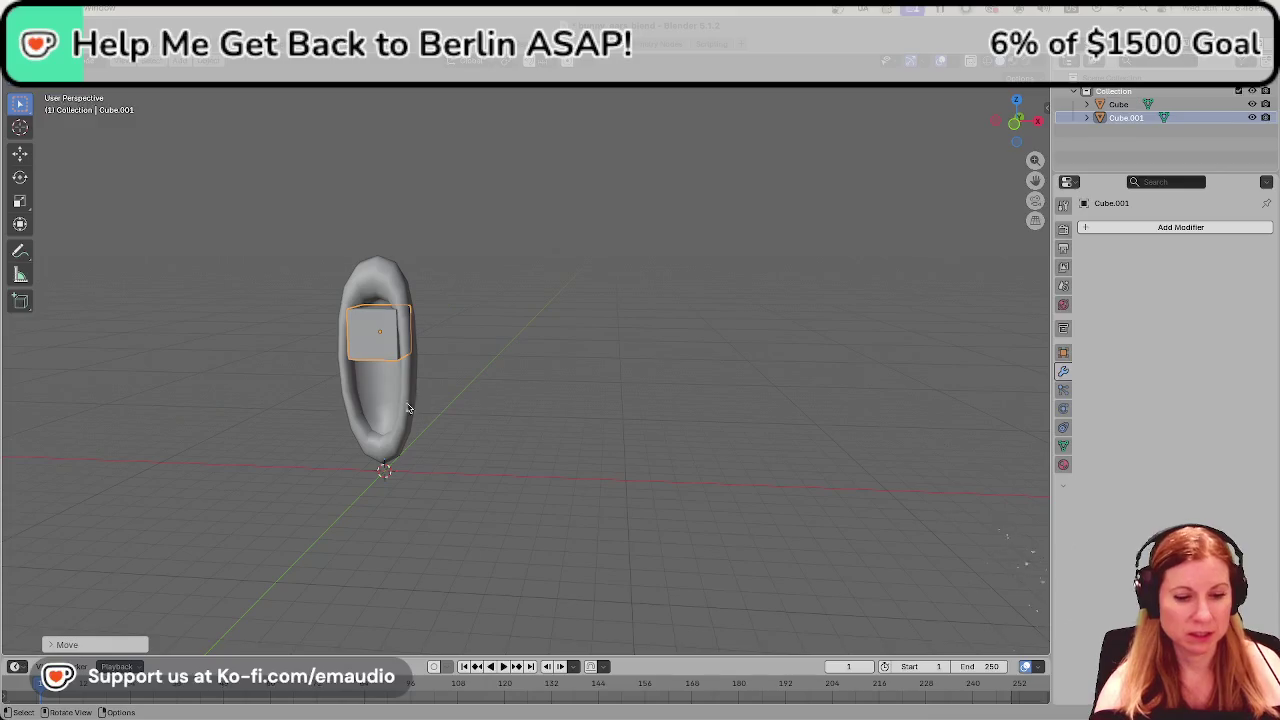
pyautogui.press('g')
pyautogui.press('x')
pyautogui.click(518, 436)
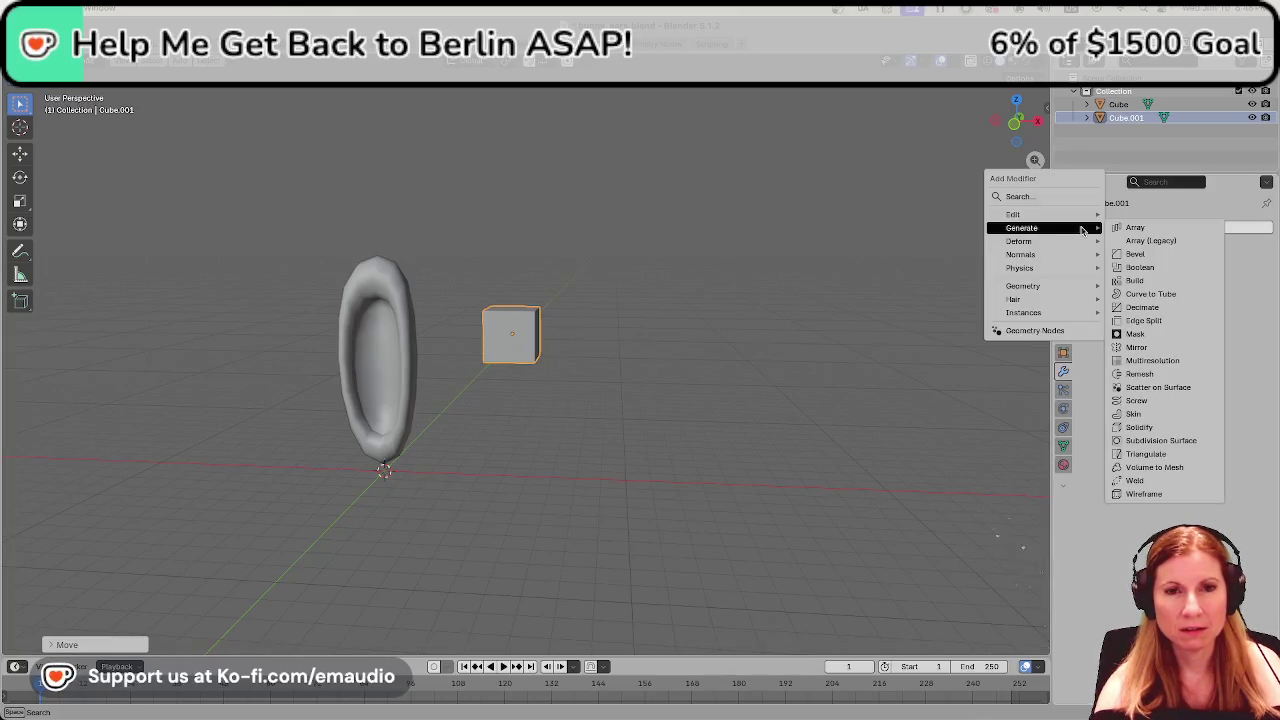
# Give Cube.001 a Subdivision modifier and frame it in front view.
pyautogui.click(1160, 441)
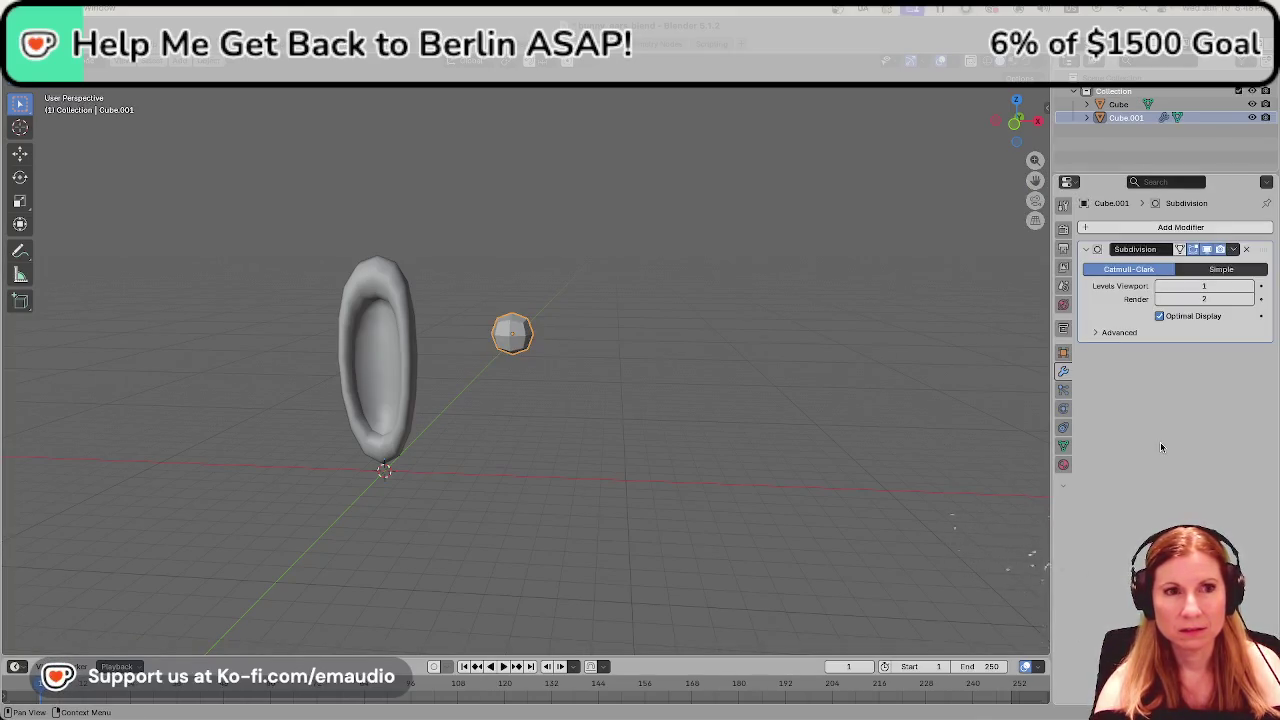
pyautogui.scroll(2, 525, 410)
pyautogui.scroll(3, 549, 411)
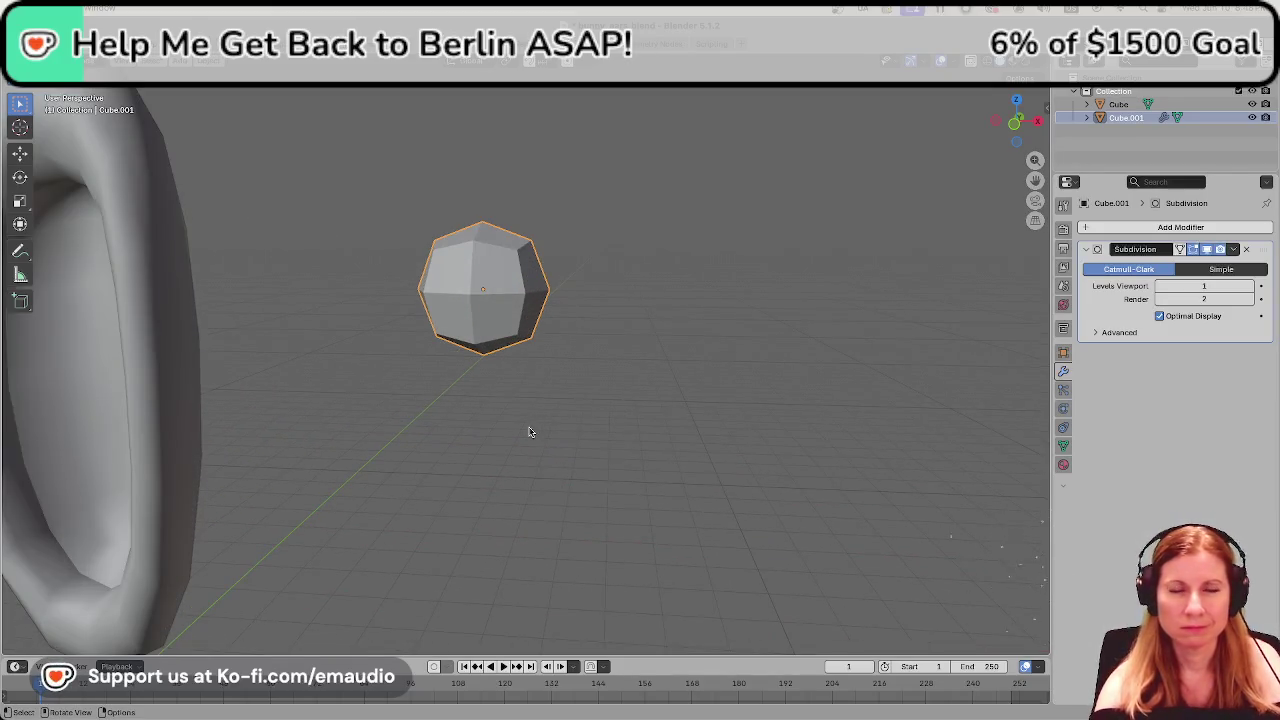
pyautogui.scroll(-1, 532, 434)
pyautogui.scroll(-1, 540, 437)
pyautogui.press('KP_1')
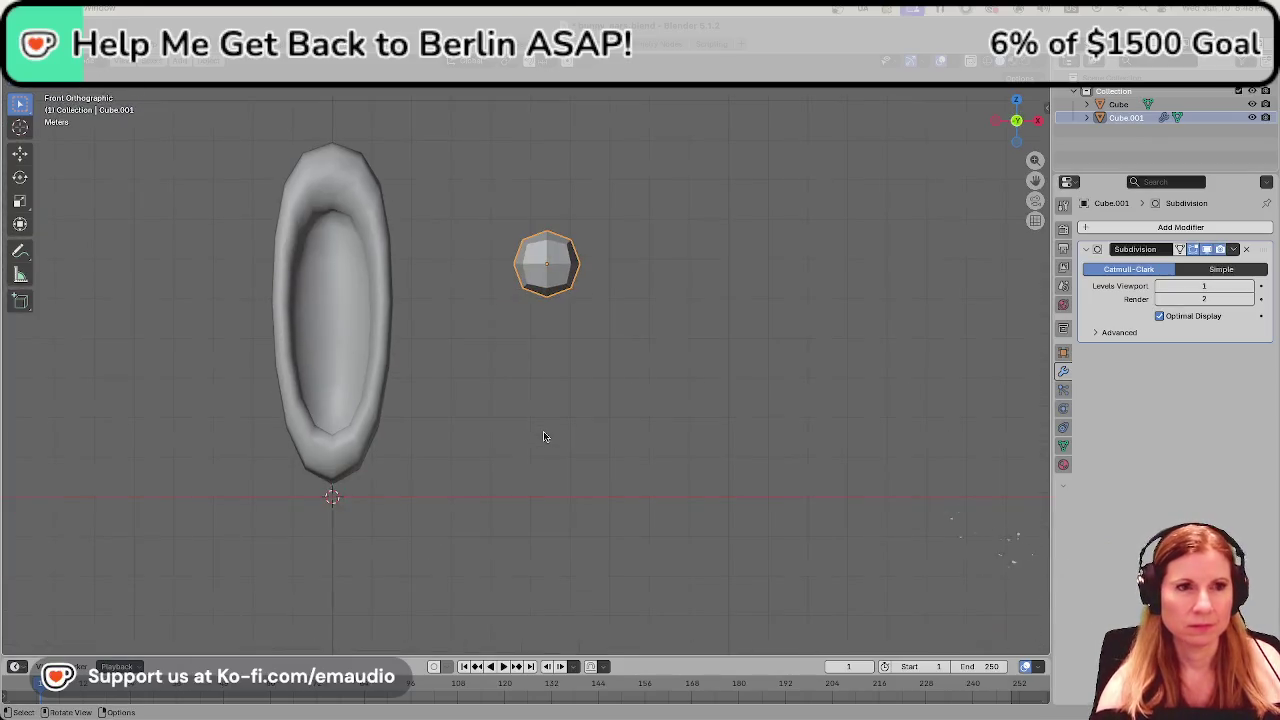
pyautogui.scroll(2, 560, 420)
pyautogui.scroll(1, 576, 380)
pyautogui.keyDown('shift'); pyautogui.moveTo(583, 354); pyautogui.dragTo(549, 441, button='middle'); pyautogui.keyUp('shift')
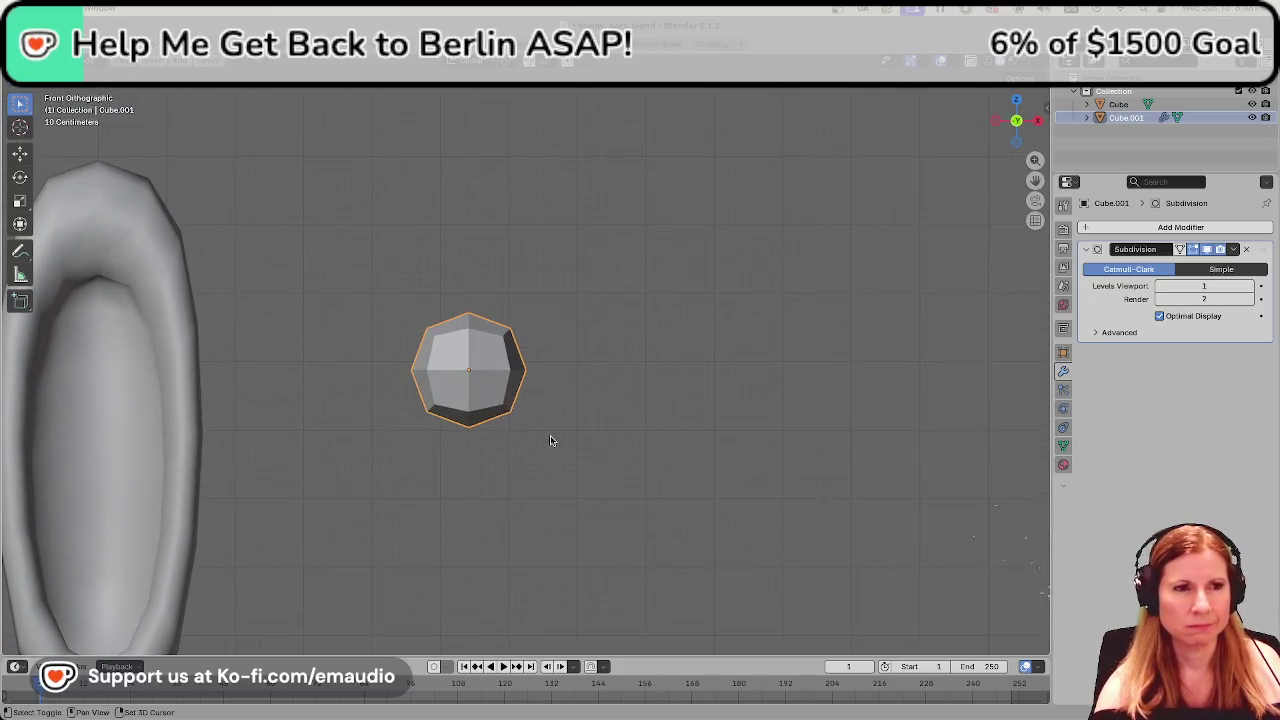
# Enter Edit Mode on Cube.001, clear the selection and box-select the cage's bottom face.
pyautogui.press('Tab')
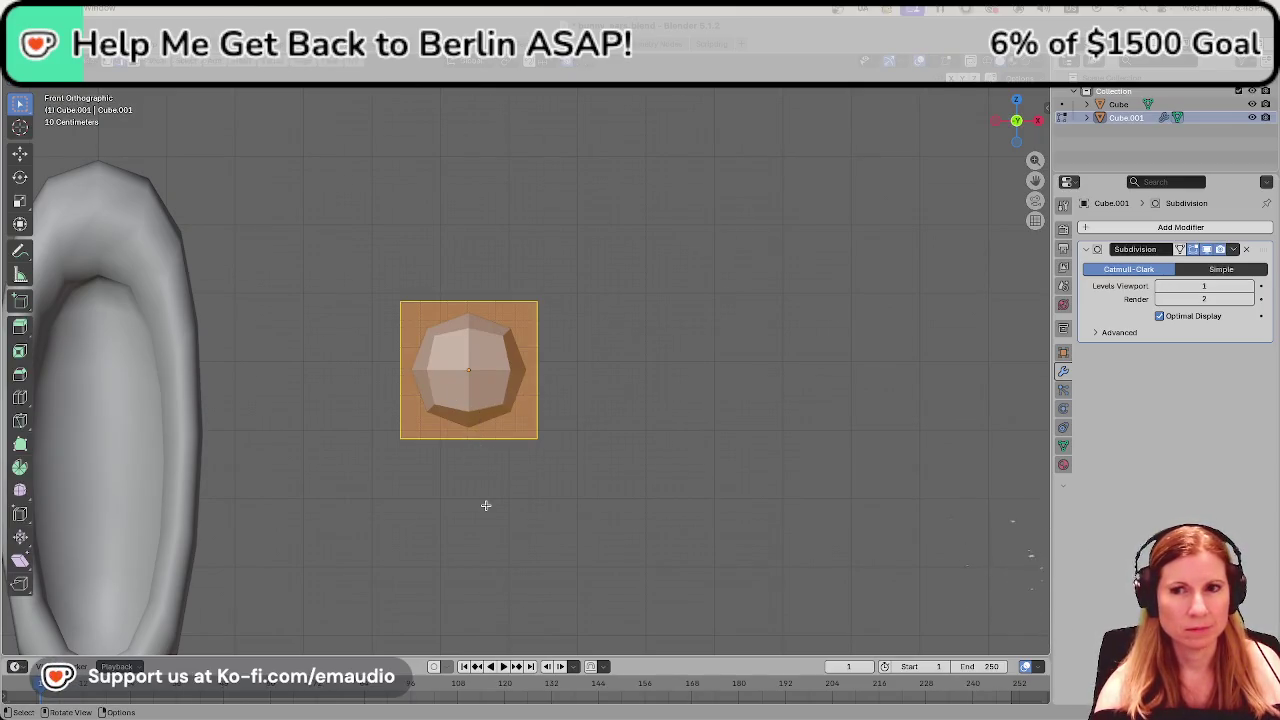
pyautogui.hotkey('alt', 'a')
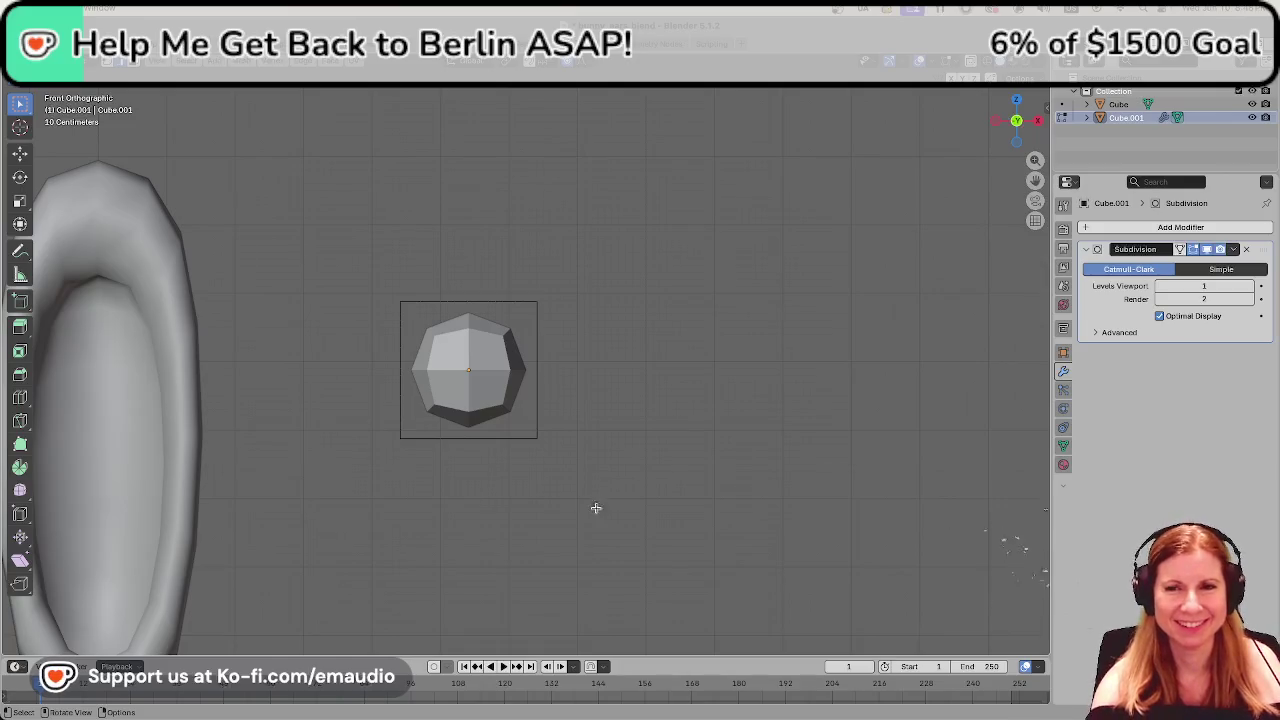
pyautogui.moveTo(583, 509); pyautogui.dragTo(568, 528, button='middle')
pyautogui.scroll(2, 568, 528)
pyautogui.scroll(2, 566, 520)
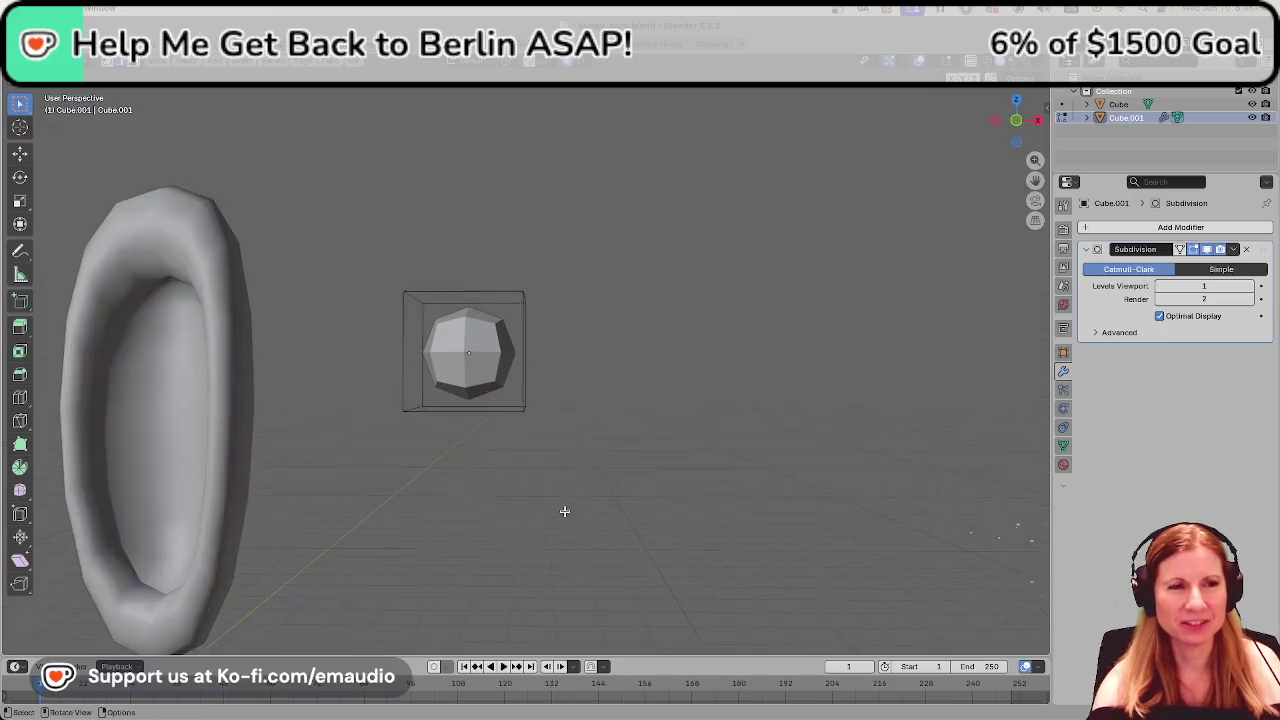
pyautogui.scroll(2, 564, 511)
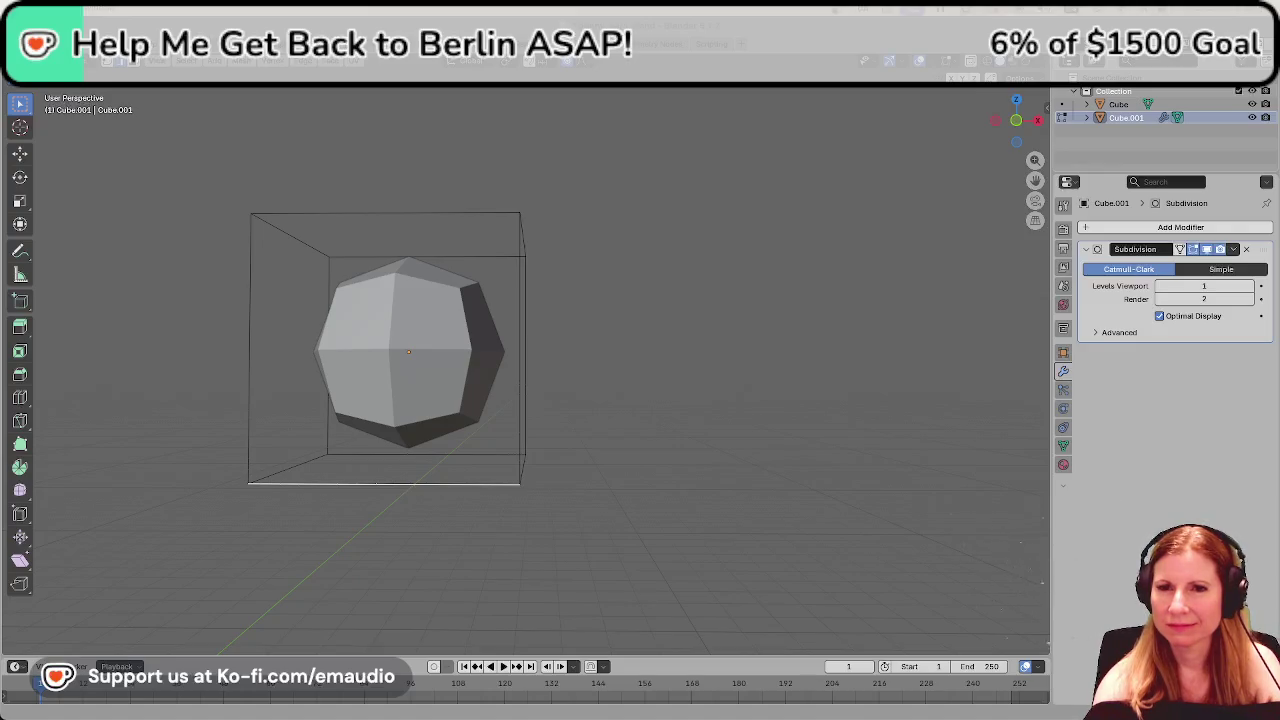
pyautogui.moveTo(557, 449)
pyautogui.mouseDown(button='middle')
pyautogui.moveTo(698, 393)
pyautogui.moveTo(686, 366)
pyautogui.moveTo(674, 371)
pyautogui.moveTo(703, 363)
pyautogui.moveTo(591, 397)
pyautogui.mouseUp(button='middle')
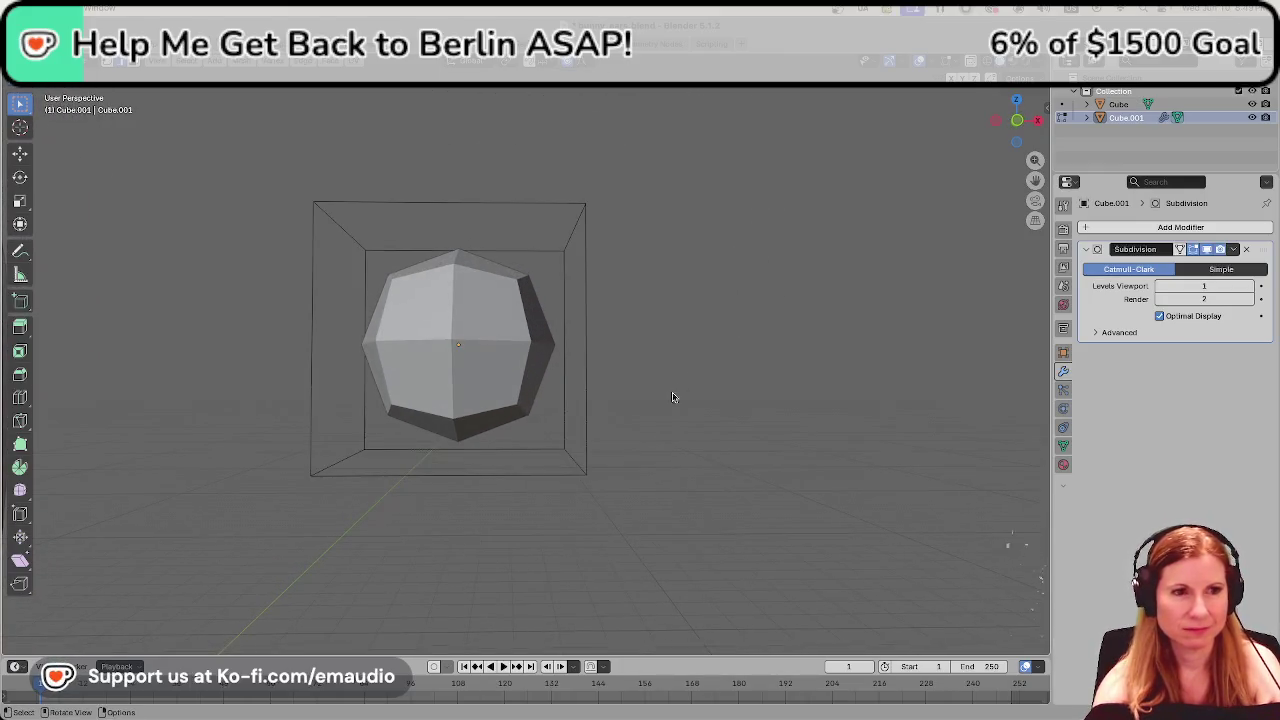
pyautogui.click(393, 449)
pyautogui.press('Tab')
pyautogui.press('Tab')
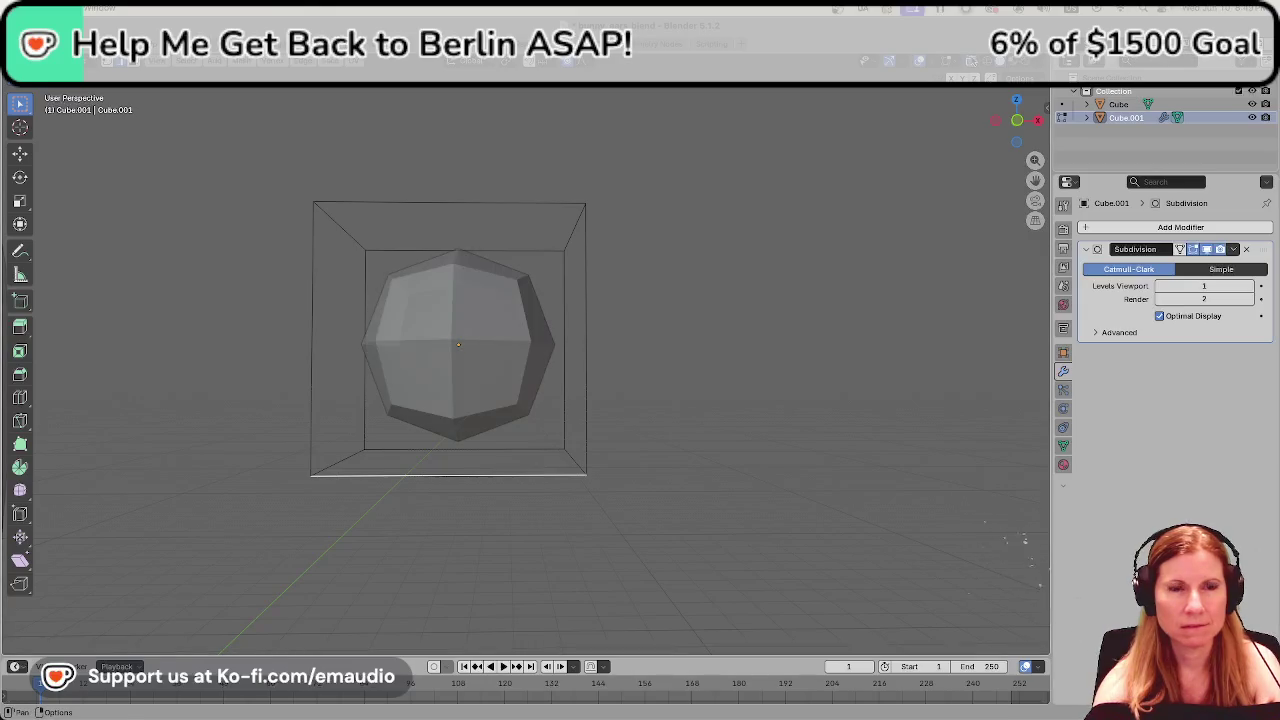
pyautogui.moveTo(272, 449); pyautogui.dragTo(650, 512)
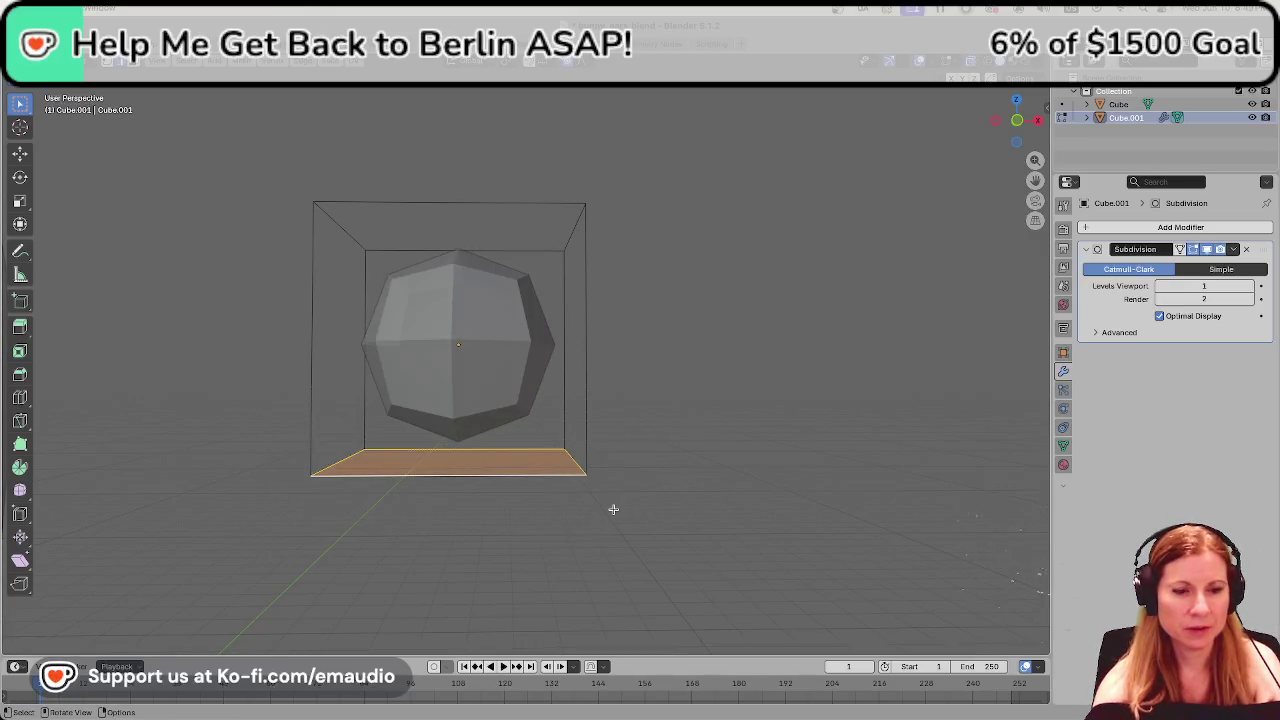
# Lower the cage's bottom face along Z, then readjust its height.
pyautogui.scroll(-3, 597, 515)
pyautogui.press('g')
pyautogui.press('z')
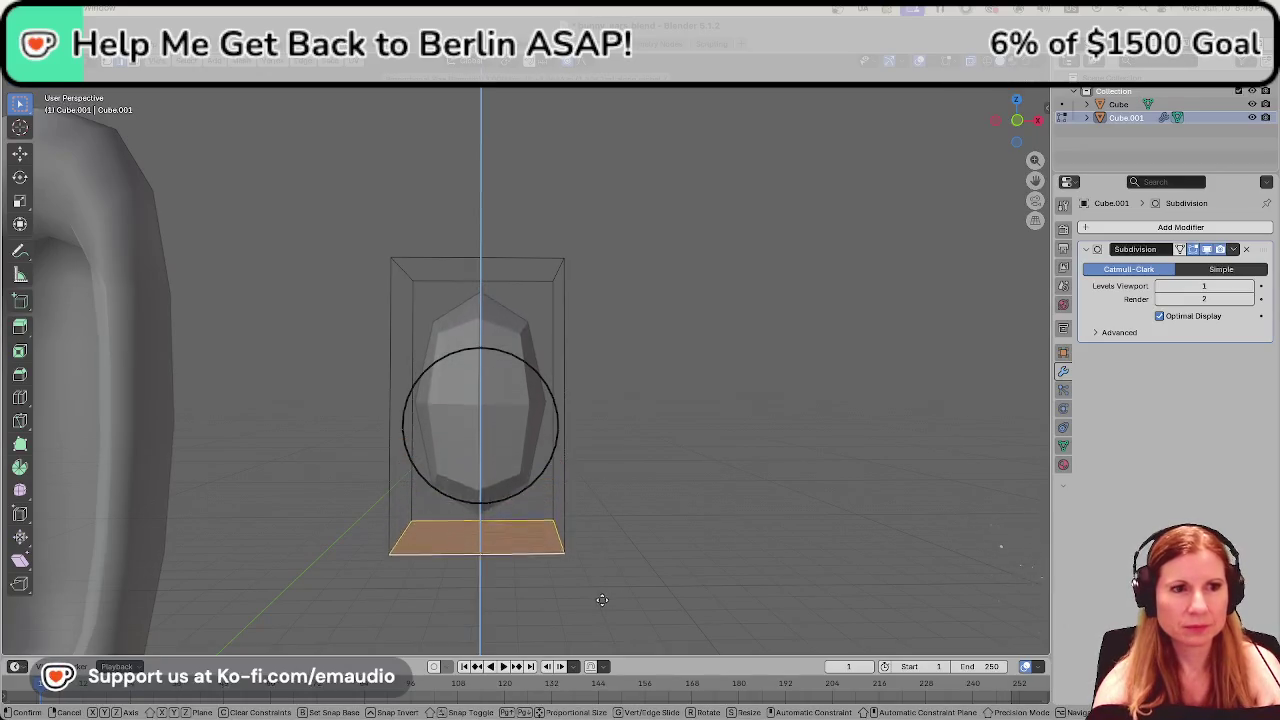
pyautogui.click(597, 631)
pyautogui.scroll(-2, 598, 498)
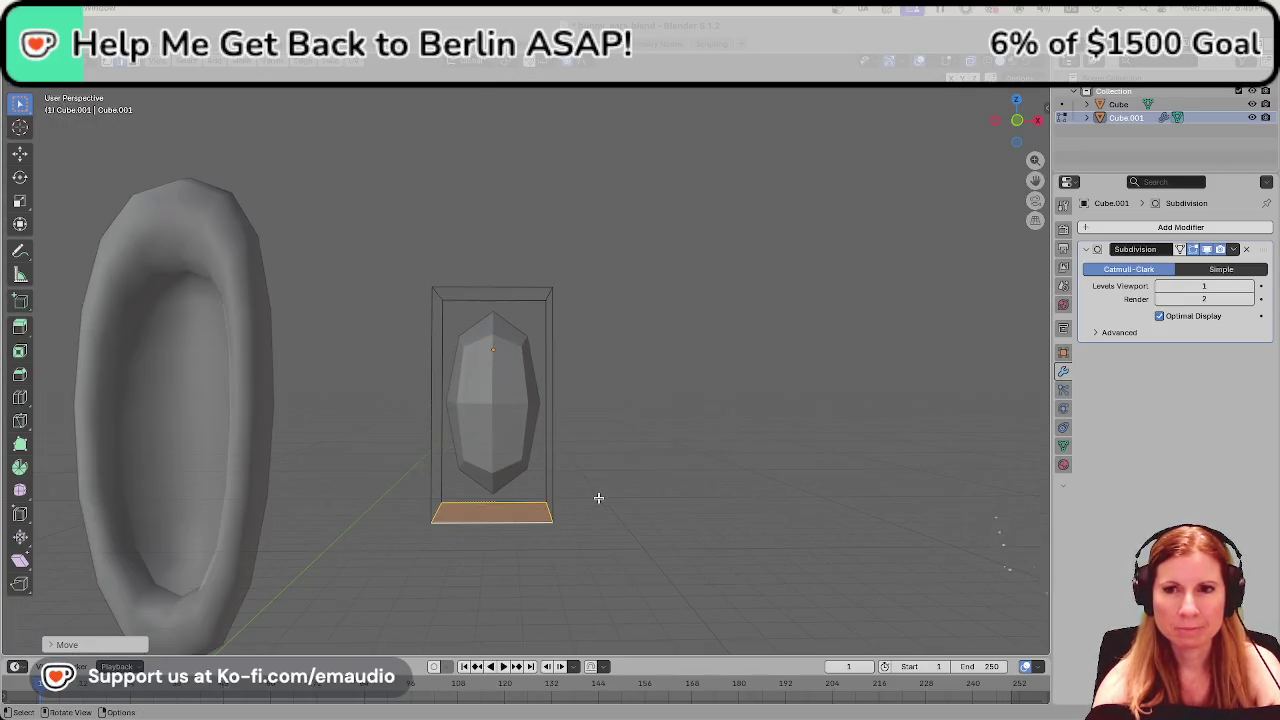
pyautogui.press('g')
pyautogui.press('z')
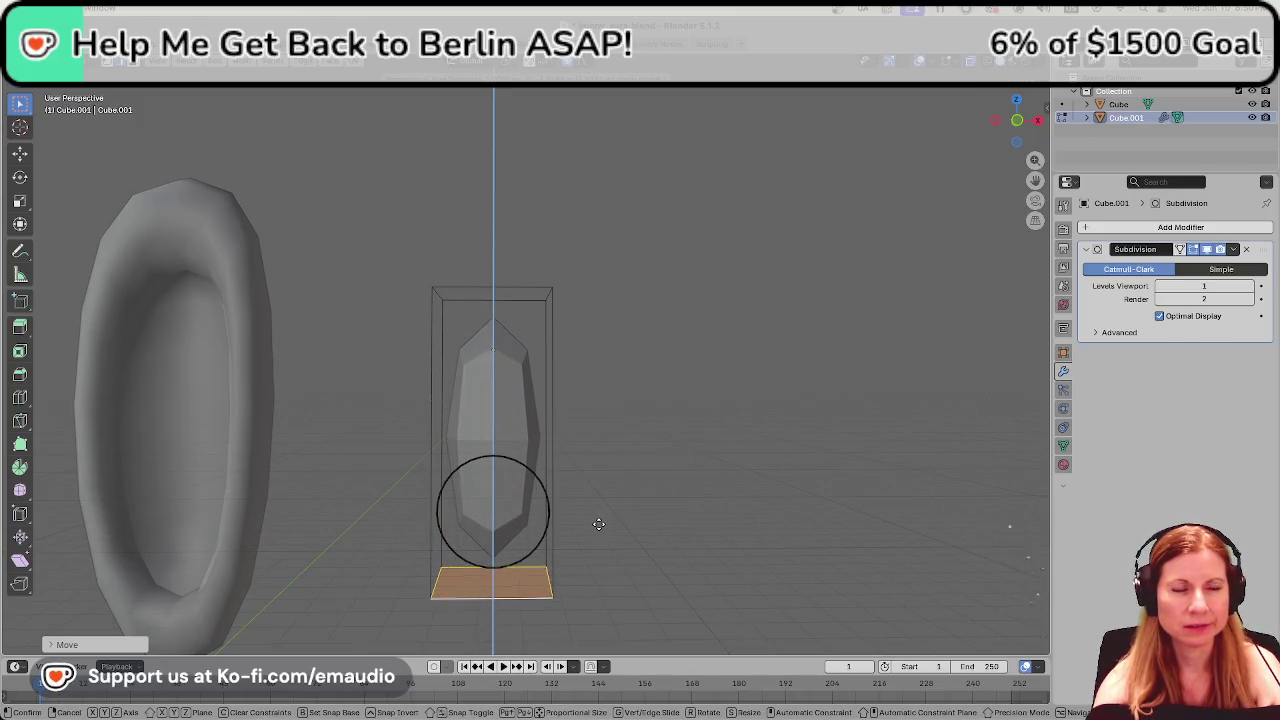
pyautogui.click(598, 520)
# Recenter the view on the stretched shape and select the whole mesh.
pyautogui.moveTo(594, 510)
pyautogui.keyDown('shift'); pyautogui.mouseDown(button='middle')
pyautogui.moveTo(600, 426)
pyautogui.moveTo(629, 451)
pyautogui.mouseUp(button='middle'); pyautogui.keyUp('shift')
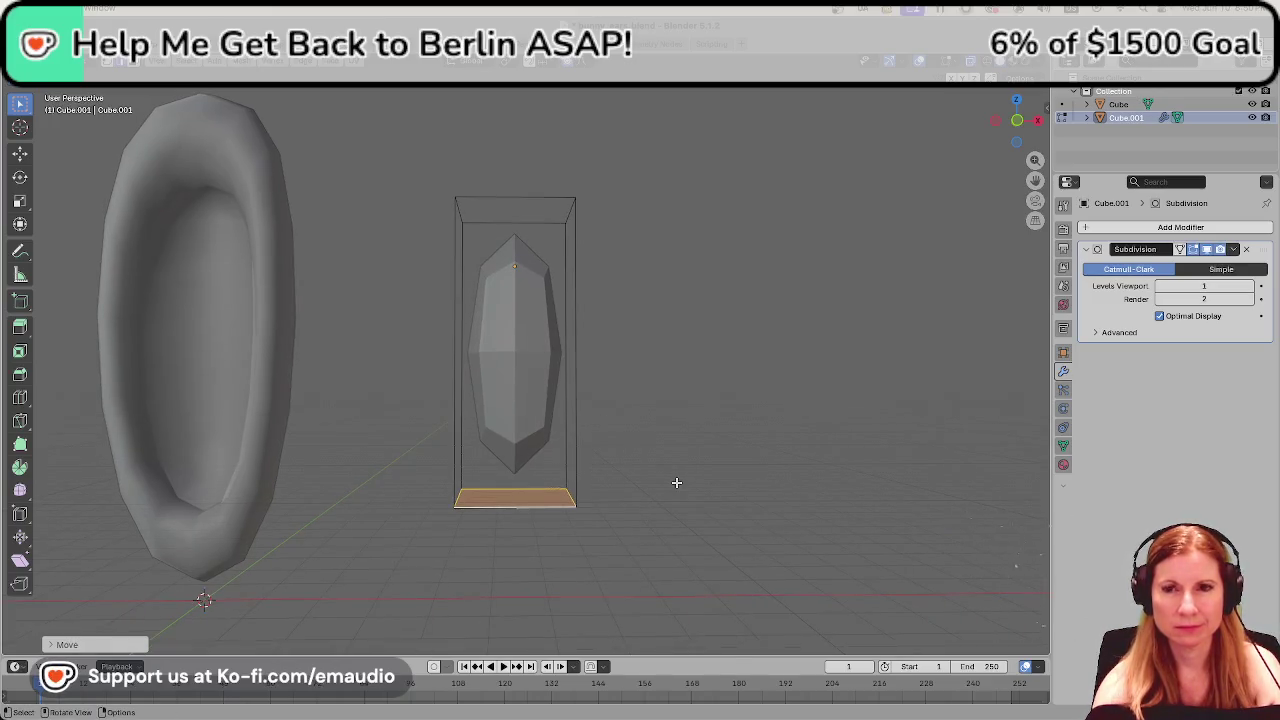
pyautogui.scroll(5, 676, 483)
pyautogui.moveTo(677, 480)
pyautogui.mouseDown(button='middle')
pyautogui.moveTo(723, 503)
pyautogui.moveTo(707, 485)
pyautogui.moveTo(720, 500)
pyautogui.moveTo(591, 514)
pyautogui.mouseUp(button='middle')
pyautogui.scroll(-3, 707, 485)
pyautogui.scroll(3, 585, 514)
pyautogui.scroll(-3, 577, 514)
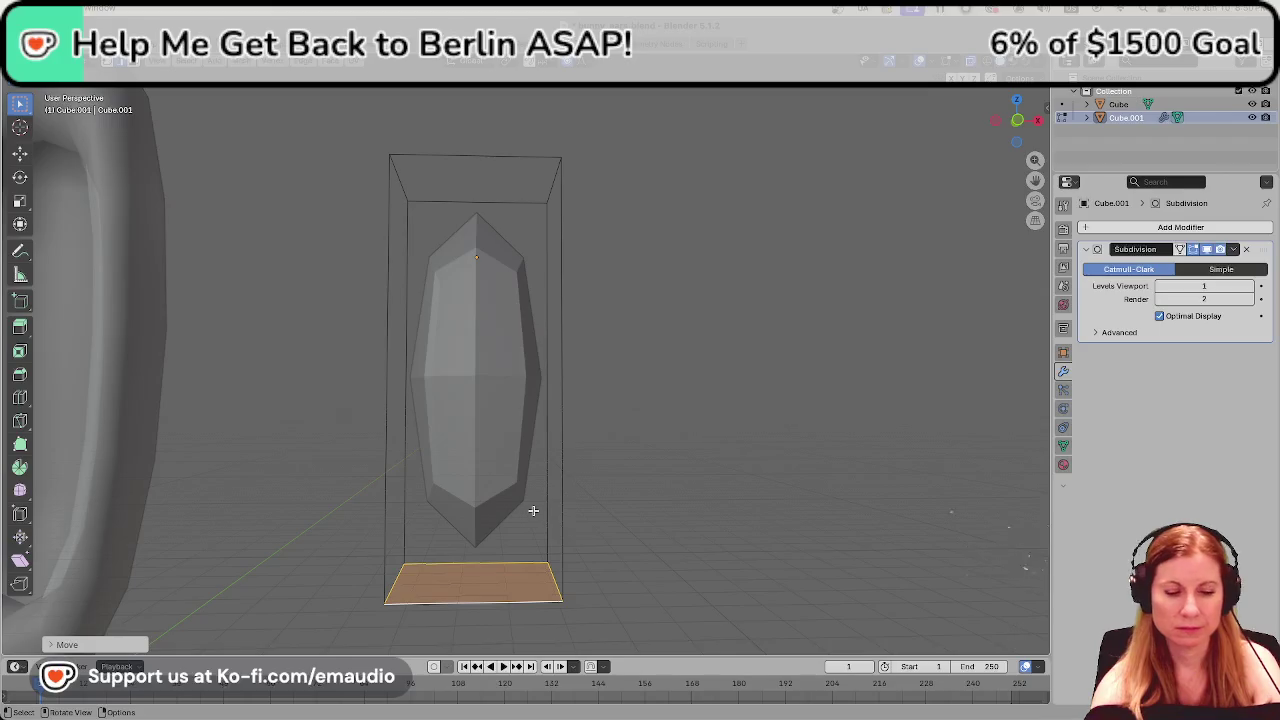
pyautogui.click(533, 511)
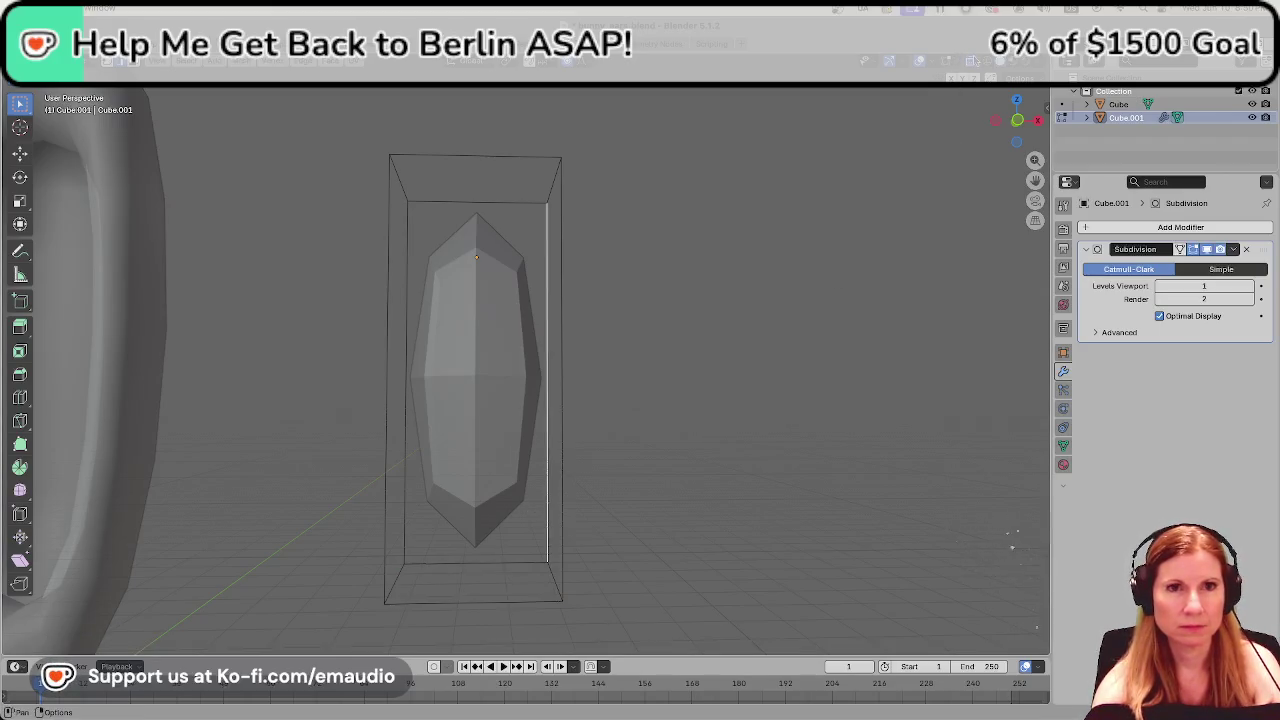
pyautogui.press('a')
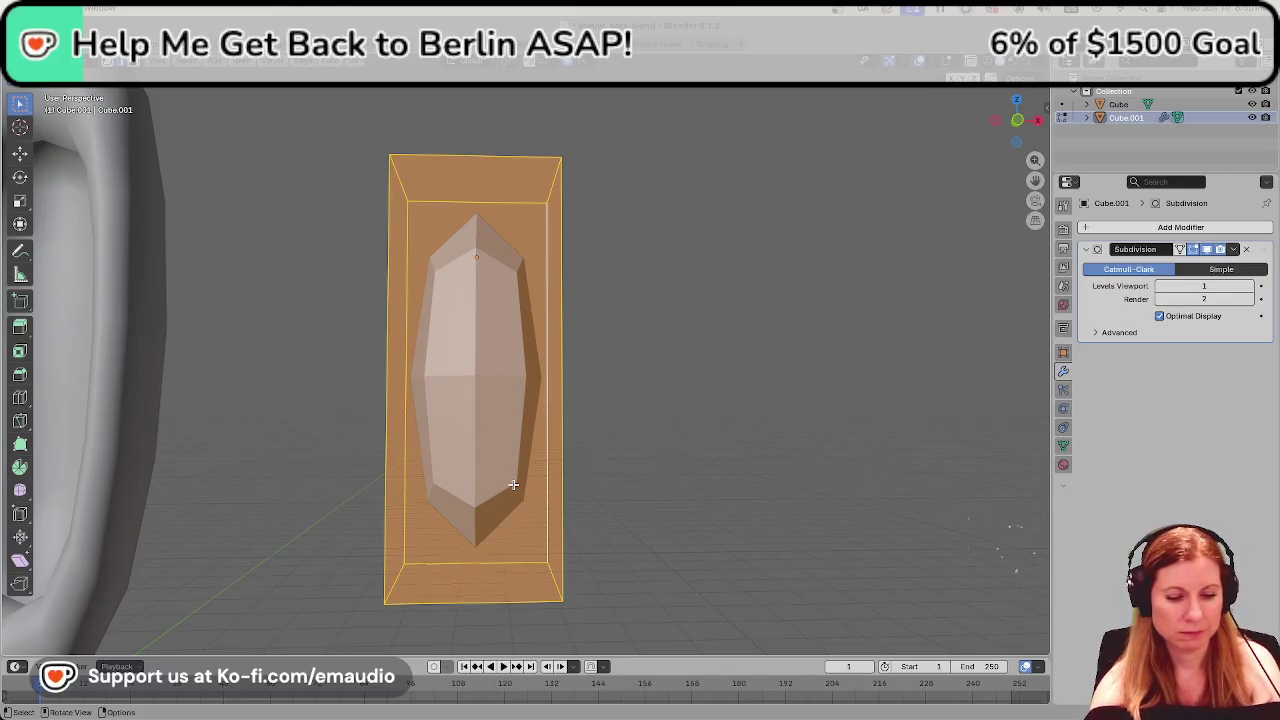
# Add two horizontal loop cuts to Cube.001, one slid low and one near the top.
pyautogui.hotkey('ctrl', 'r')
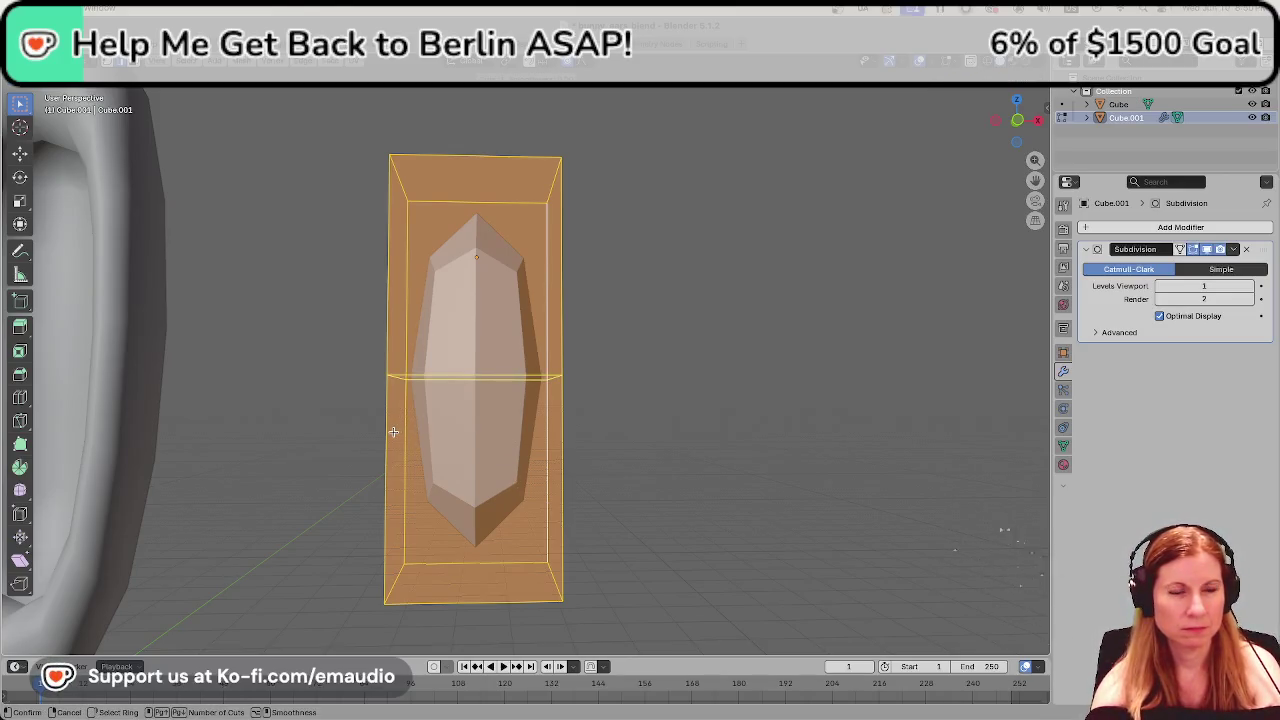
pyautogui.click(406, 428)
pyautogui.click(410, 536)
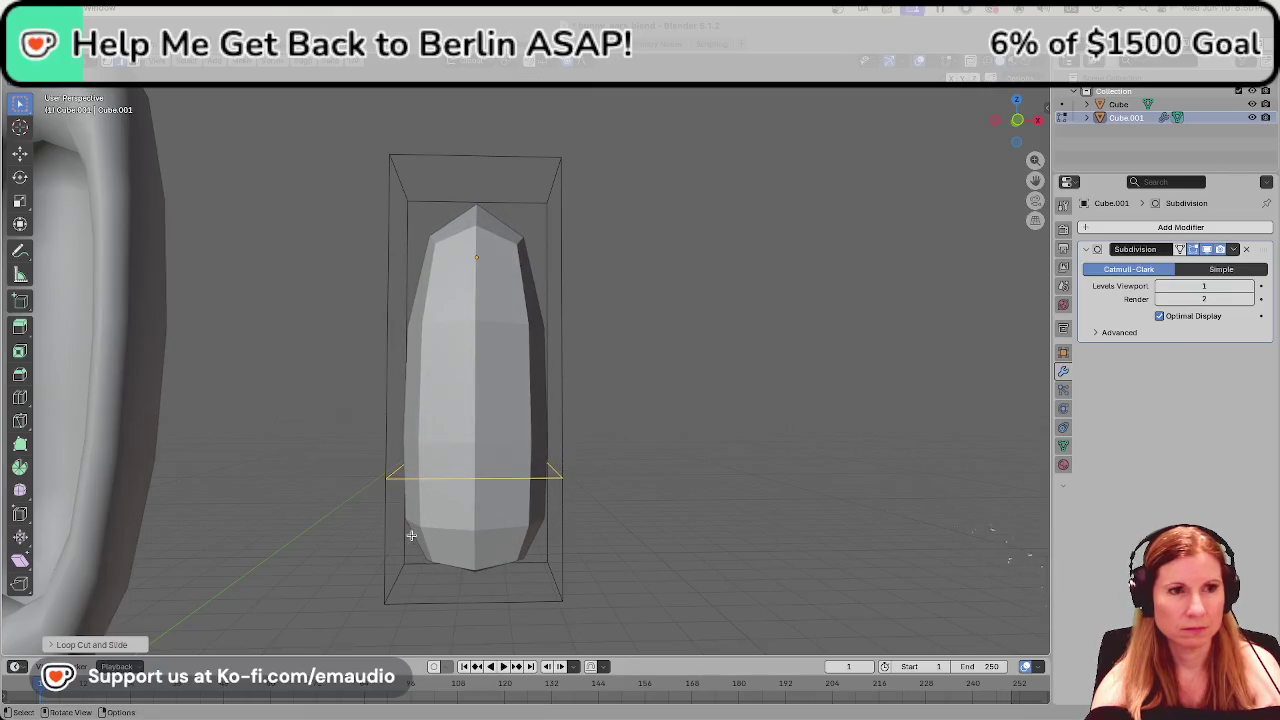
pyautogui.hotkey('ctrl', 'r')
pyautogui.click(393, 318)
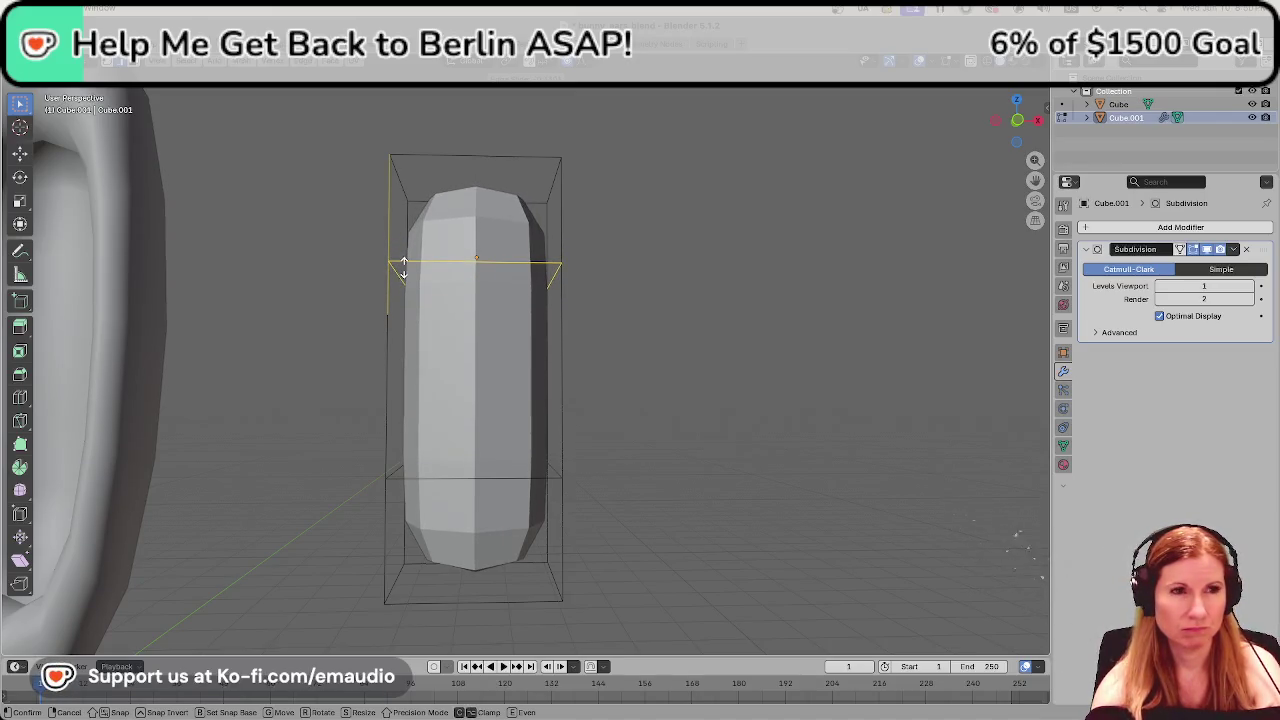
pyautogui.click(410, 355)
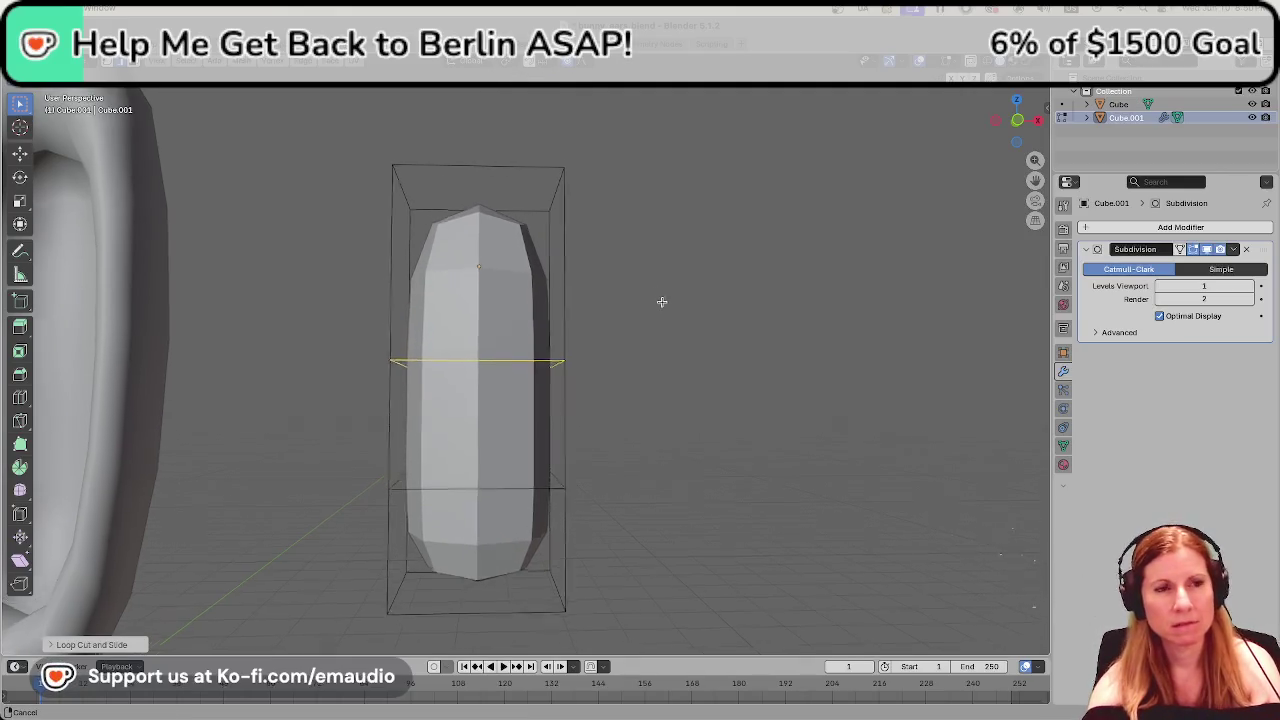
pyautogui.scroll(-1, 660, 298)
pyautogui.scroll(-1, 655, 315)
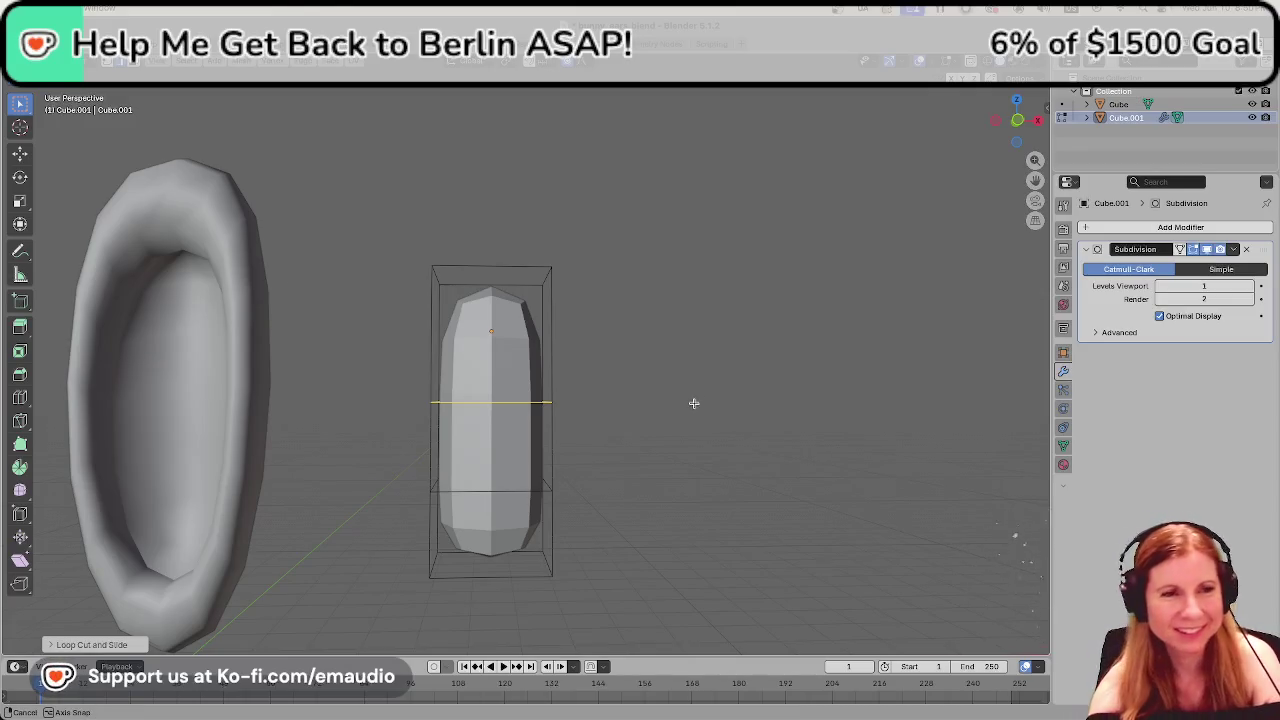
pyautogui.moveTo(694, 404); pyautogui.dragTo(692, 406, button='middle')
pyautogui.moveTo(606, 500)
pyautogui.mouseDown(button='middle')
pyautogui.moveTo(606, 371)
pyautogui.moveTo(597, 494)
pyautogui.mouseUp(button='middle')
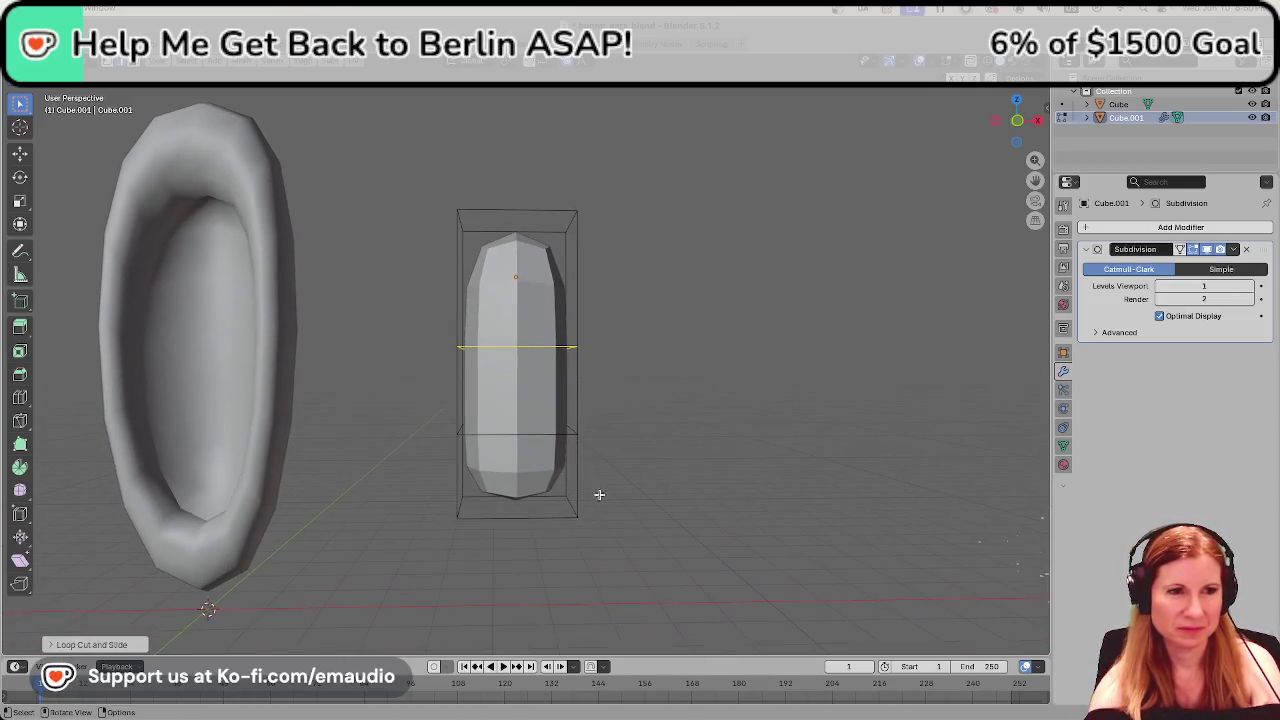
# Select the cage's bottom face and scale it down.
pyautogui.click(525, 516)
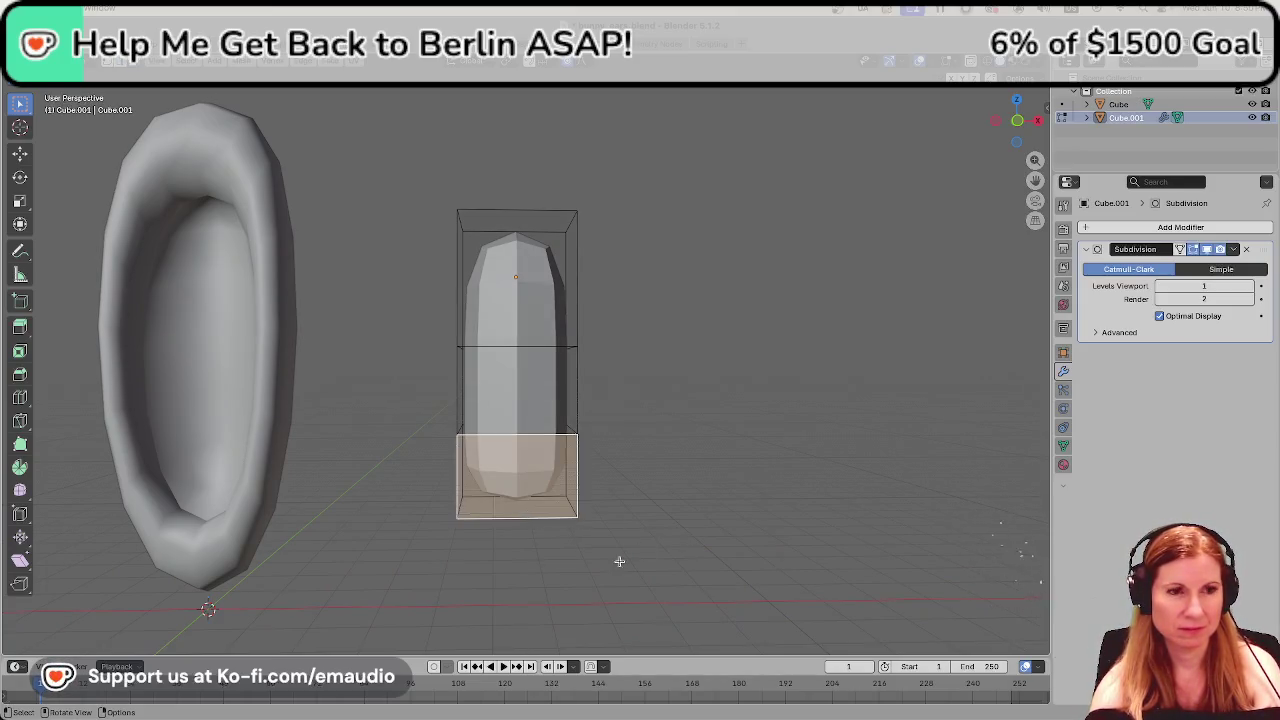
pyautogui.moveTo(491, 529); pyautogui.dragTo(518, 478, button='middle')
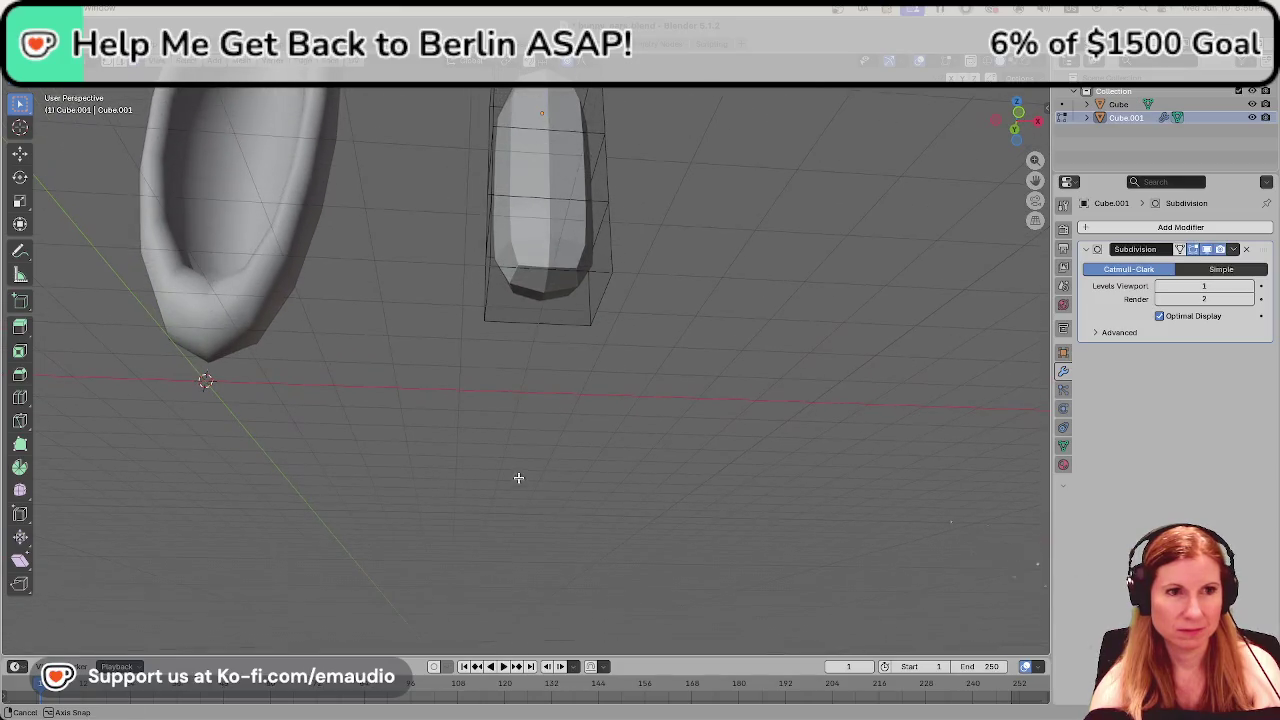
pyautogui.click(522, 320)
pyautogui.moveTo(544, 330)
pyautogui.mouseDown(button='middle')
pyautogui.moveTo(606, 354)
pyautogui.moveTo(585, 514)
pyautogui.mouseUp(button='middle')
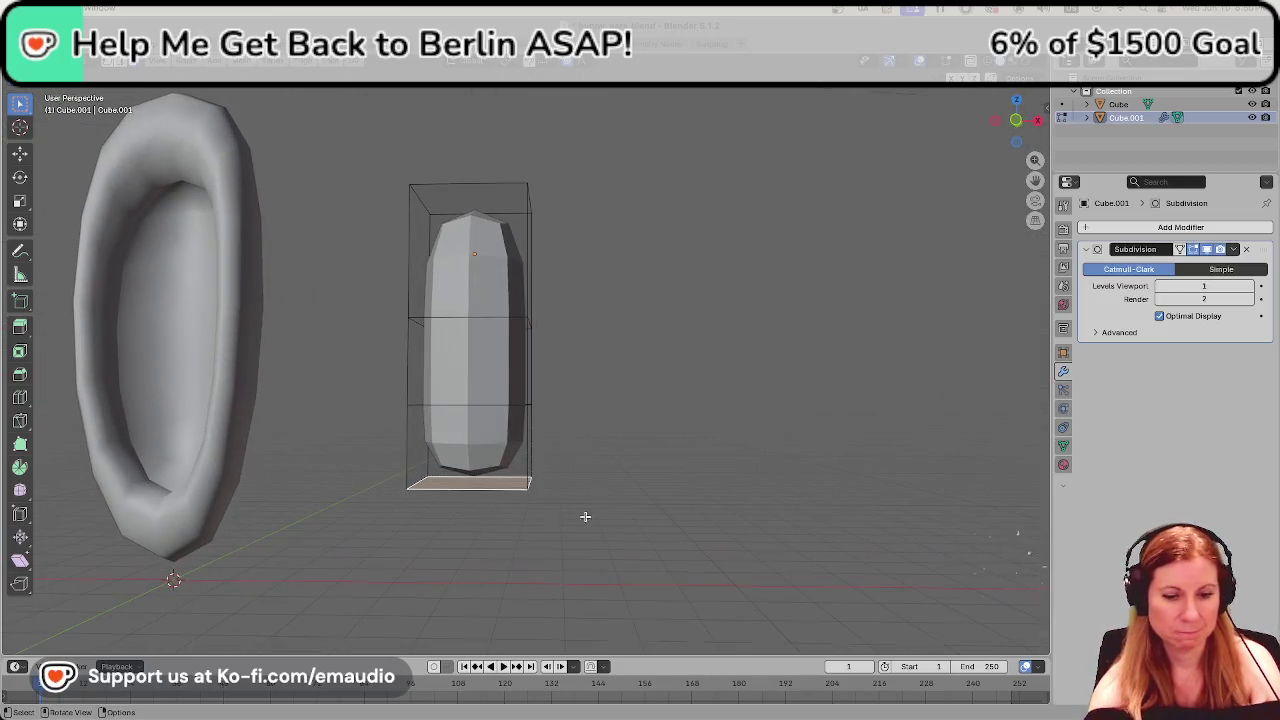
pyautogui.press('s')
pyautogui.press('Escape')
pyautogui.press('s')
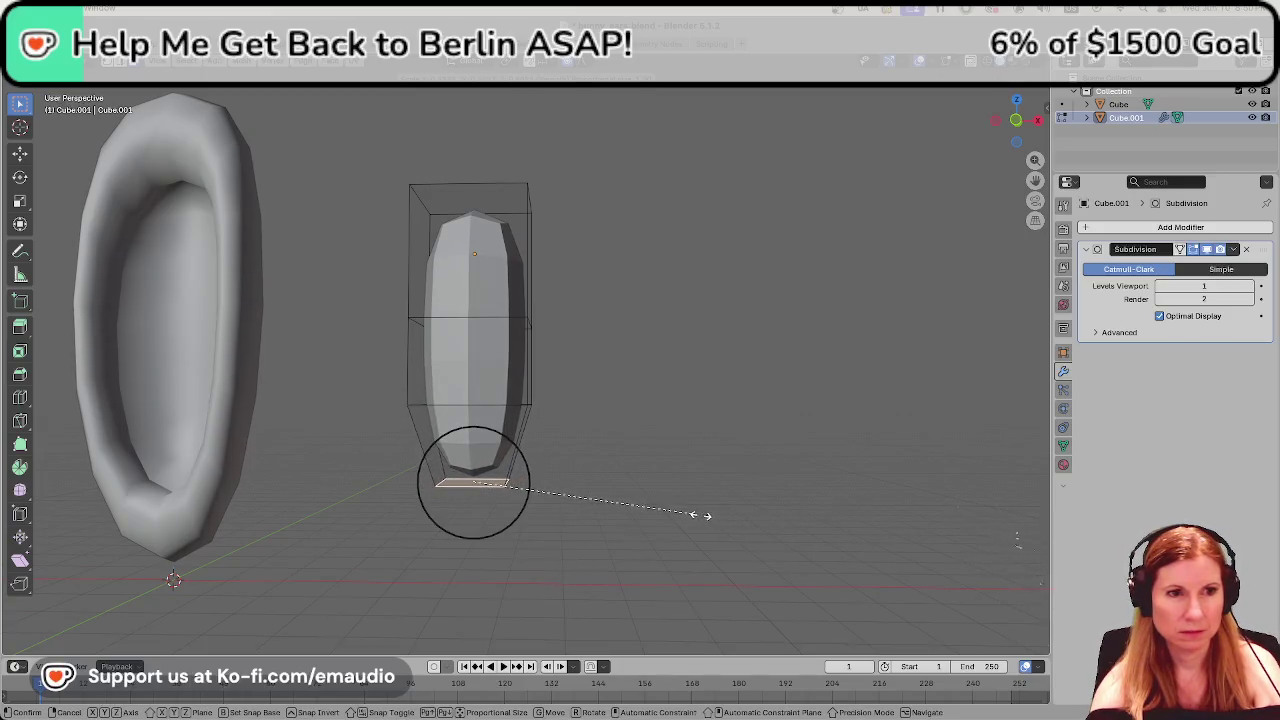
pyautogui.click(686, 517)
pyautogui.moveTo(634, 409); pyautogui.dragTo(614, 477, button='middle')
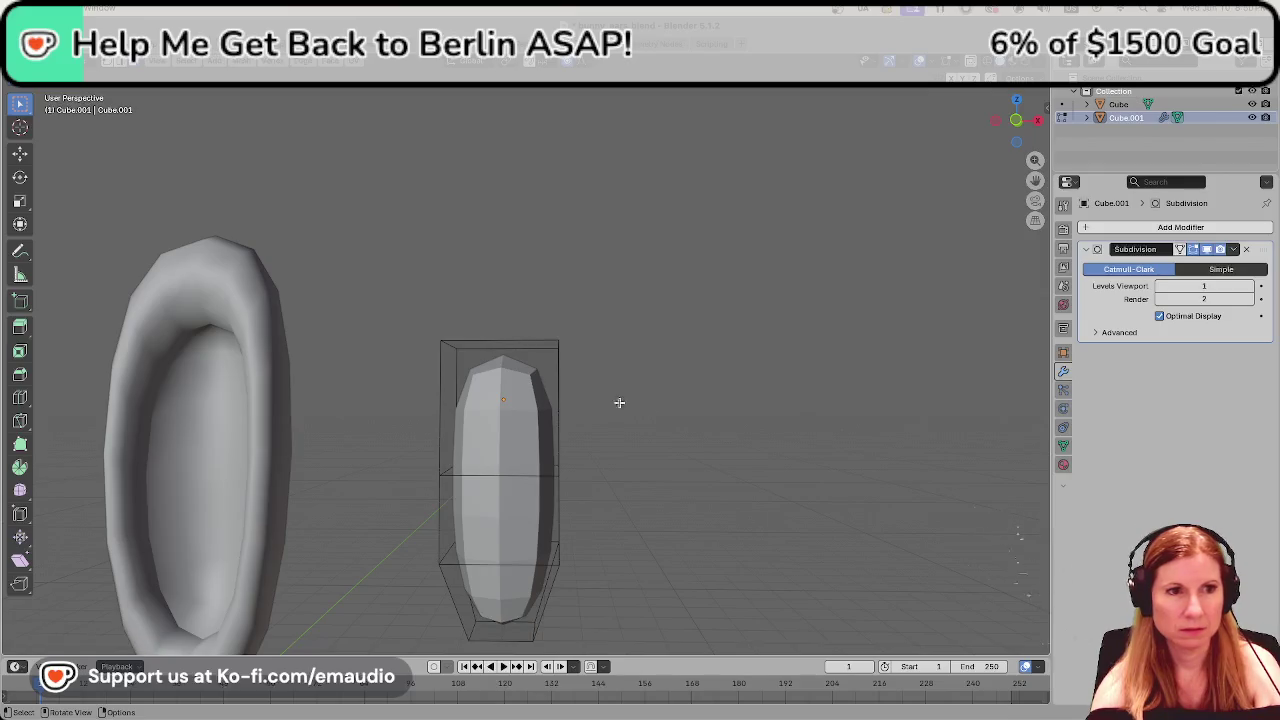
# Scale down the top face with proportional falloff so the ear narrows to a tip.
pyautogui.moveTo(577, 390); pyautogui.dragTo(654, 434, button='middle')
pyautogui.click(545, 434)
pyautogui.moveTo(702, 546)
pyautogui.mouseDown(button='middle')
pyautogui.moveTo(669, 534)
pyautogui.moveTo(674, 514)
pyautogui.moveTo(658, 527)
pyautogui.mouseUp(button='middle')
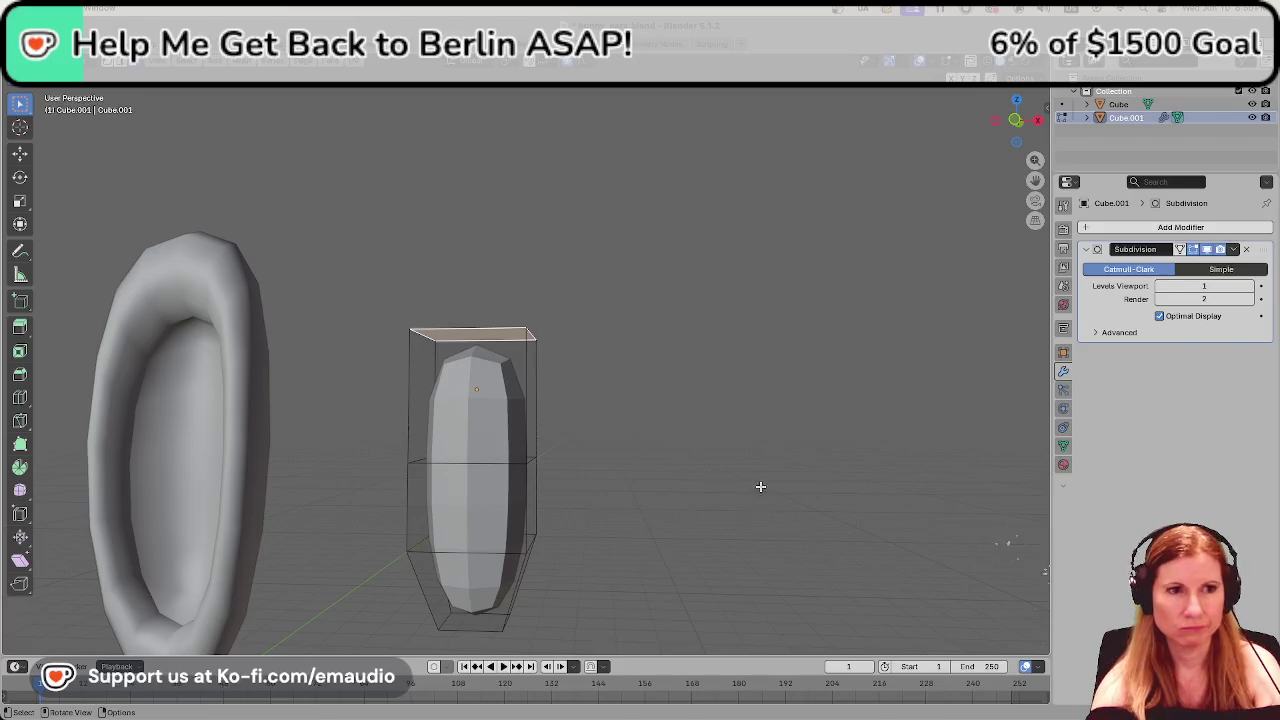
pyautogui.press('s')
pyautogui.click(620, 415)
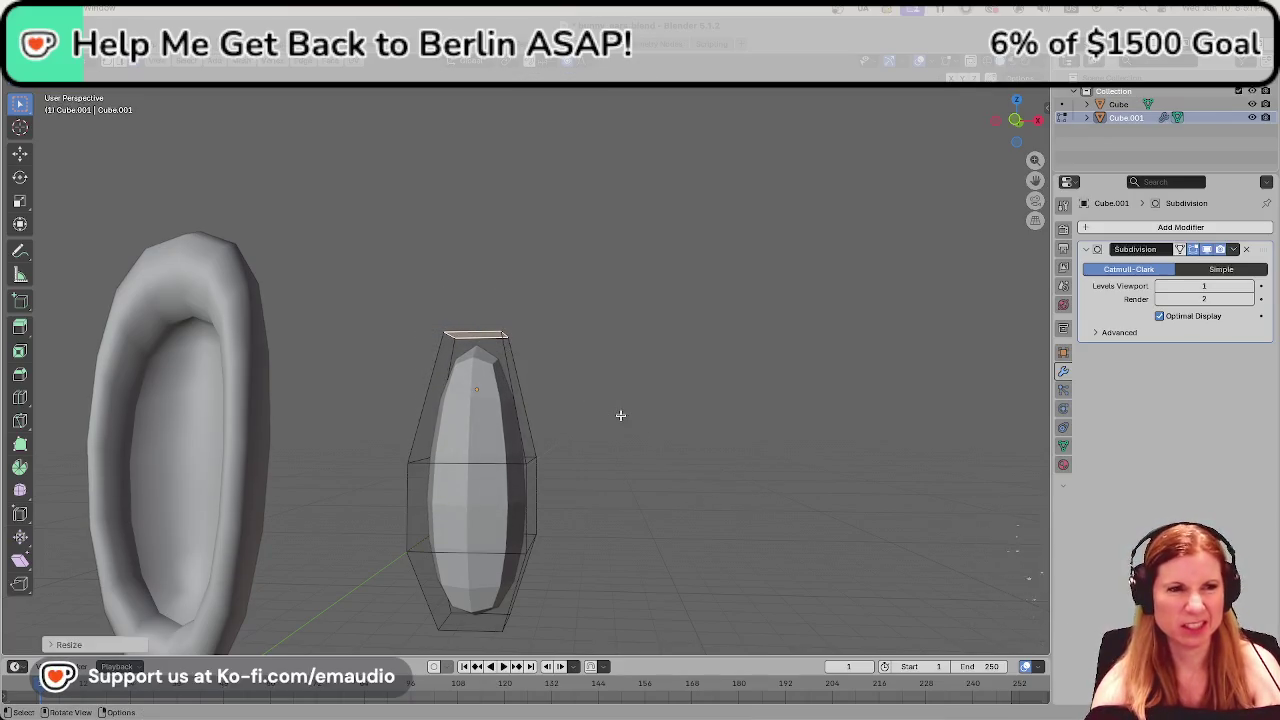
pyautogui.moveTo(583, 486); pyautogui.dragTo(643, 437, button='middle')
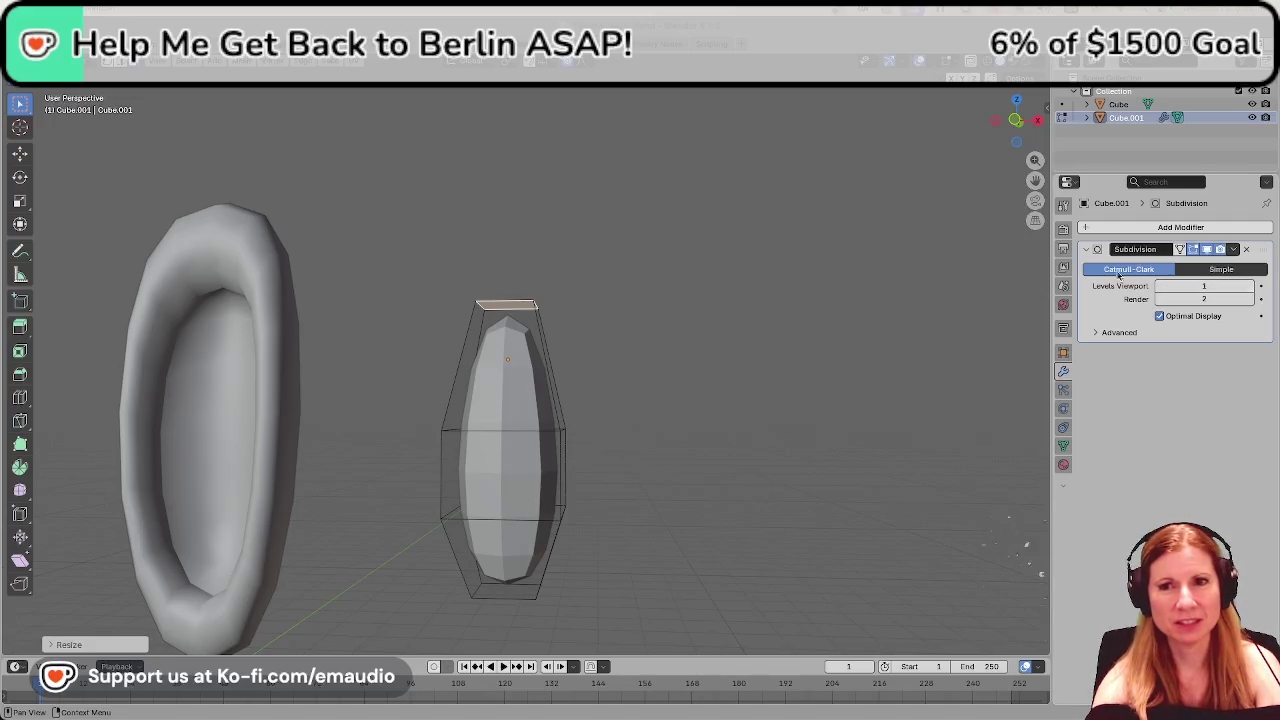
pyautogui.click(657, 418)
pyautogui.moveTo(669, 416); pyautogui.dragTo(753, 447, button='middle')
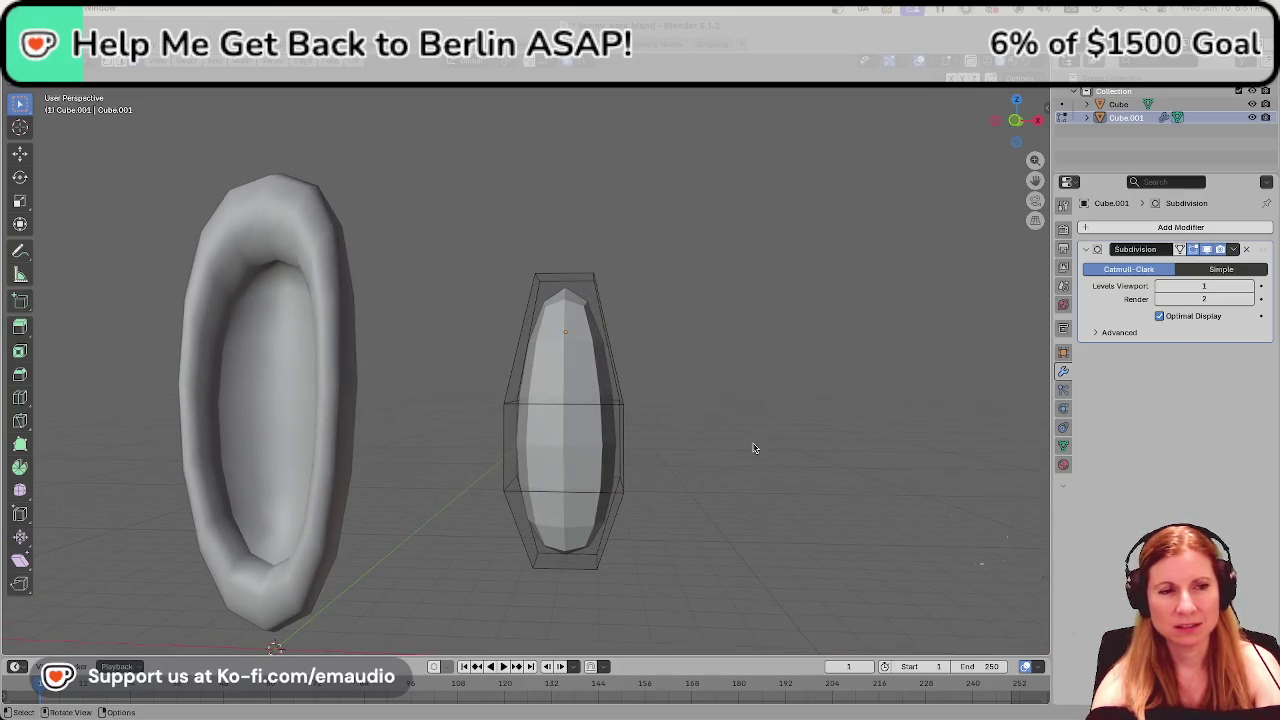
pyautogui.moveTo(738, 395)
pyautogui.mouseDown(button='middle')
pyautogui.moveTo(771, 471)
pyautogui.moveTo(763, 457)
pyautogui.mouseUp(button='middle')
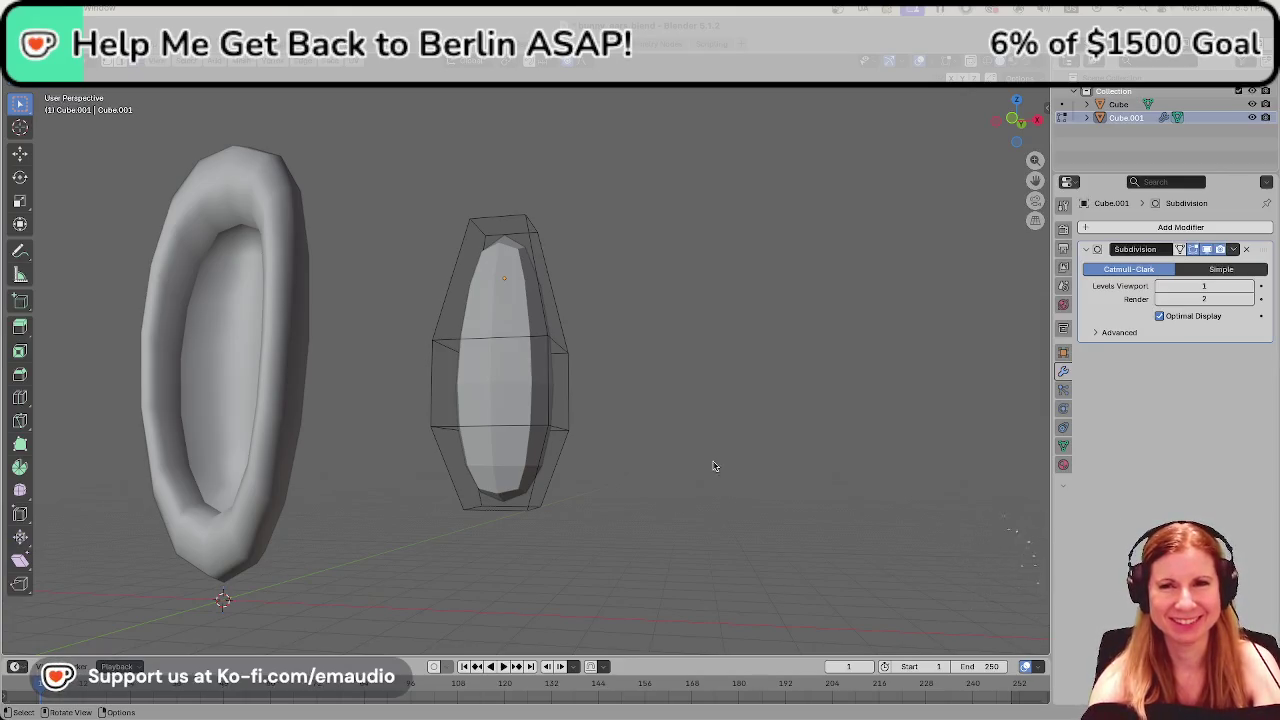
pyautogui.moveTo(799, 443)
pyautogui.mouseDown(button='middle')
pyautogui.moveTo(799, 354)
pyautogui.moveTo(740, 394)
pyautogui.moveTo(728, 420)
pyautogui.mouseUp(button='middle')
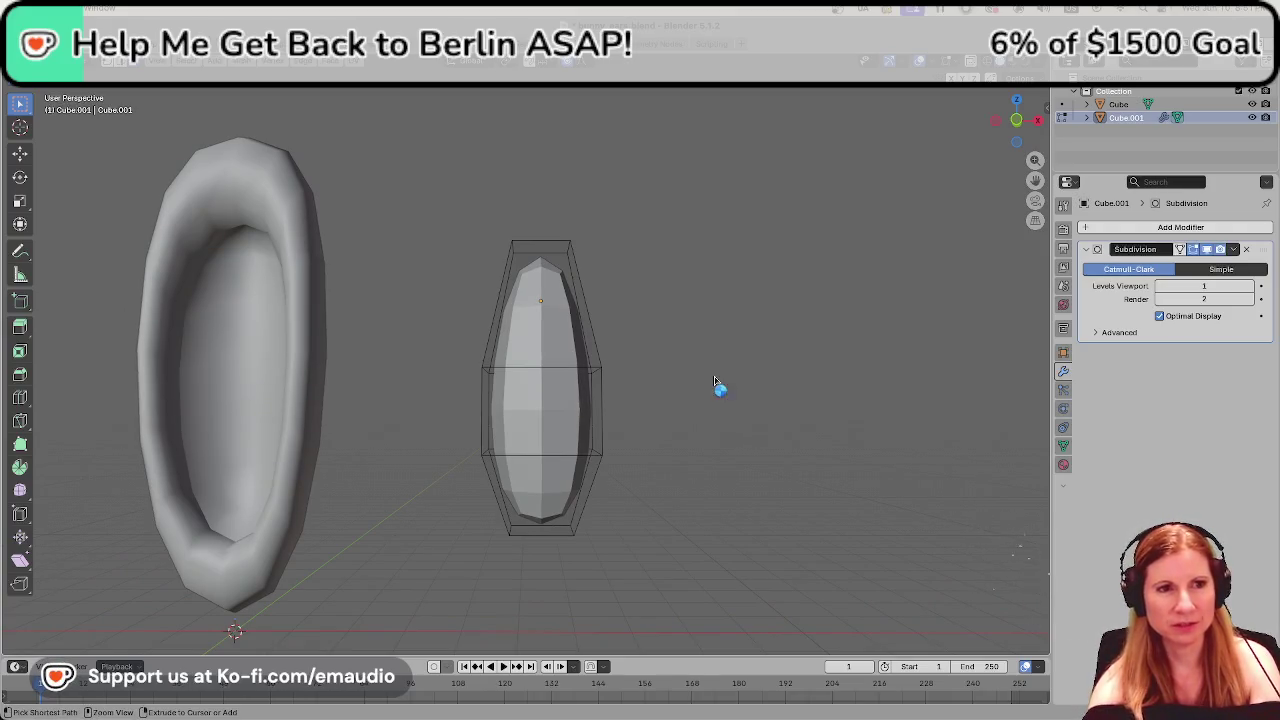
# Save the tapered model to bunny_ears.blend and review both ears.
pyautogui.hotkey('ctrl', 's')
pyautogui.click(564, 375)
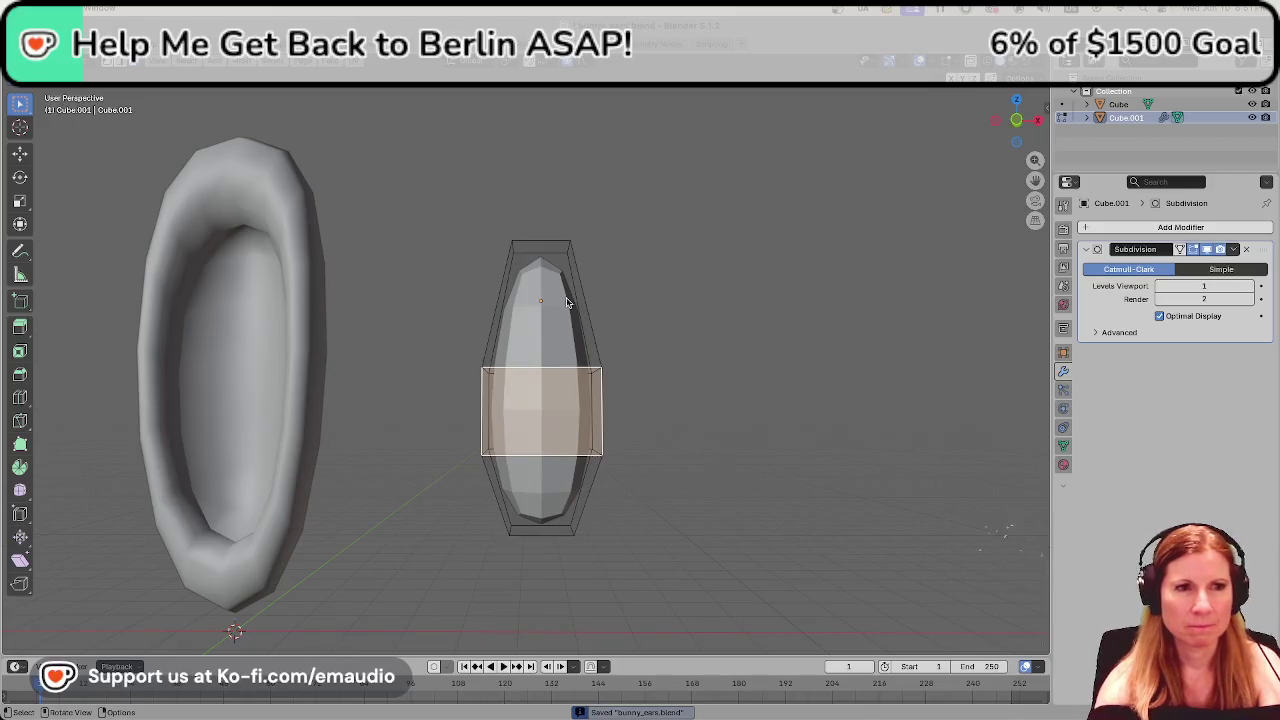
pyautogui.click(717, 306)
pyautogui.moveTo(760, 410); pyautogui.dragTo(725, 420, button='middle')
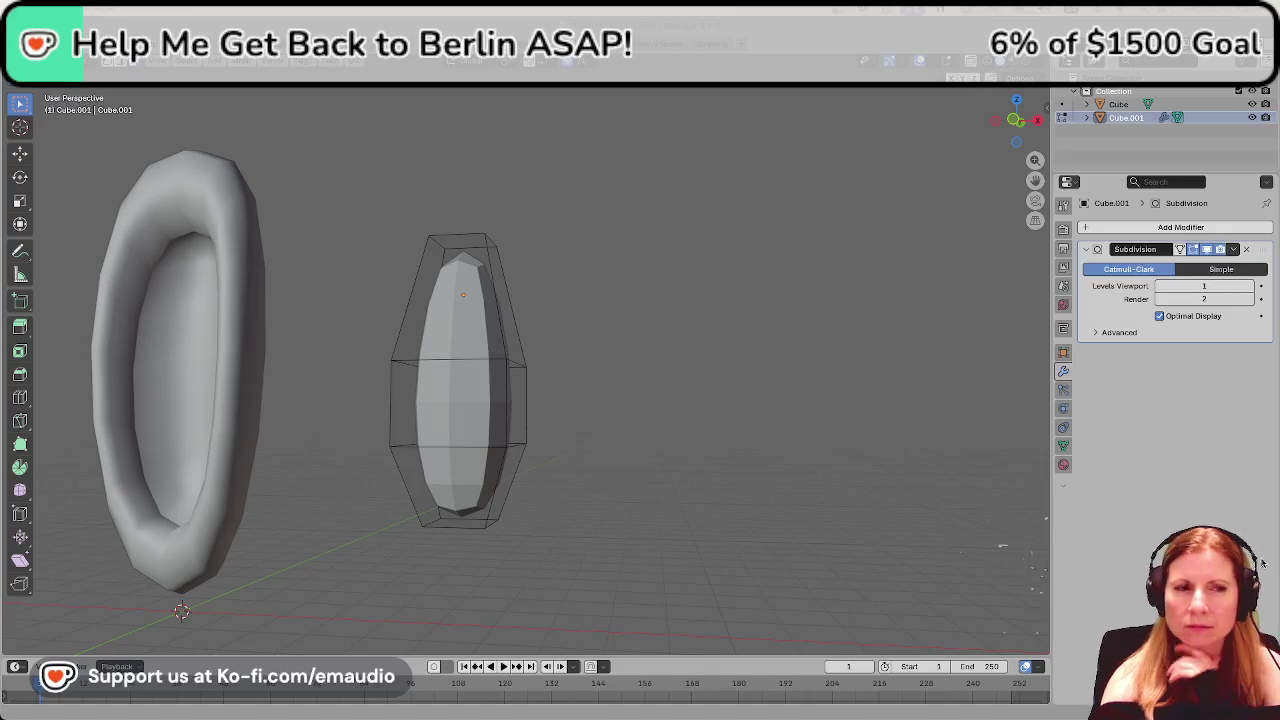
pyautogui.click(434, 298)
# Add a loop cut slid up just below the second ear's tip.
pyautogui.moveTo(434, 298)
pyautogui.mouseDown(button='middle')
pyautogui.moveTo(485, 349)
pyautogui.moveTo(505, 415)
pyautogui.moveTo(522, 398)
pyautogui.mouseUp(button='middle')
pyautogui.scroll(2, 505, 418)
pyautogui.scroll(2, 532, 440)
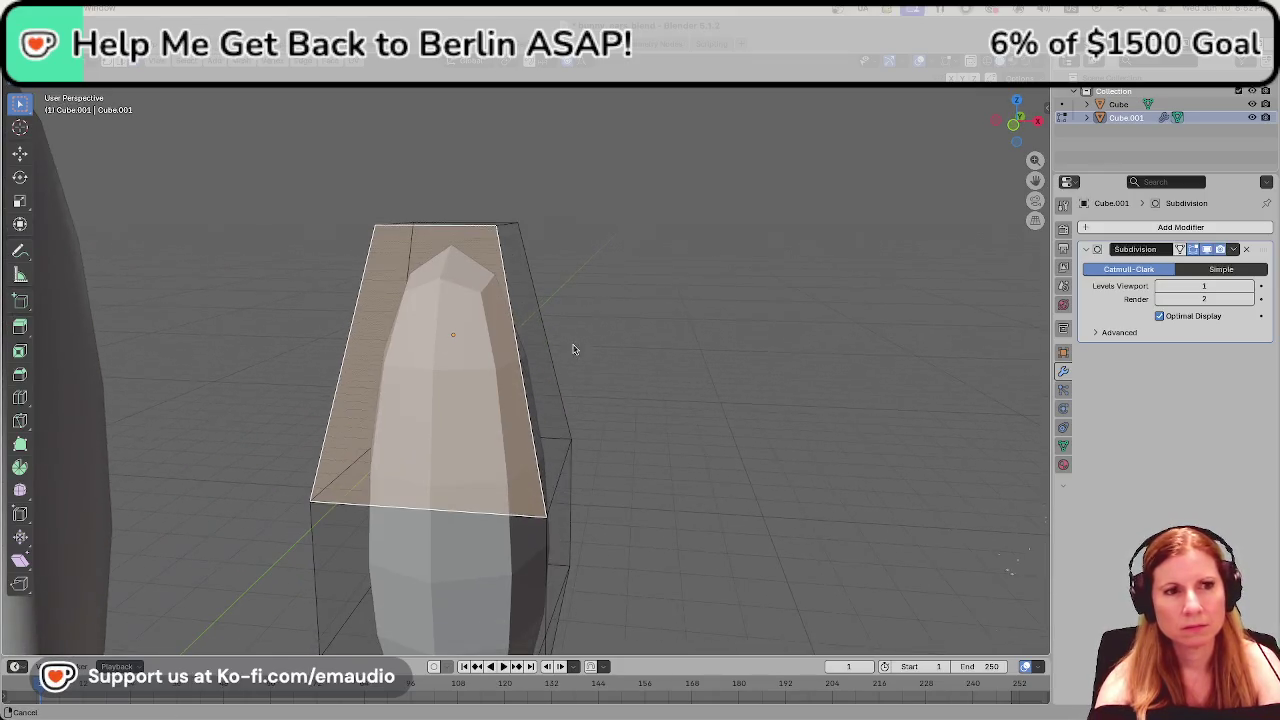
pyautogui.hotkey('ctrl', 'r')
pyautogui.click(522, 398)
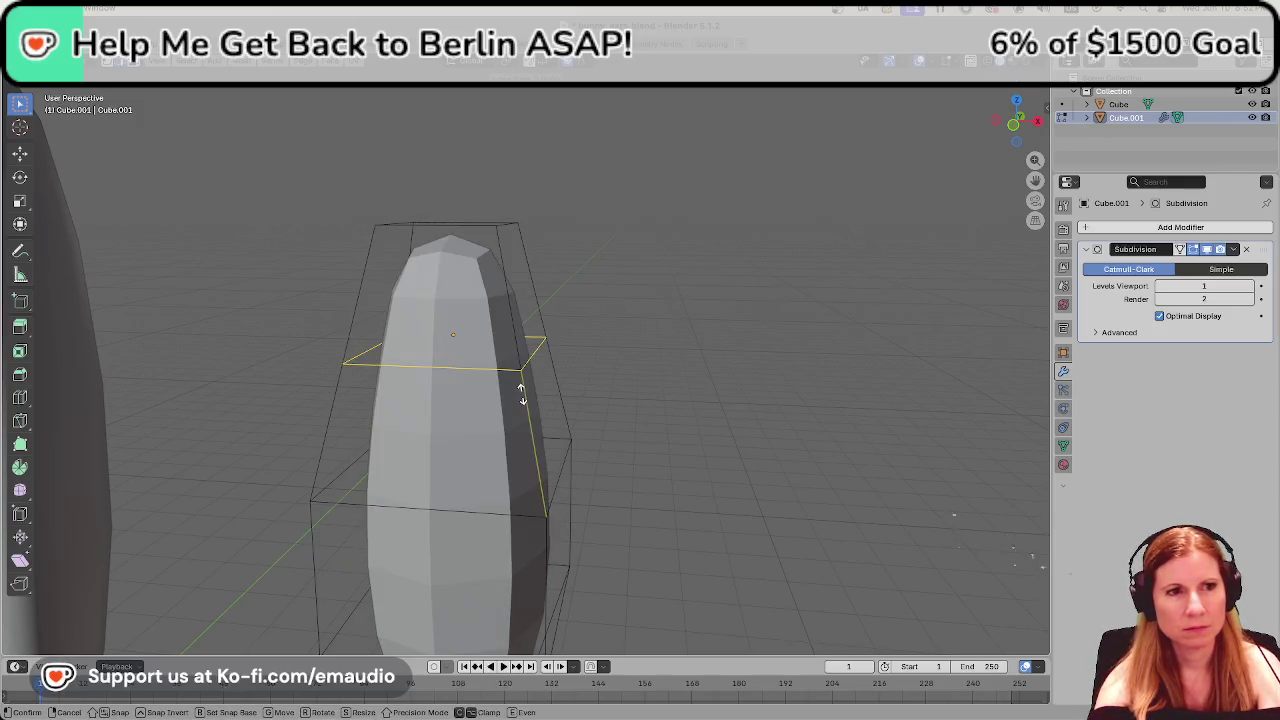
pyautogui.click(518, 320)
# Select the tip's front and top cap faces and inspect them from several sides.
pyautogui.moveTo(514, 314)
pyautogui.mouseDown(button='middle')
pyautogui.moveTo(645, 354)
pyautogui.moveTo(569, 446)
pyautogui.moveTo(465, 467)
pyautogui.mouseUp(button='middle')
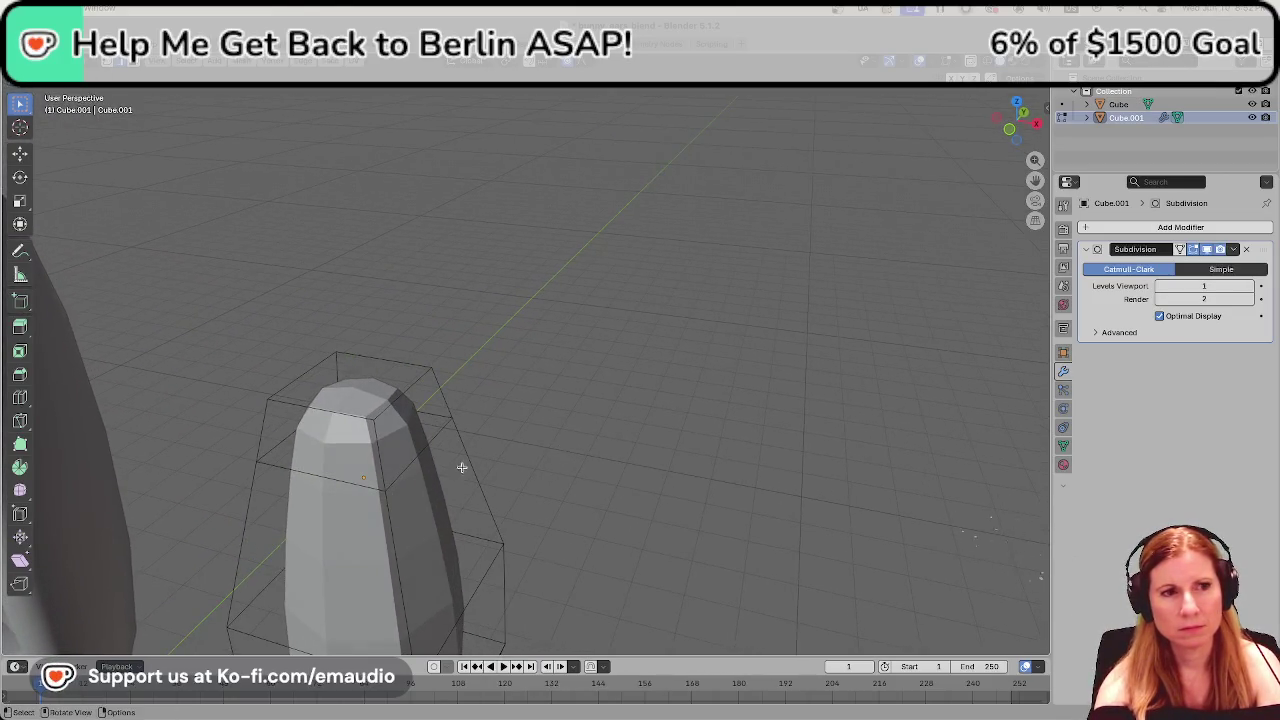
pyautogui.click(350, 440)
pyautogui.keyDown('shift'); pyautogui.click(371, 370); pyautogui.keyUp('shift')
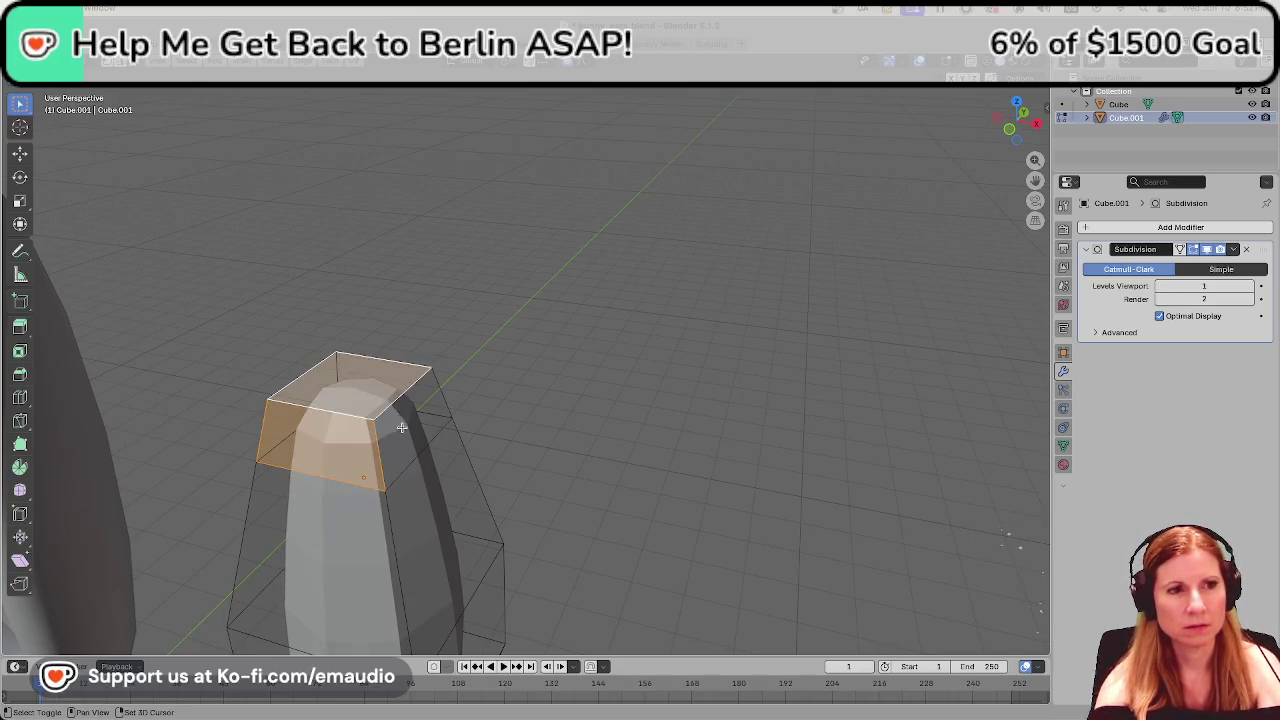
pyautogui.moveTo(545, 403)
pyautogui.mouseDown(button='middle')
pyautogui.moveTo(429, 471)
pyautogui.moveTo(558, 438)
pyautogui.mouseUp(button='middle')
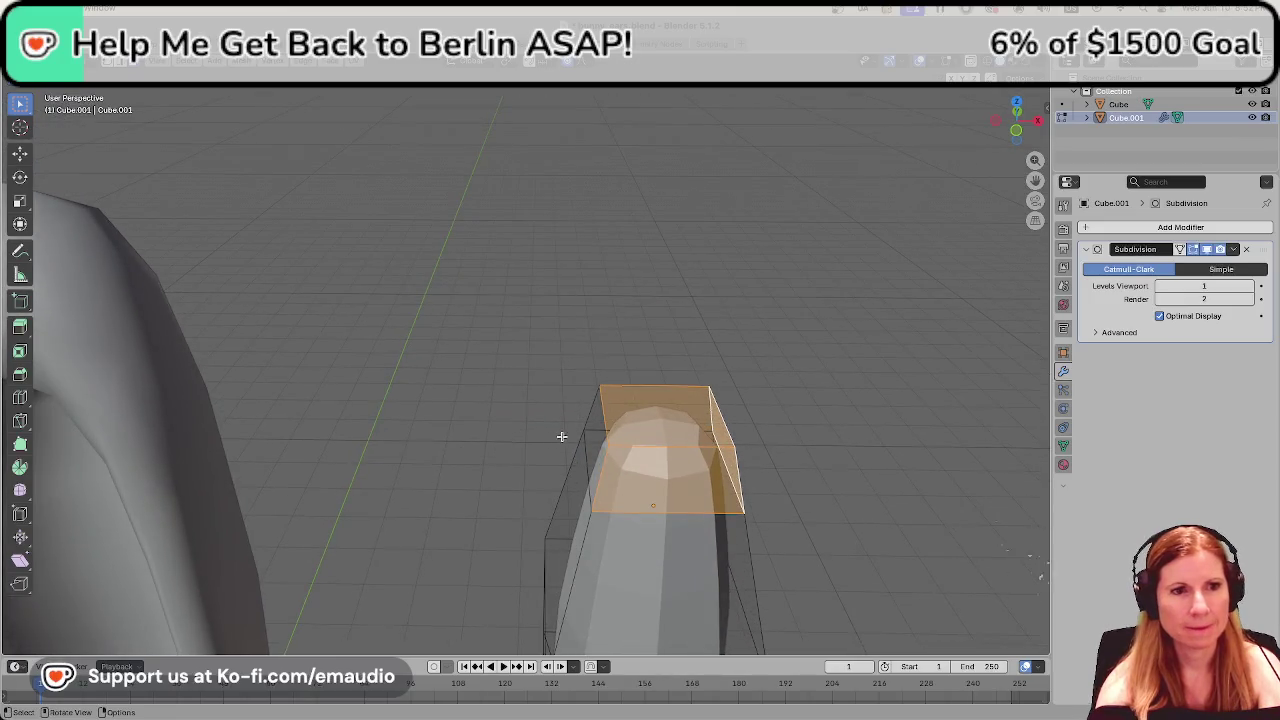
pyautogui.moveTo(771, 480)
pyautogui.mouseDown(button='middle')
pyautogui.moveTo(666, 506)
pyautogui.moveTo(82, 328)
pyautogui.moveTo(220, 363)
pyautogui.moveTo(155, 352)
pyautogui.mouseUp(button='middle')
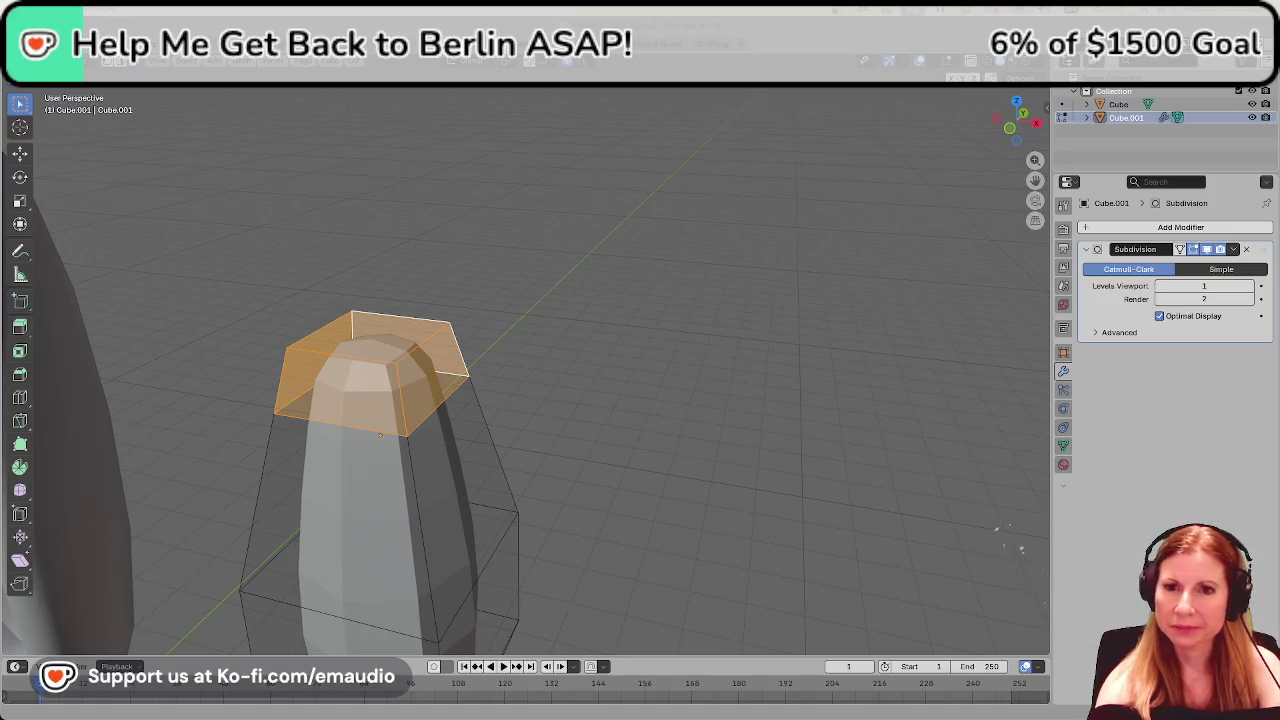
pyautogui.moveTo(468, 364); pyautogui.dragTo(490, 360, button='middle')
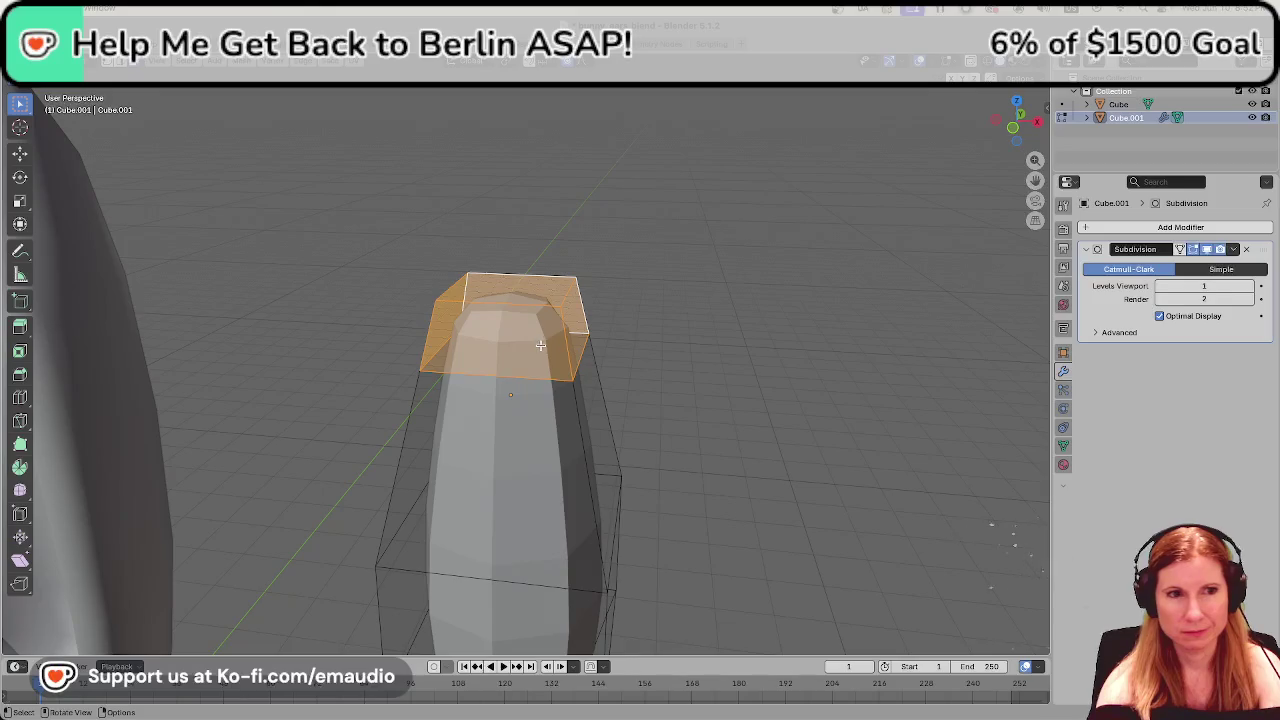
pyautogui.moveTo(567, 344)
pyautogui.mouseDown(button='middle')
pyautogui.moveTo(586, 342)
pyautogui.moveTo(646, 409)
pyautogui.moveTo(608, 395)
pyautogui.mouseUp(button='middle')
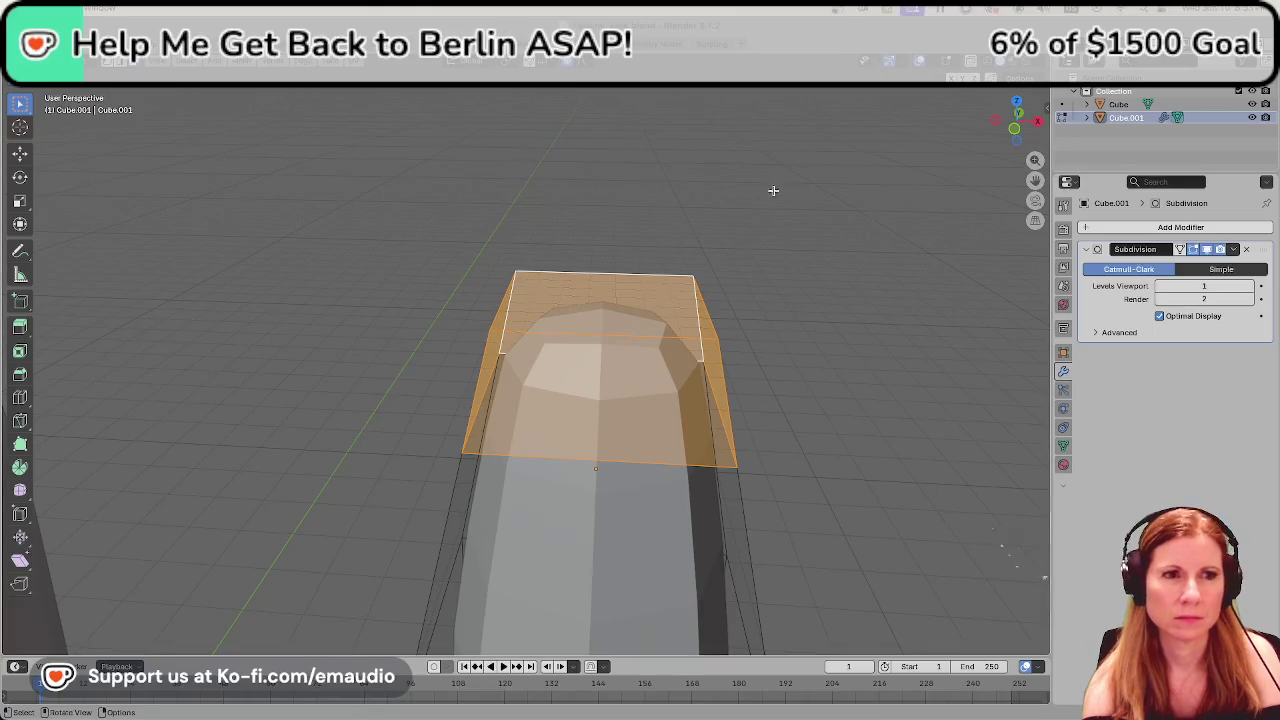
pyautogui.scroll(-3, 744, 268)
pyautogui.moveTo(750, 378)
pyautogui.mouseDown(button='middle')
pyautogui.moveTo(786, 395)
pyautogui.moveTo(823, 364)
pyautogui.moveTo(695, 209)
pyautogui.moveTo(811, 374)
pyautogui.mouseUp(button='middle')
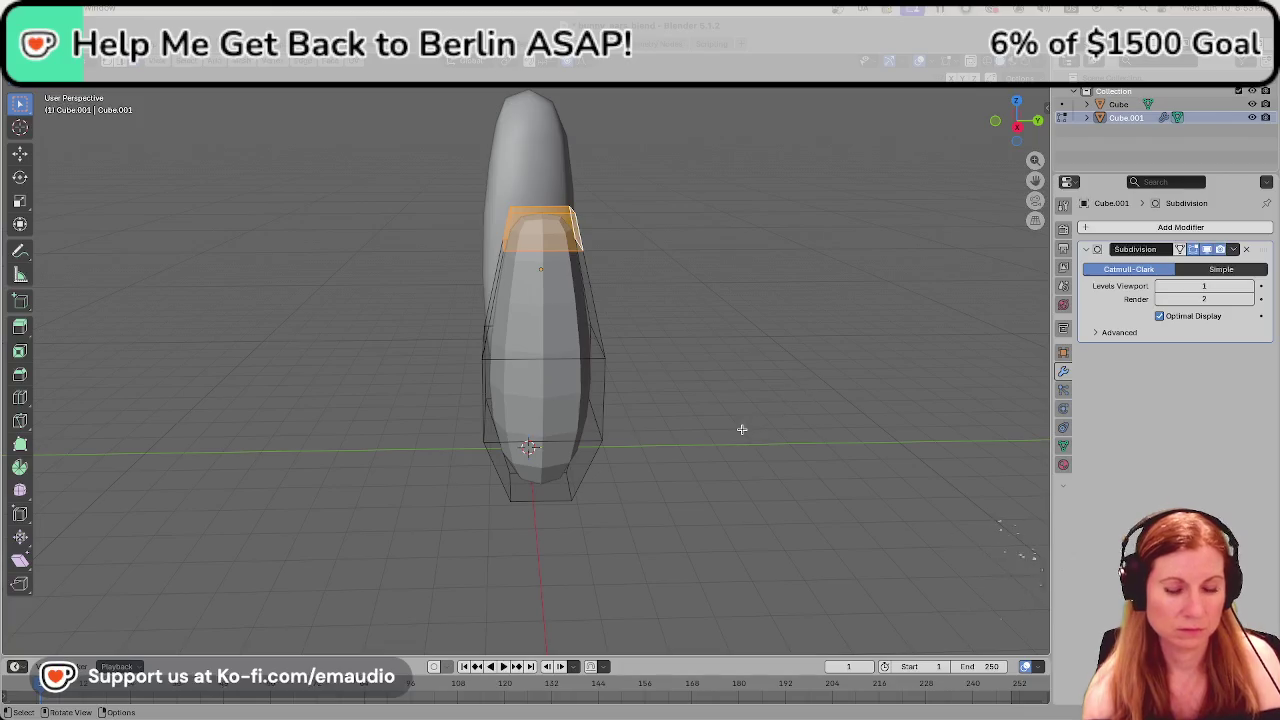
# Rotate the tip section sideways, move it up and left, then rotate it again.
pyautogui.press('r')
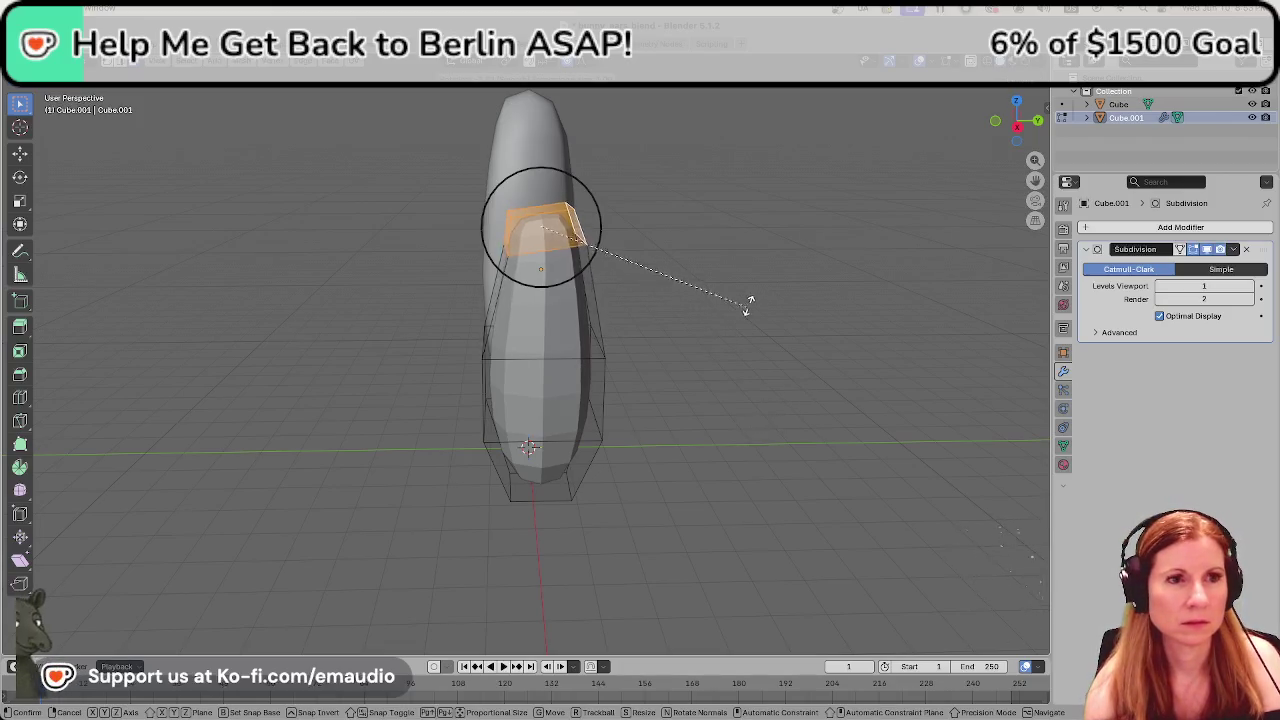
pyautogui.click(758, 175)
pyautogui.moveTo(651, 209)
pyautogui.mouseDown(button='middle')
pyautogui.moveTo(784, 221)
pyautogui.moveTo(740, 306)
pyautogui.mouseUp(button='middle')
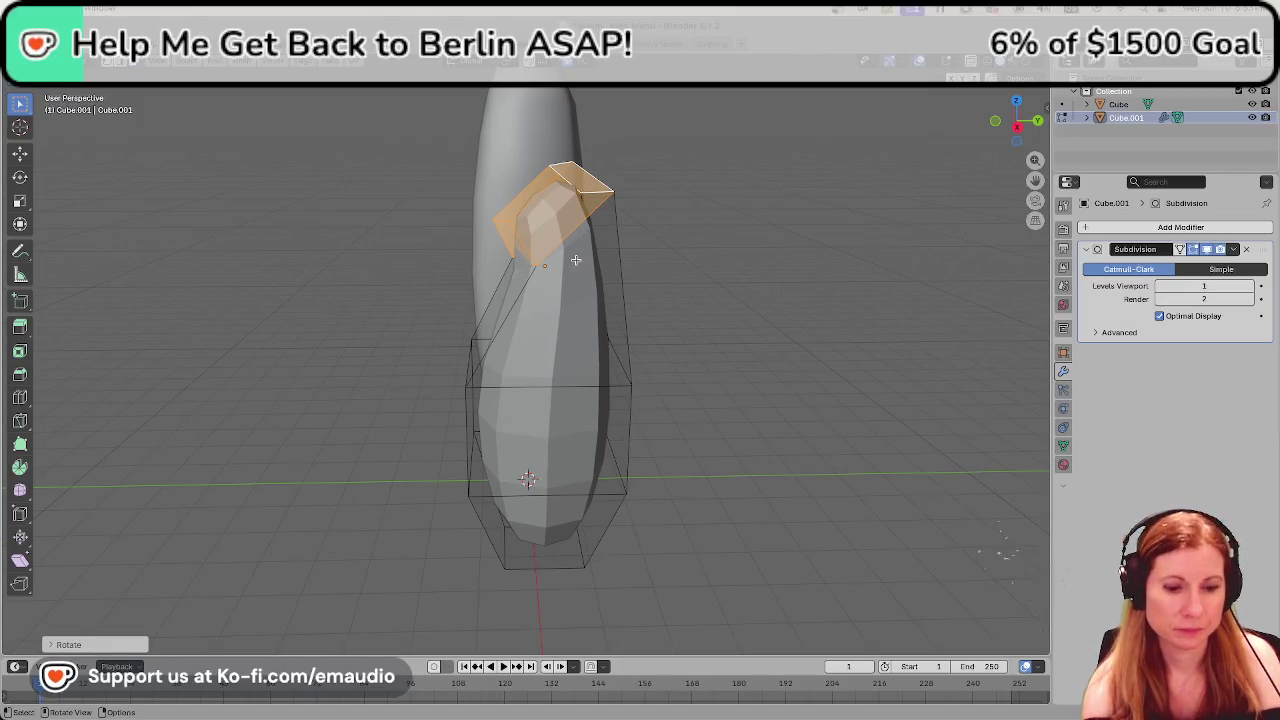
pyautogui.press('g')
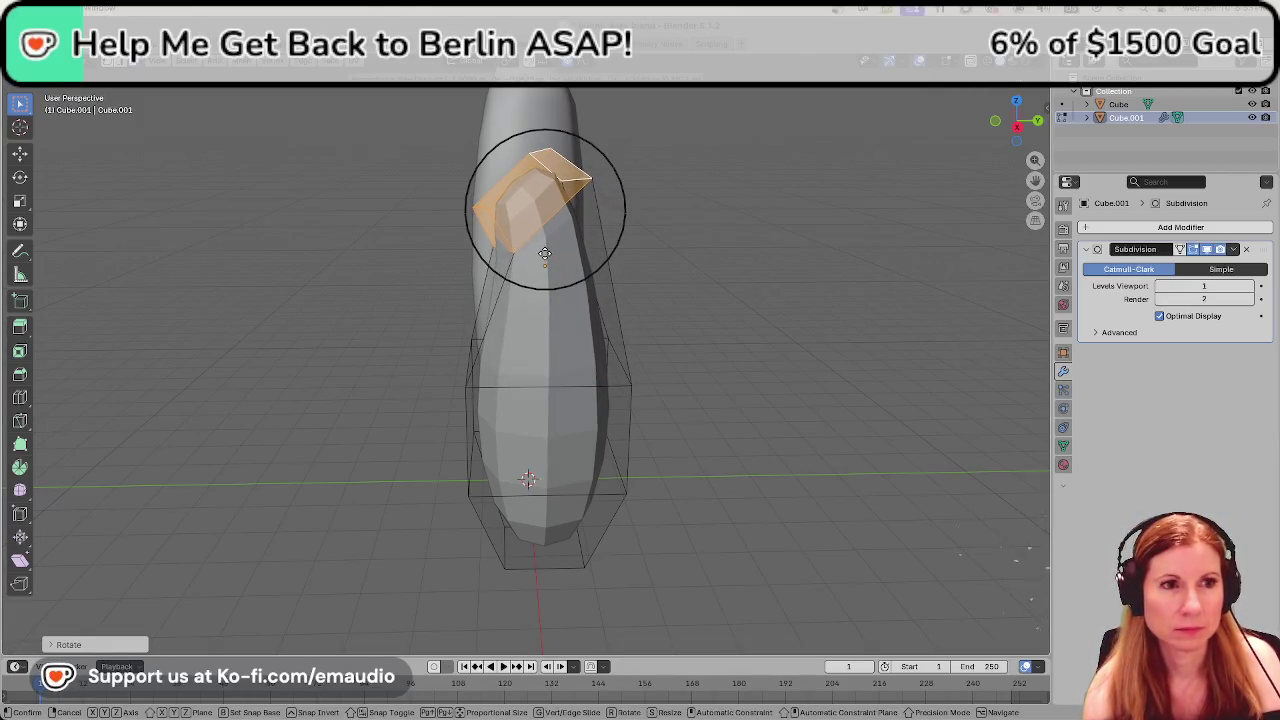
pyautogui.click(545, 253)
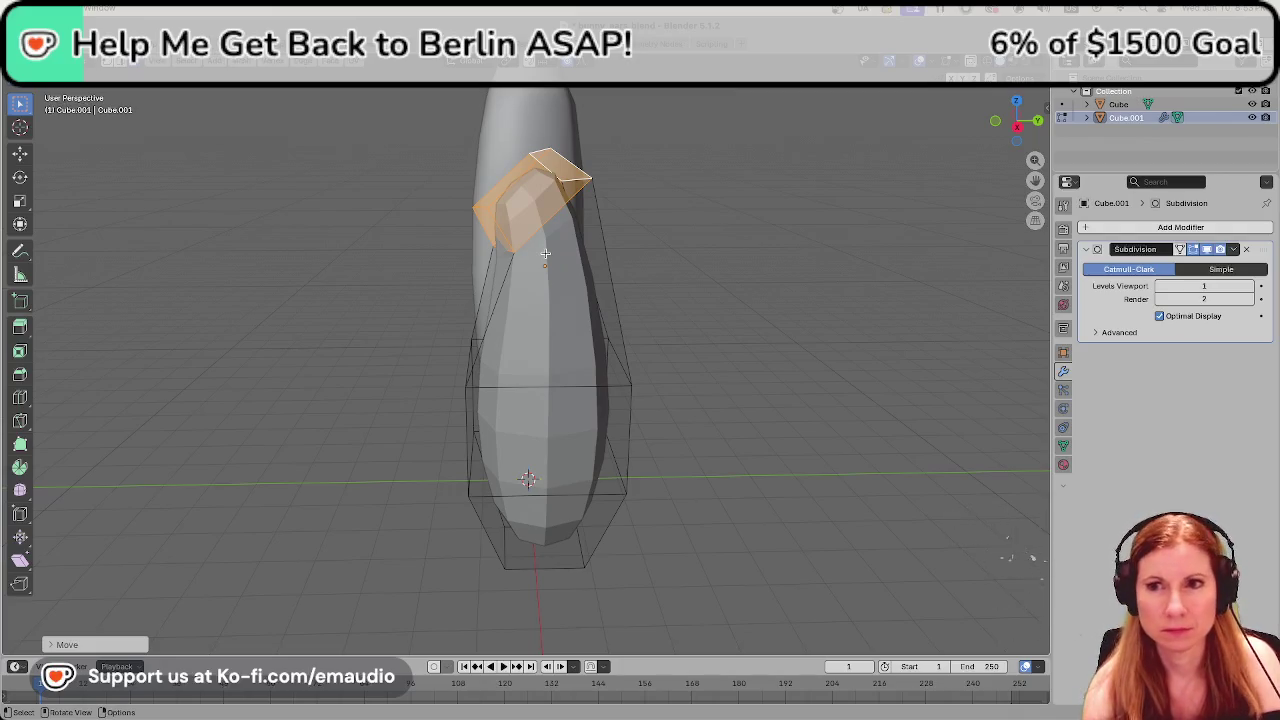
pyautogui.press('r')
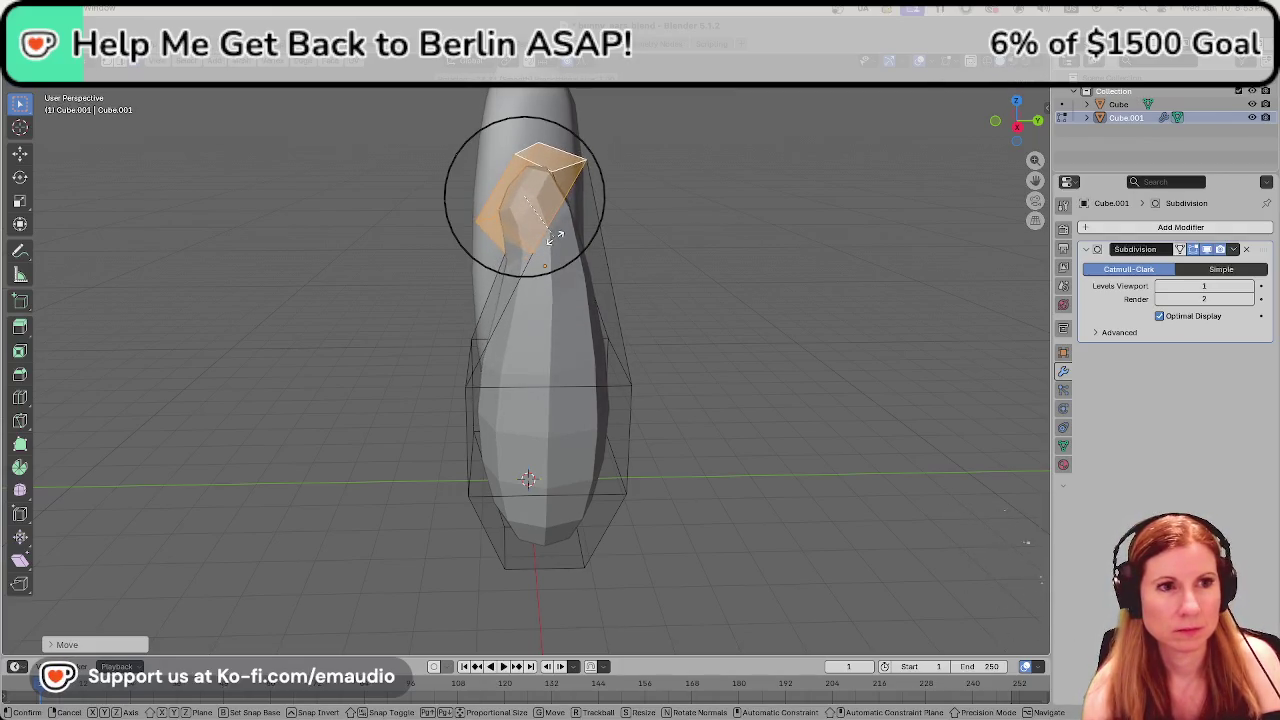
pyautogui.click(544, 239)
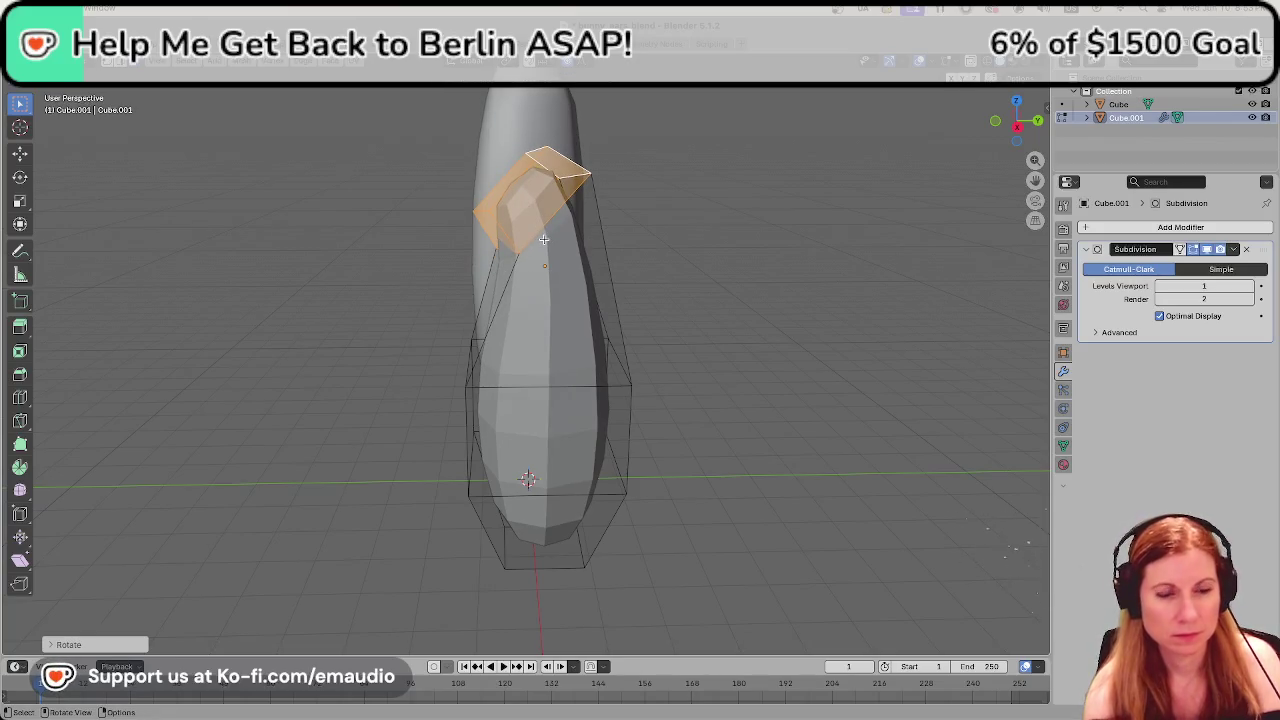
# Shift the tip section along the Y axis, then along the Z axis.
pyautogui.moveTo(578, 243)
pyautogui.mouseDown(button='middle')
pyautogui.moveTo(666, 243)
pyautogui.moveTo(457, 257)
pyautogui.moveTo(571, 229)
pyautogui.moveTo(584, 242)
pyautogui.moveTo(571, 243)
pyautogui.mouseUp(button='middle')
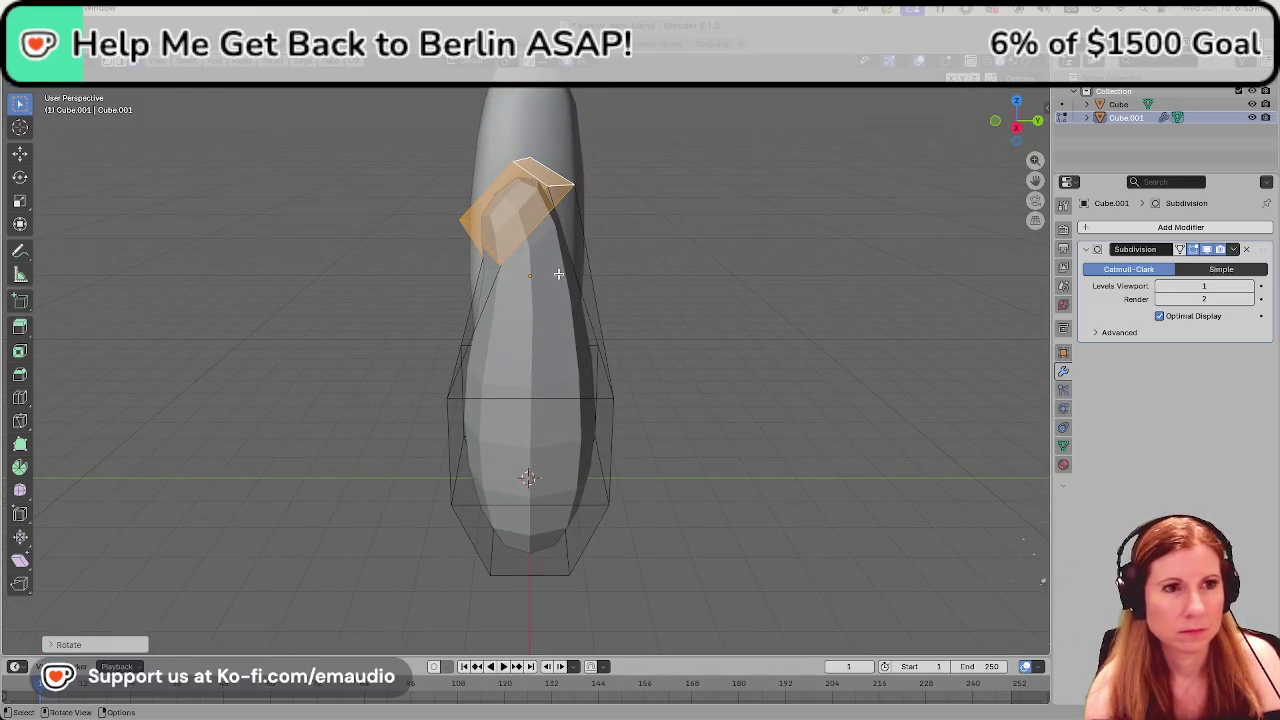
pyautogui.press('g')
pyautogui.press('y')
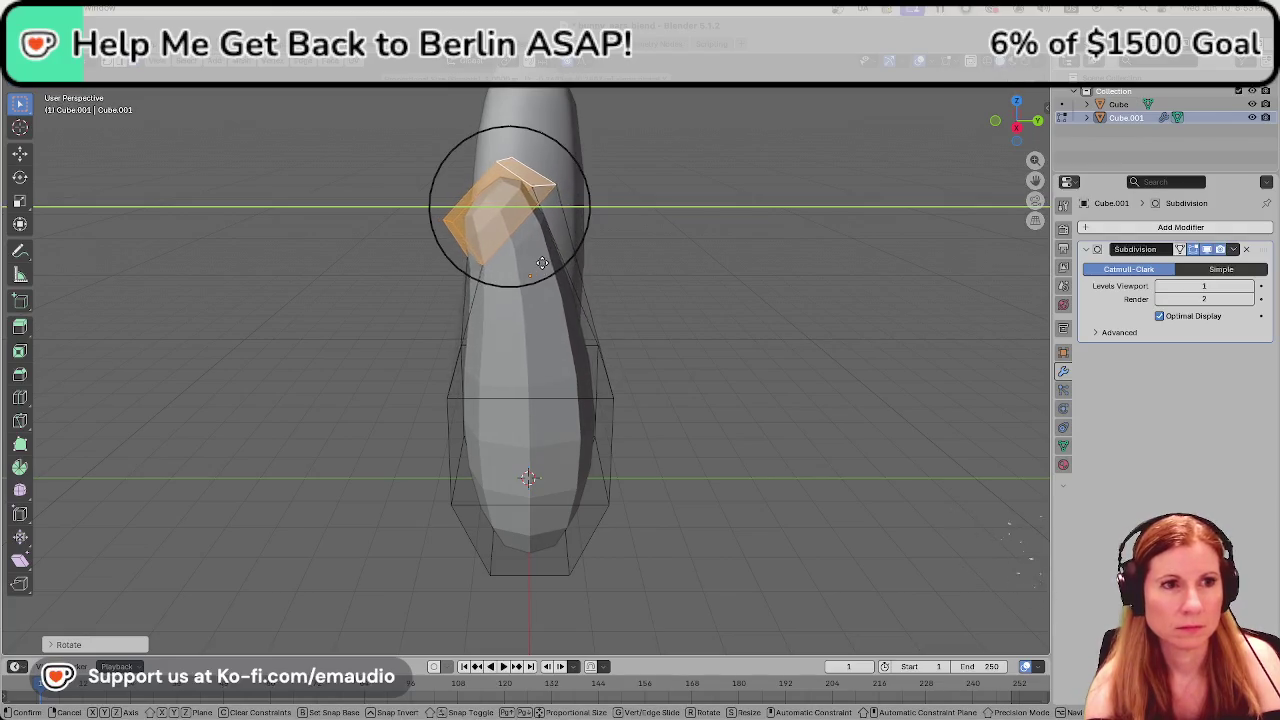
pyautogui.click(557, 244)
pyautogui.press('g')
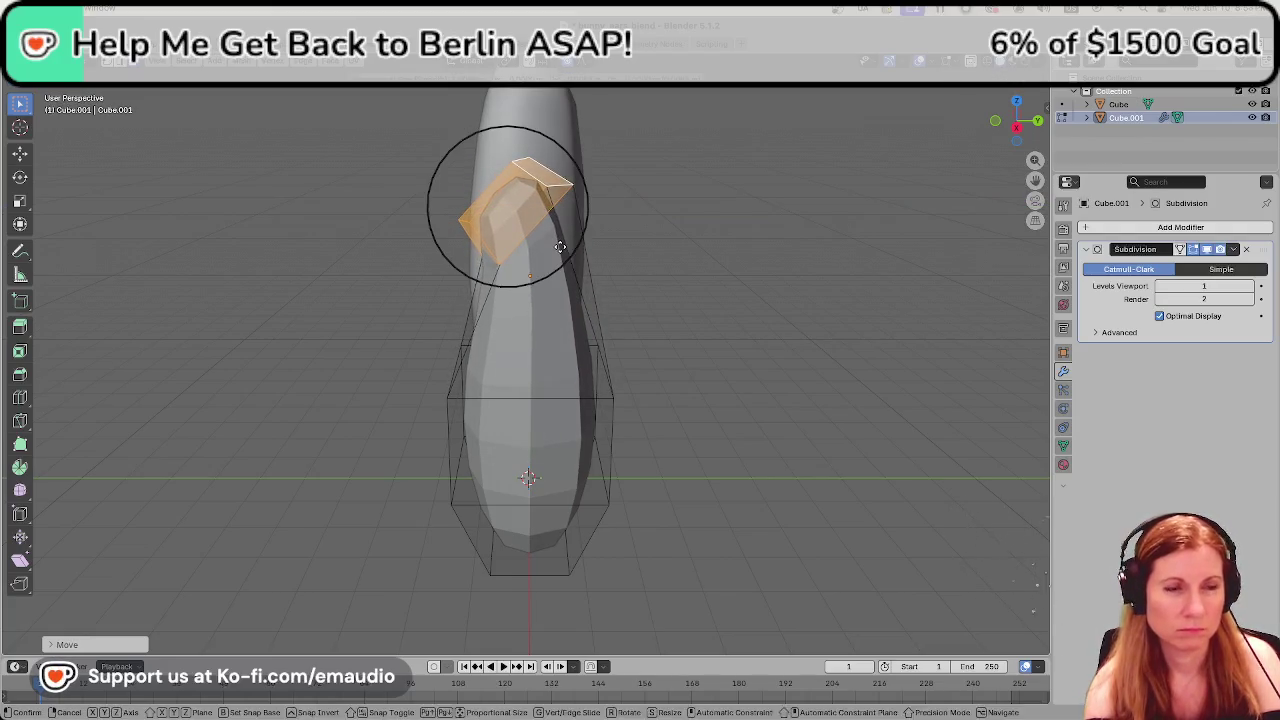
pyautogui.press('z')
pyautogui.click(550, 237)
# Rotate the tip to bend it, slide it along Y, and deselect the top faces.
pyautogui.press('r')
pyautogui.click(545, 222)
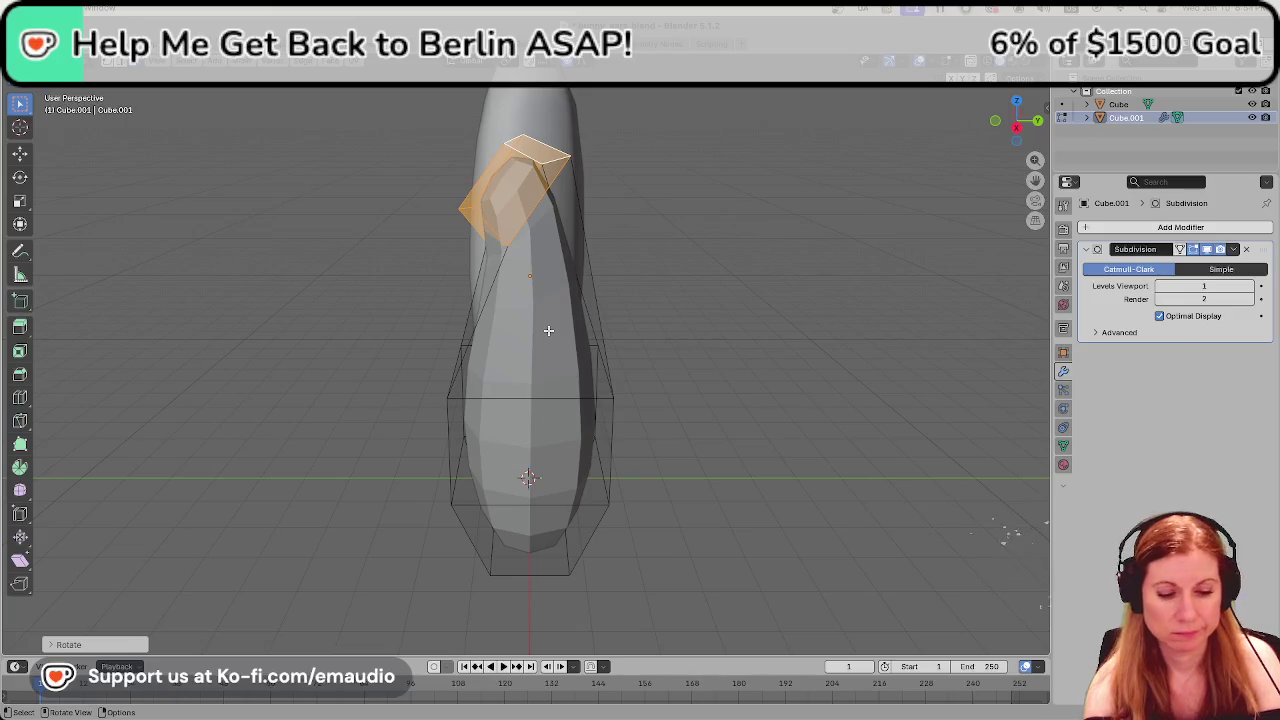
pyautogui.press('g')
pyautogui.press('y')
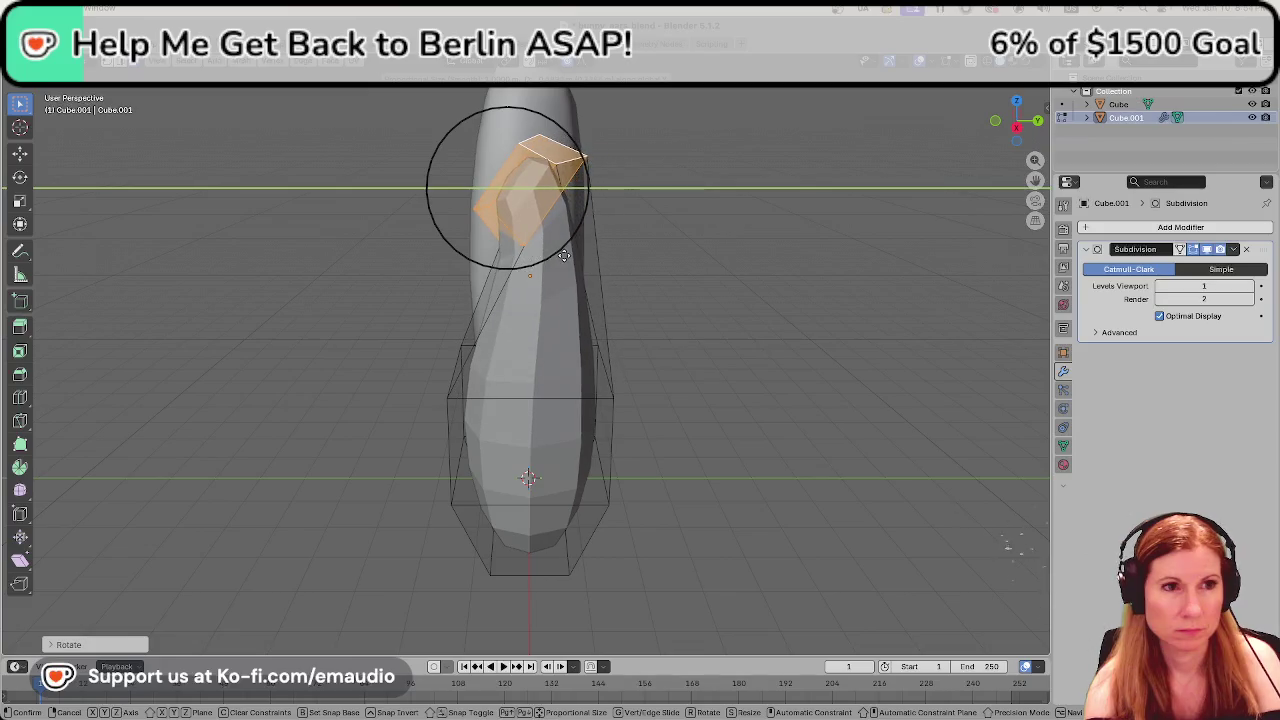
pyautogui.click(559, 260)
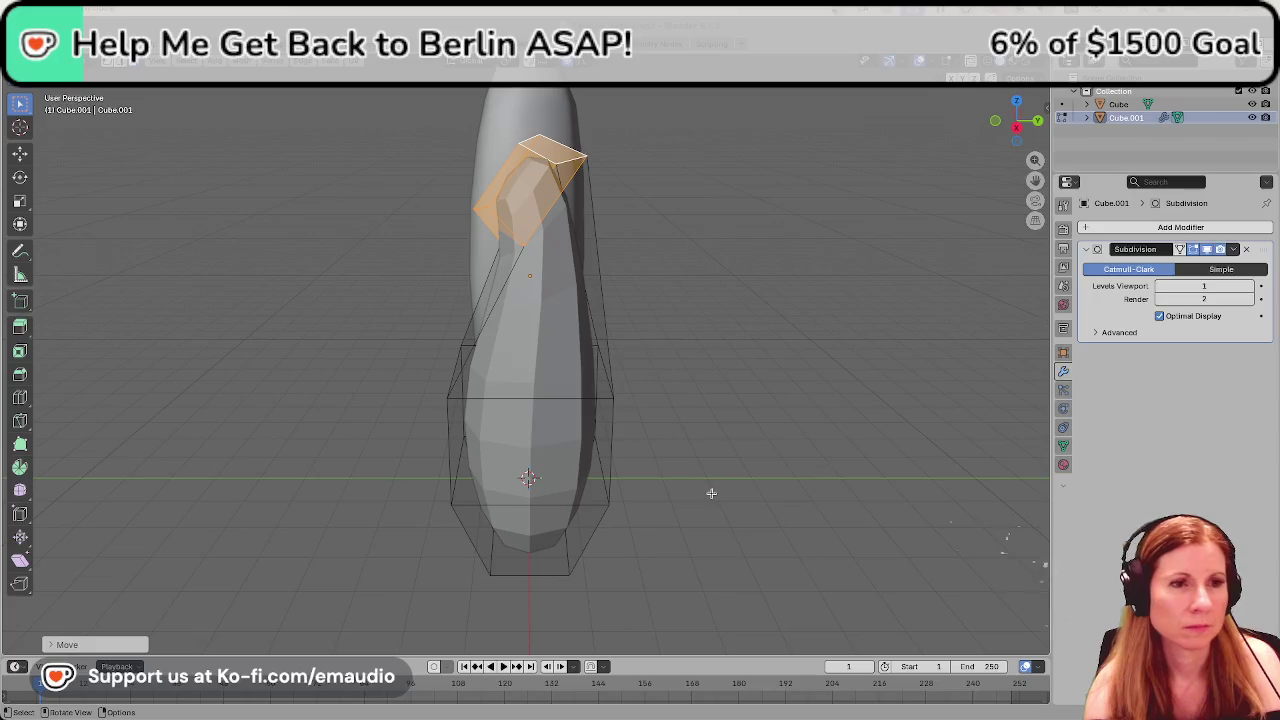
pyautogui.click(708, 376)
# Undo the tip's rotations and moves three times, restoring the flat upright top.
pyautogui.moveTo(568, 225); pyautogui.dragTo(493, 300, button='middle')
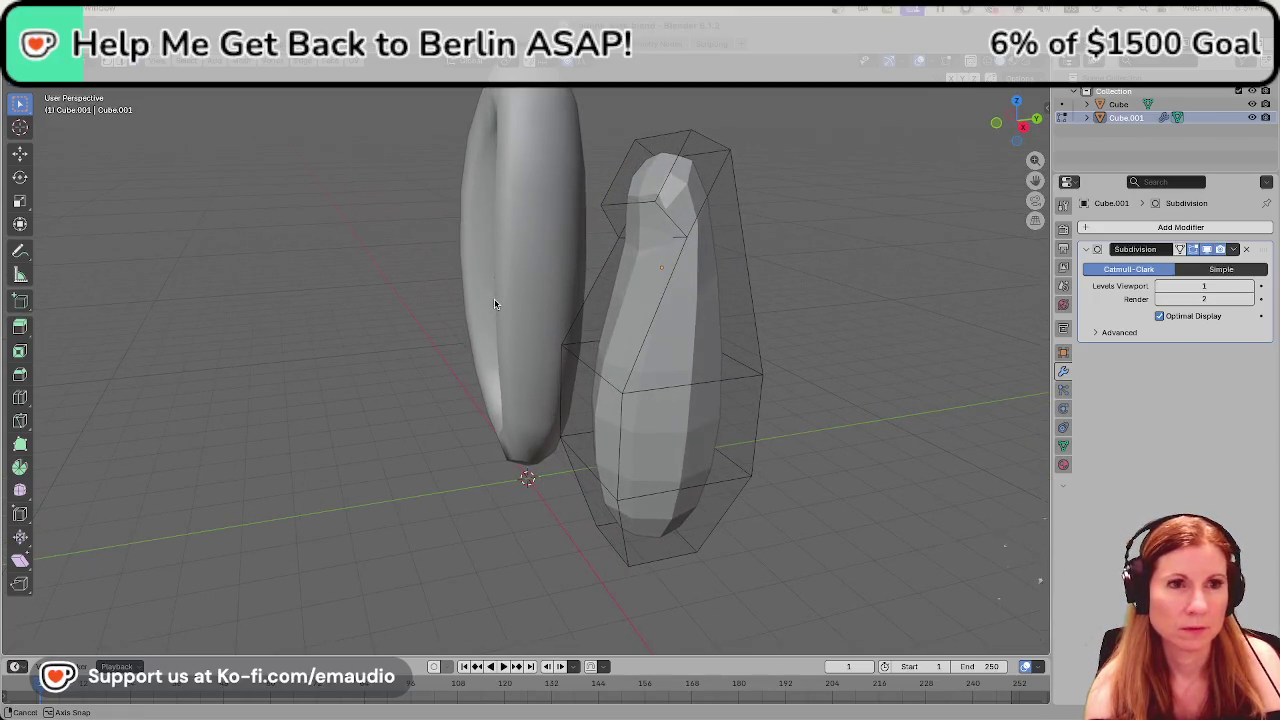
pyautogui.hotkey('ctrl', 'z')
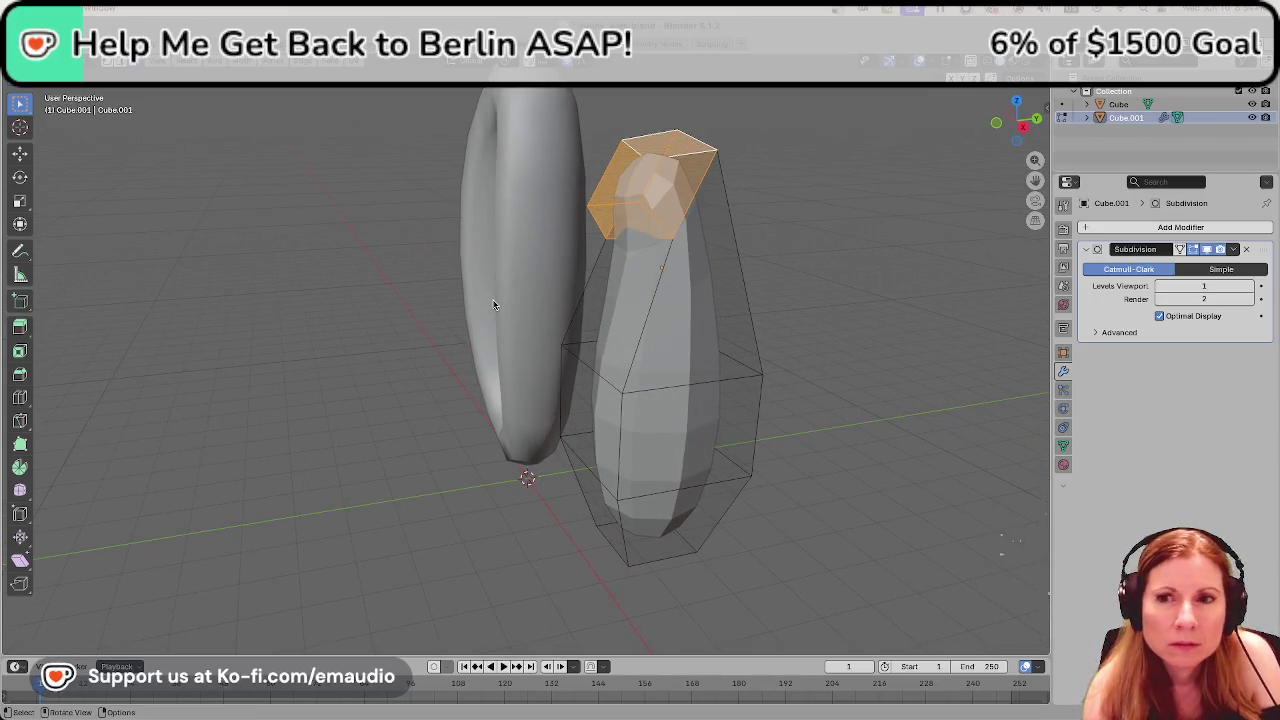
pyautogui.moveTo(445, 370); pyautogui.dragTo(517, 384, button='middle')
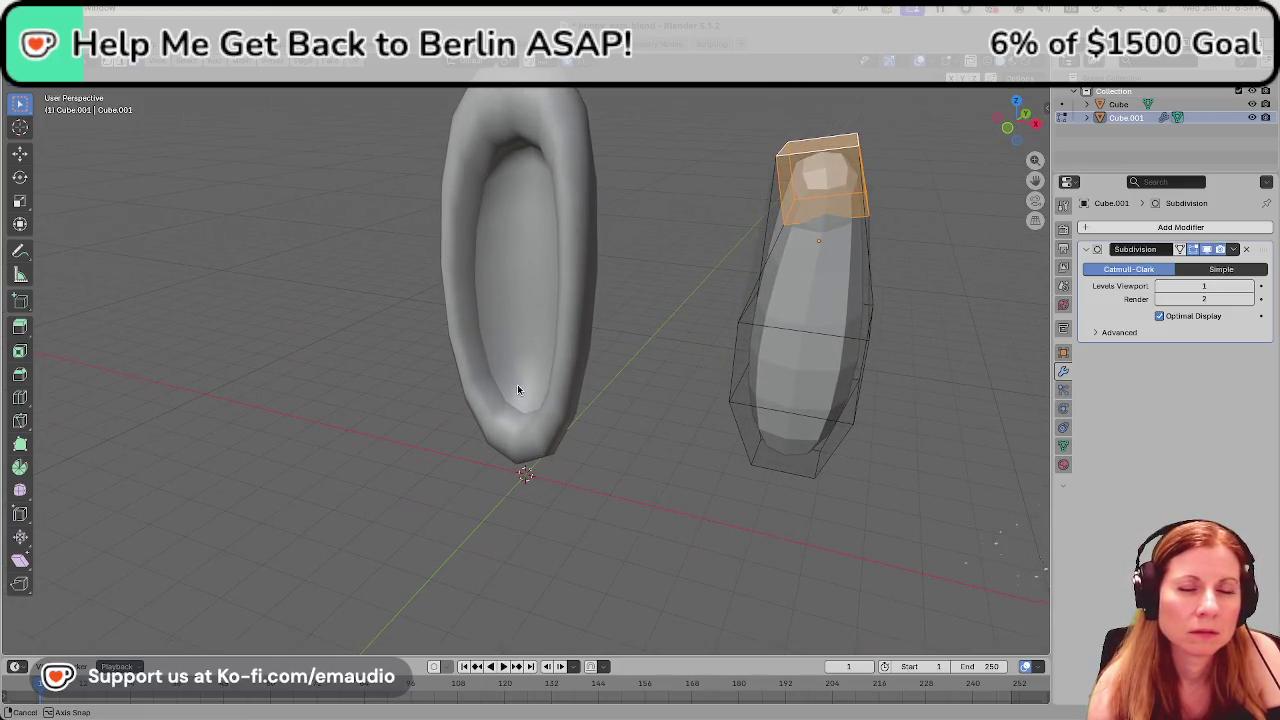
pyautogui.hotkey('ctrl', 'z')
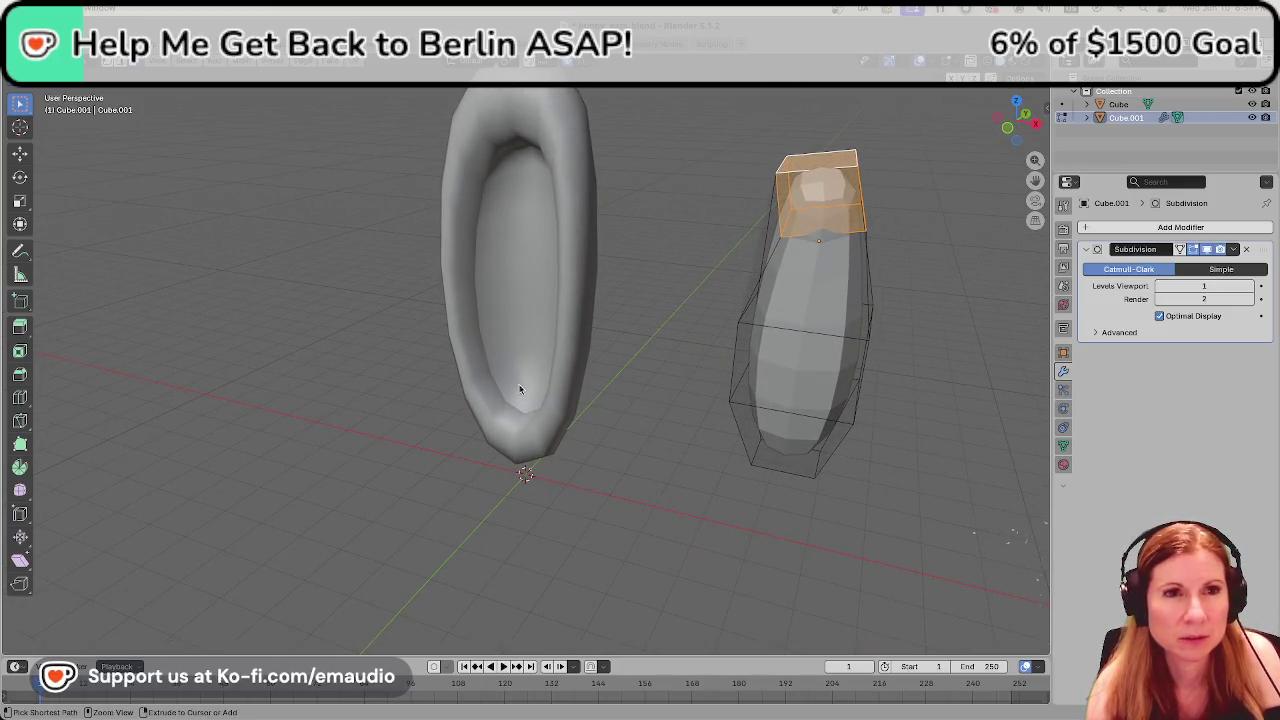
pyautogui.hotkey('ctrl', 'z')
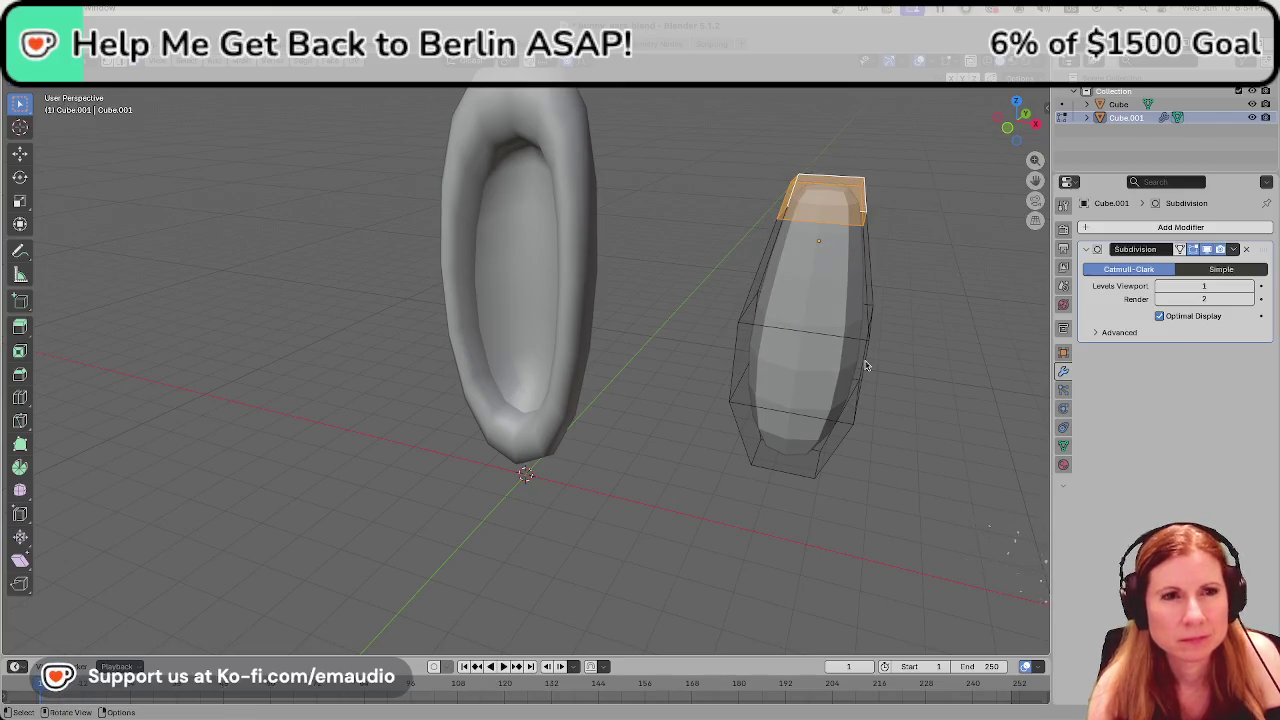
# Switch to Right Orthographic view (numpad 5, numpad 3) and zoom in on the ears.
pyautogui.moveTo(866, 366); pyautogui.dragTo(848, 345, button='middle')
pyautogui.press('KP_5')
pyautogui.press('KP_3')
pyautogui.scroll(2, 848, 345)
pyautogui.scroll(2, 525, 294)
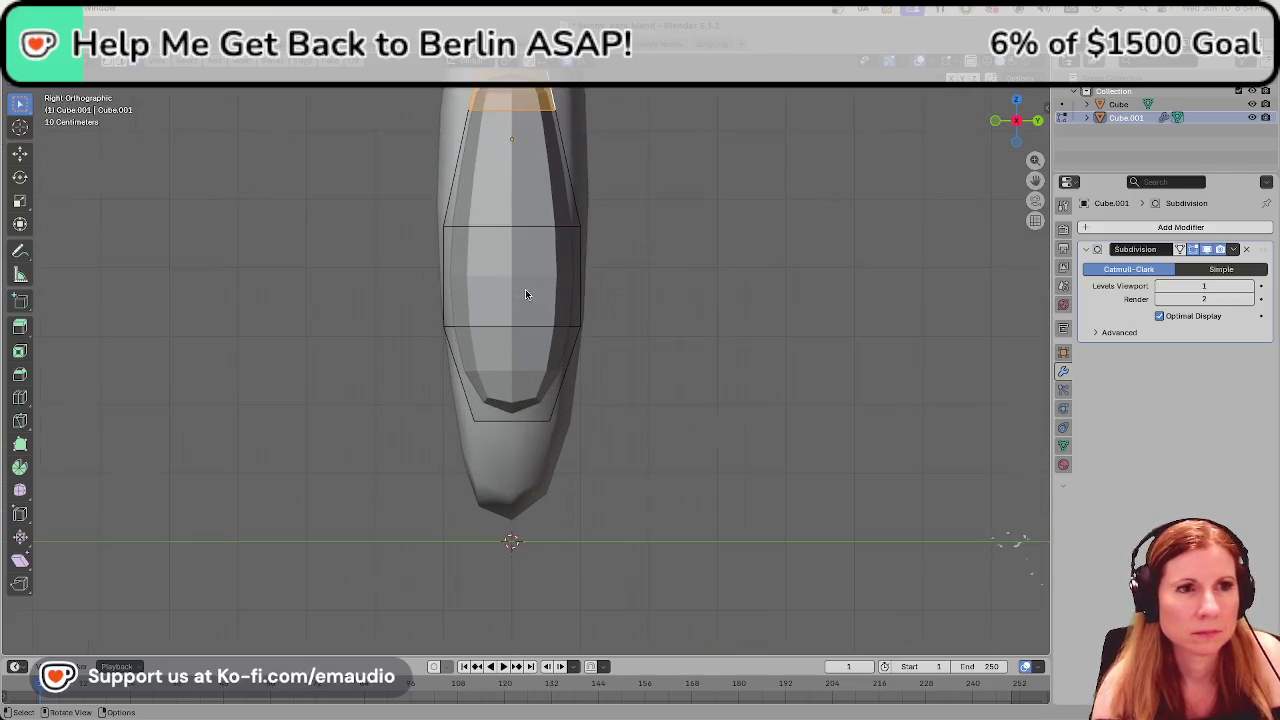
pyautogui.keyDown('shift'); pyautogui.moveTo(525, 294); pyautogui.dragTo(742, 384, button='middle'); pyautogui.keyUp('shift')
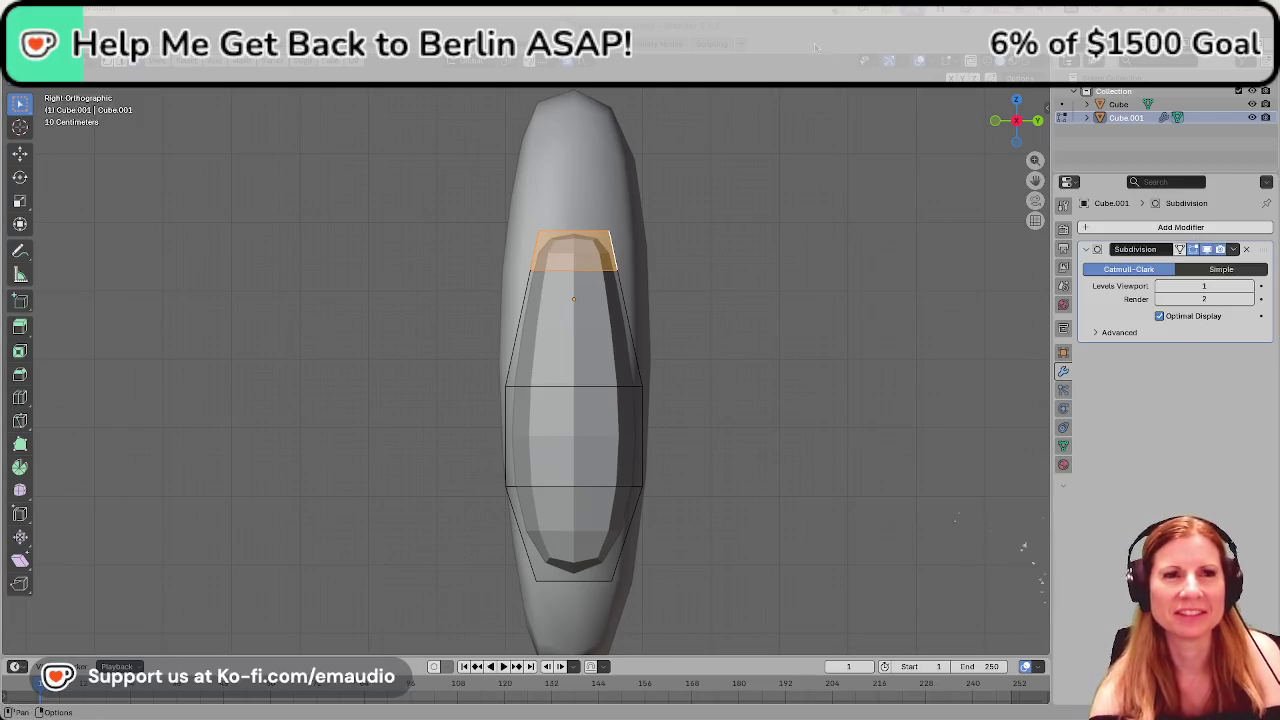
pyautogui.press('s')
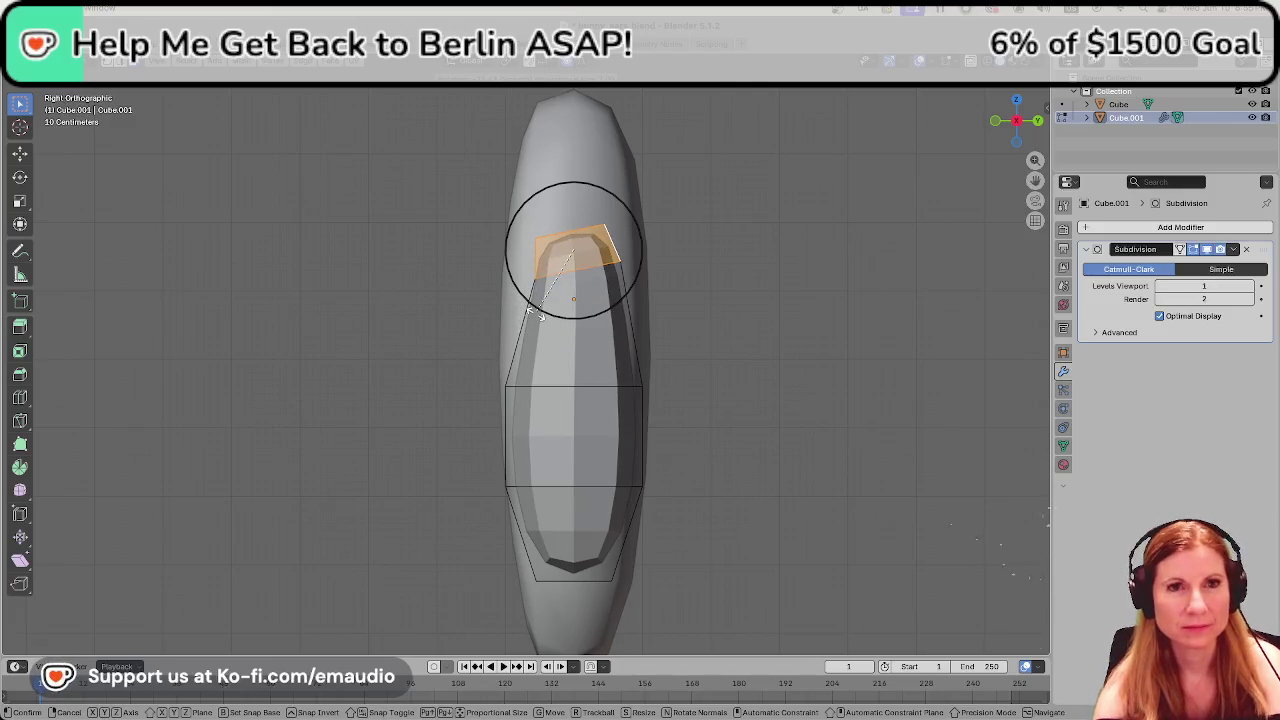
# Rotate the second ear's top faces to tilt the tip, then orbit to inspect the bend.
pyautogui.press('y')
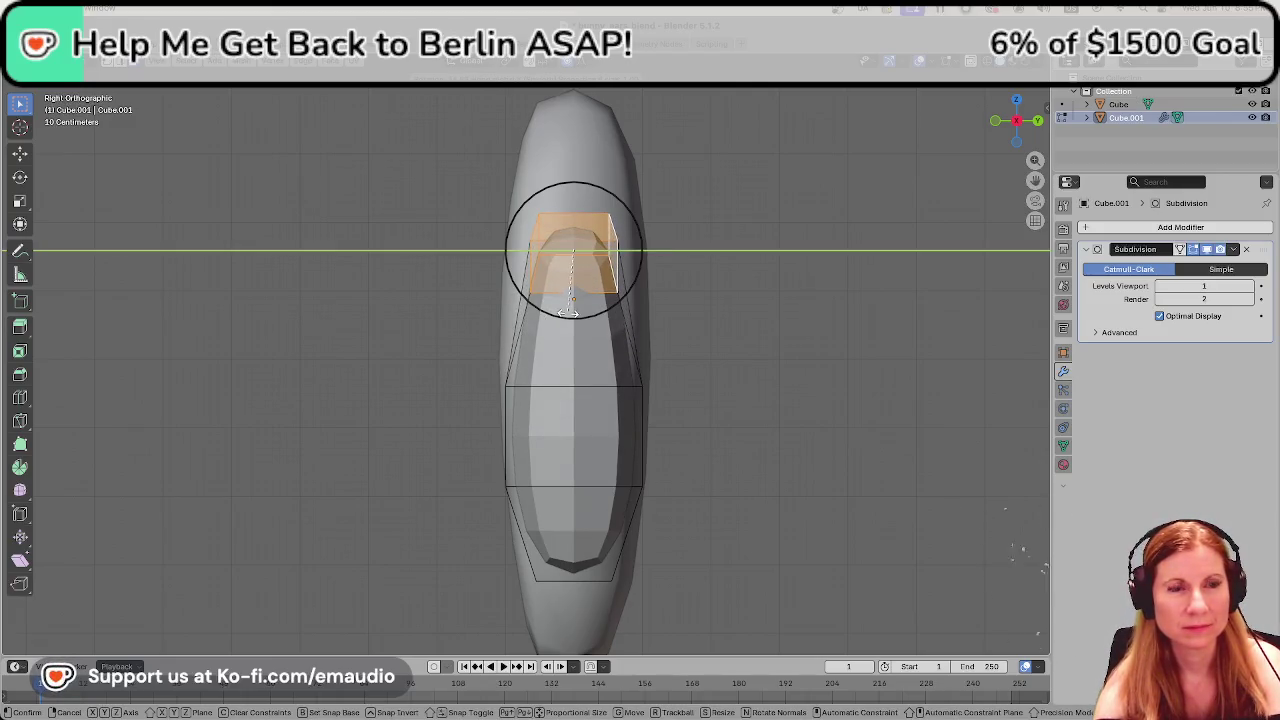
pyautogui.press('r')
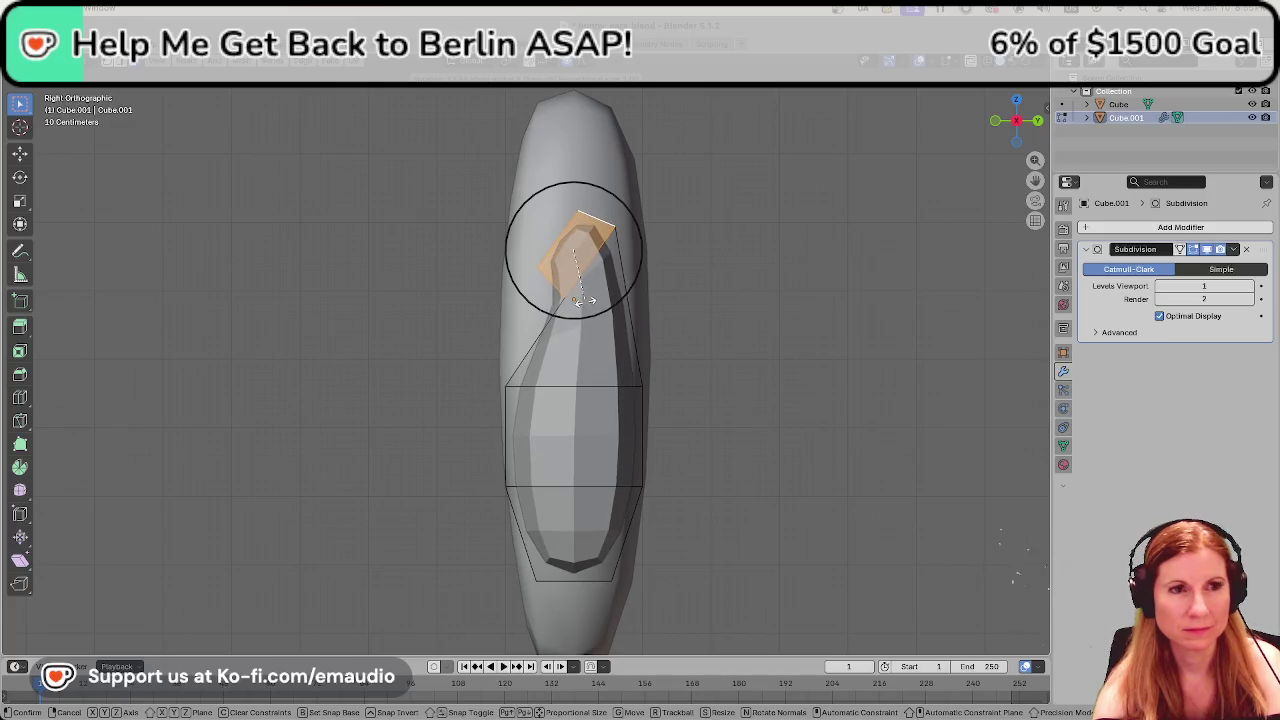
pyautogui.click(583, 300)
pyautogui.moveTo(506, 337); pyautogui.dragTo(518, 344, button='middle')
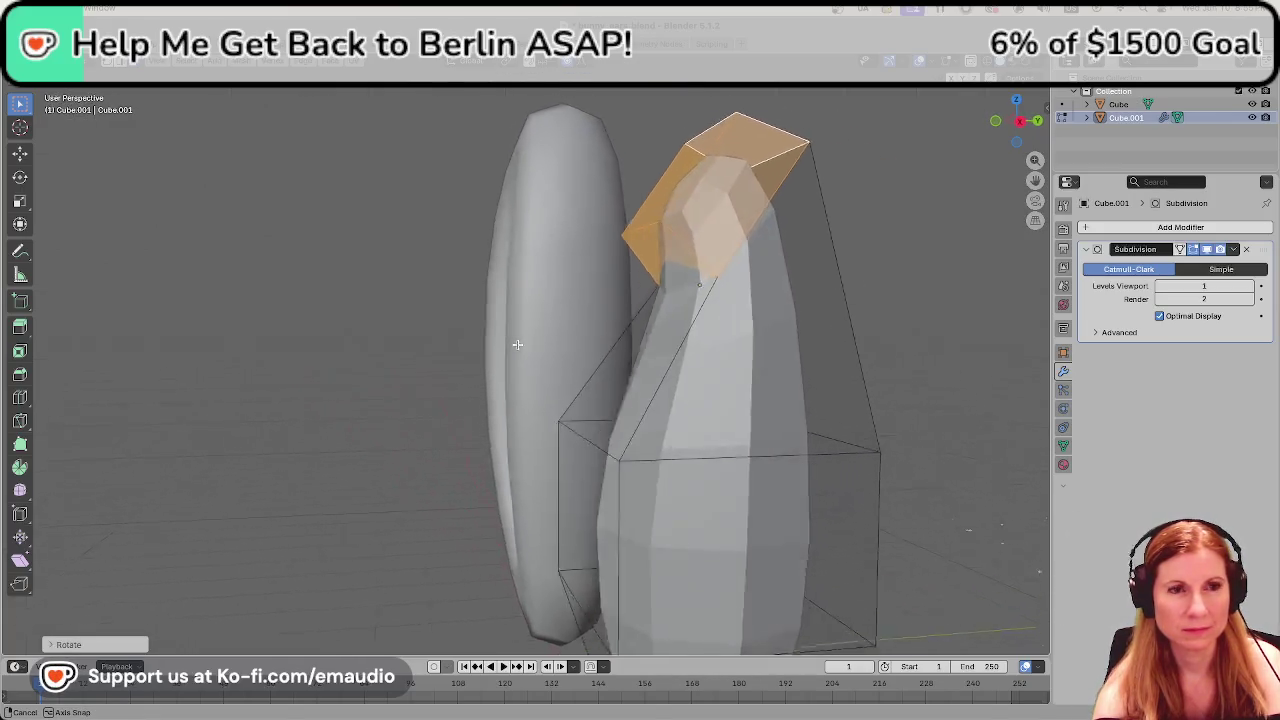
pyautogui.scroll(-3, 518, 344)
pyautogui.scroll(-2, 512, 343)
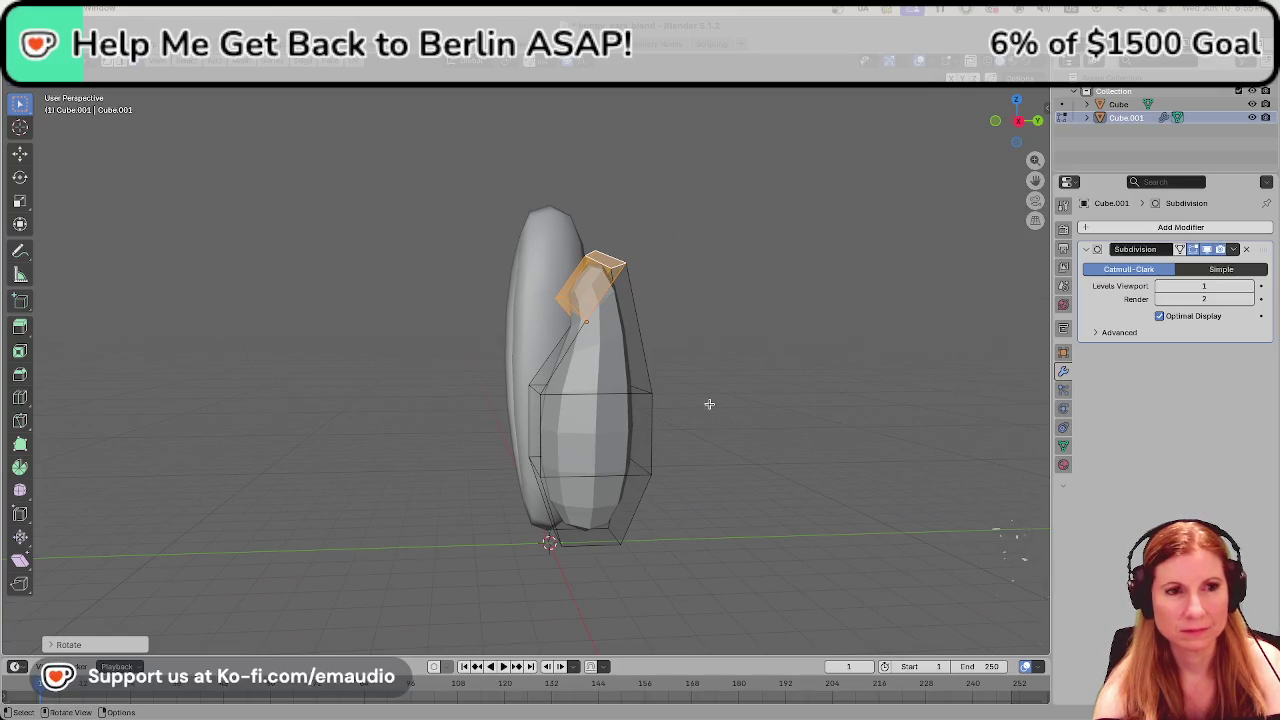
pyautogui.moveTo(709, 404); pyautogui.dragTo(670, 399, button='middle')
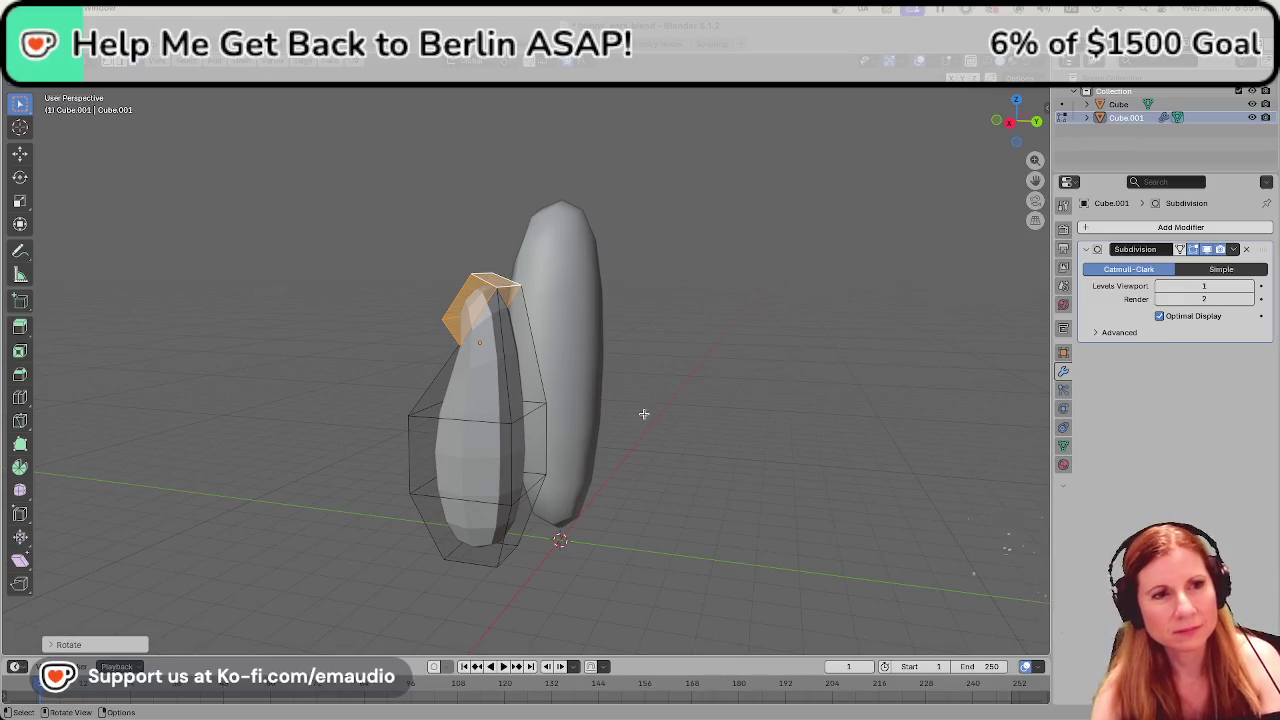
pyautogui.moveTo(617, 457)
pyautogui.mouseDown(button='middle')
pyautogui.moveTo(619, 438)
pyautogui.moveTo(636, 458)
pyautogui.moveTo(752, 486)
pyautogui.moveTo(605, 476)
pyautogui.moveTo(814, 497)
pyautogui.moveTo(613, 493)
pyautogui.moveTo(737, 440)
pyautogui.mouseUp(button='middle')
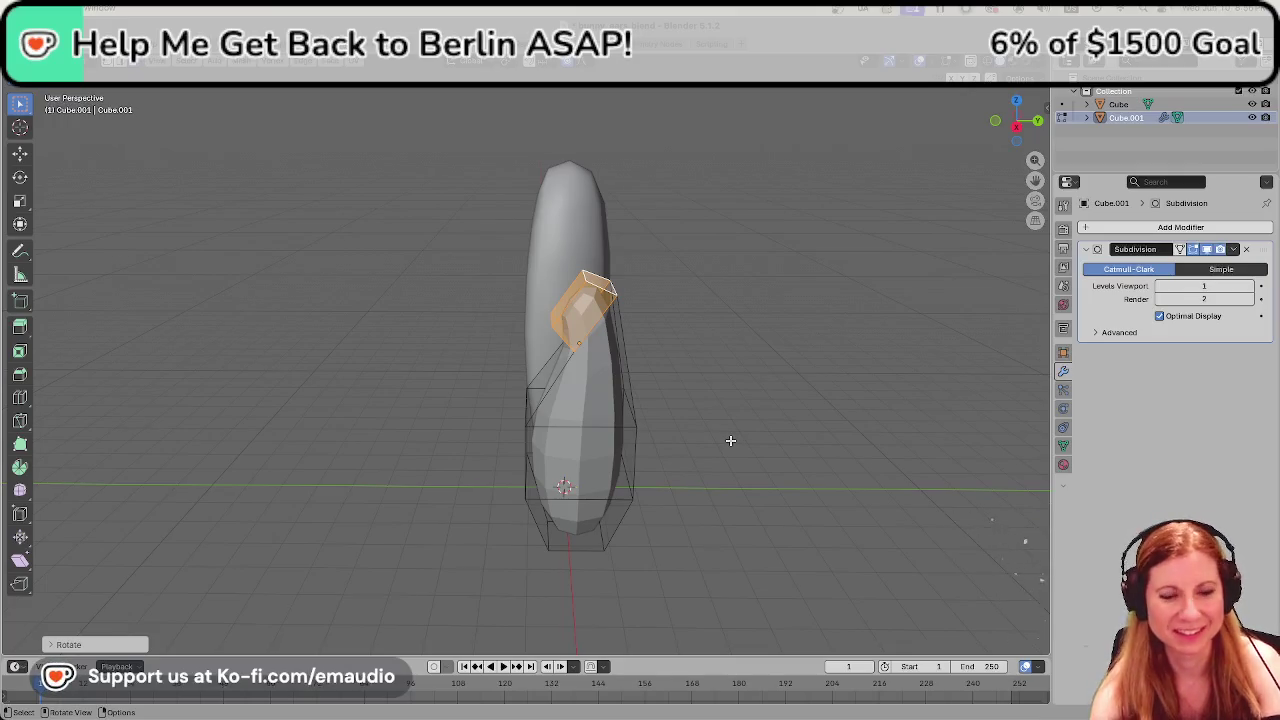
# Shift the ear tip along the Y axis, then adjust it along the X axis.
pyautogui.press('g')
pyautogui.press('y')
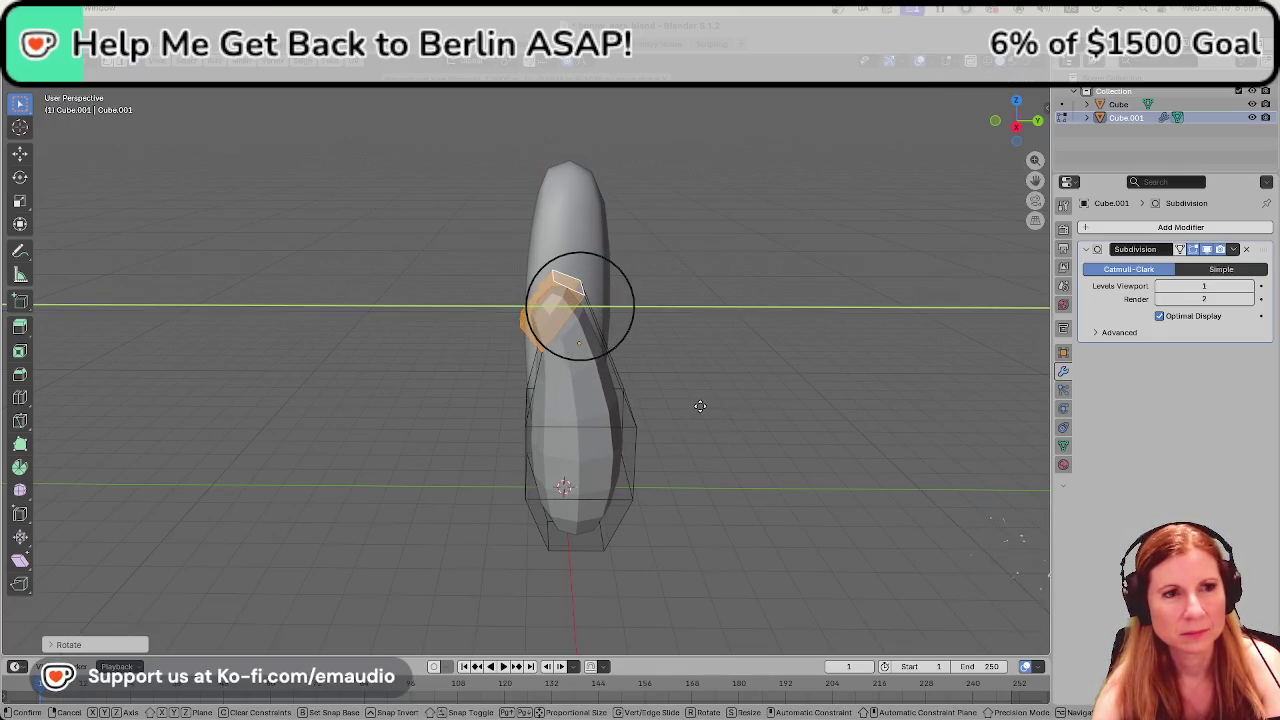
pyautogui.click(670, 429)
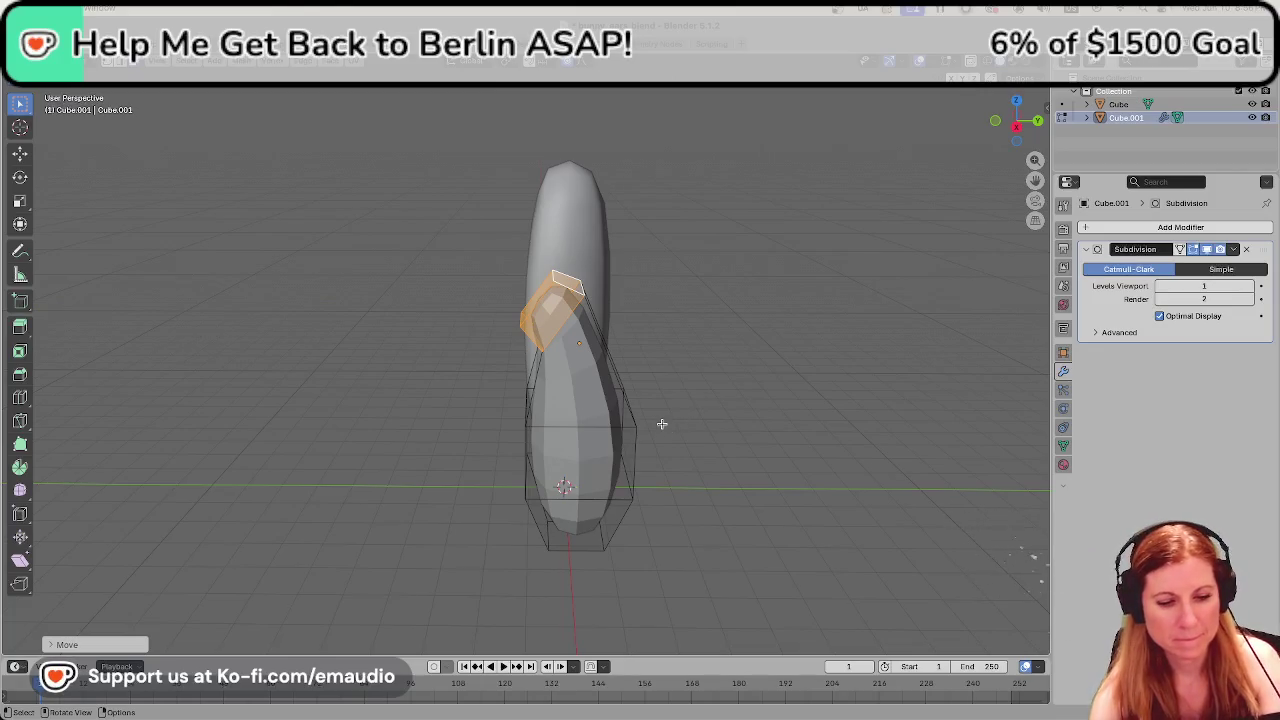
pyautogui.press('g')
pyautogui.press('x')
pyautogui.click(700, 398)
pyautogui.moveTo(700, 398)
pyautogui.mouseDown(button='middle')
pyautogui.moveTo(780, 418)
pyautogui.moveTo(640, 432)
pyautogui.mouseUp(button='middle')
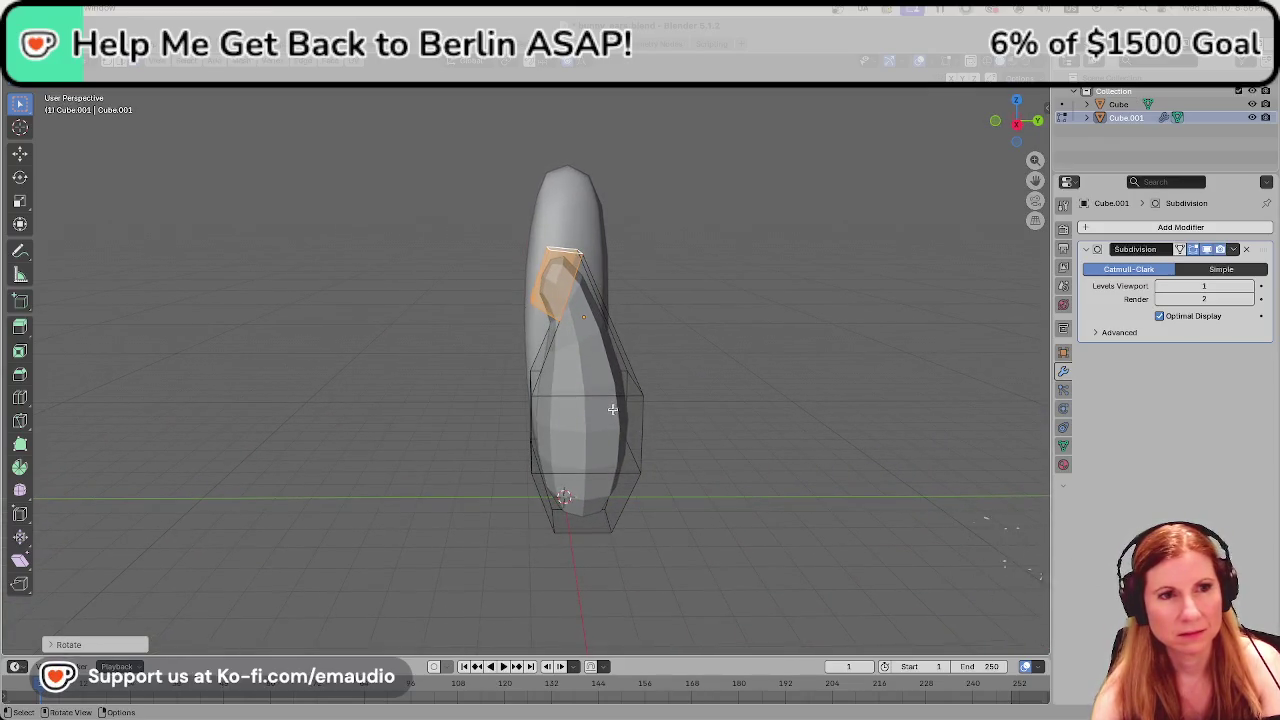
pyautogui.moveTo(640, 432); pyautogui.dragTo(613, 408, button='middle')
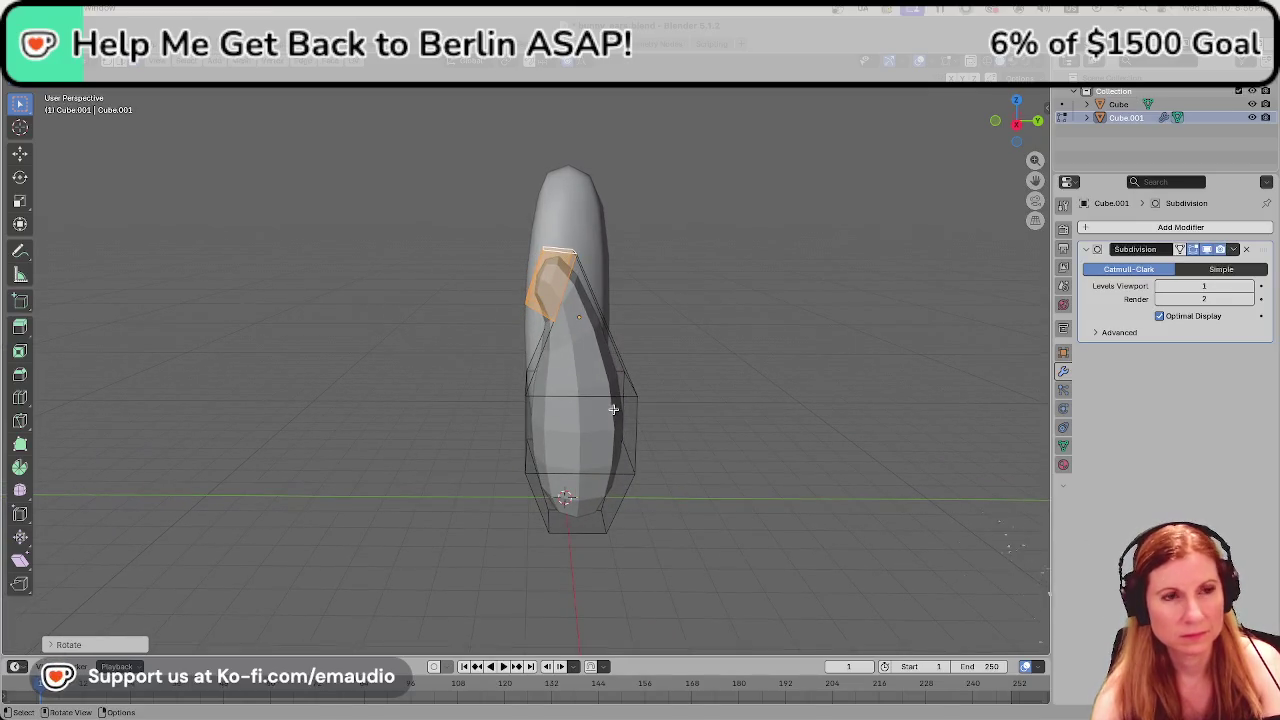
# Rotate the tip around X, then move it along Y and Z.
pyautogui.press('r')
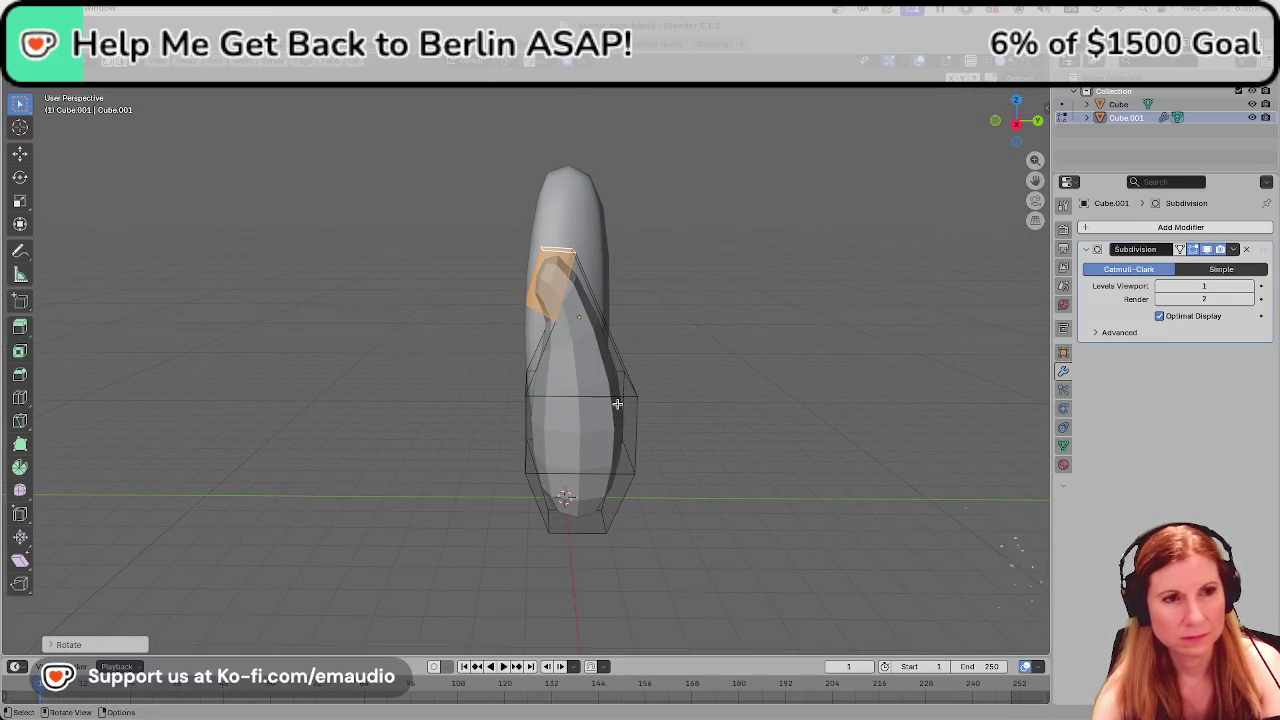
pyautogui.press('x')
pyautogui.click(628, 392)
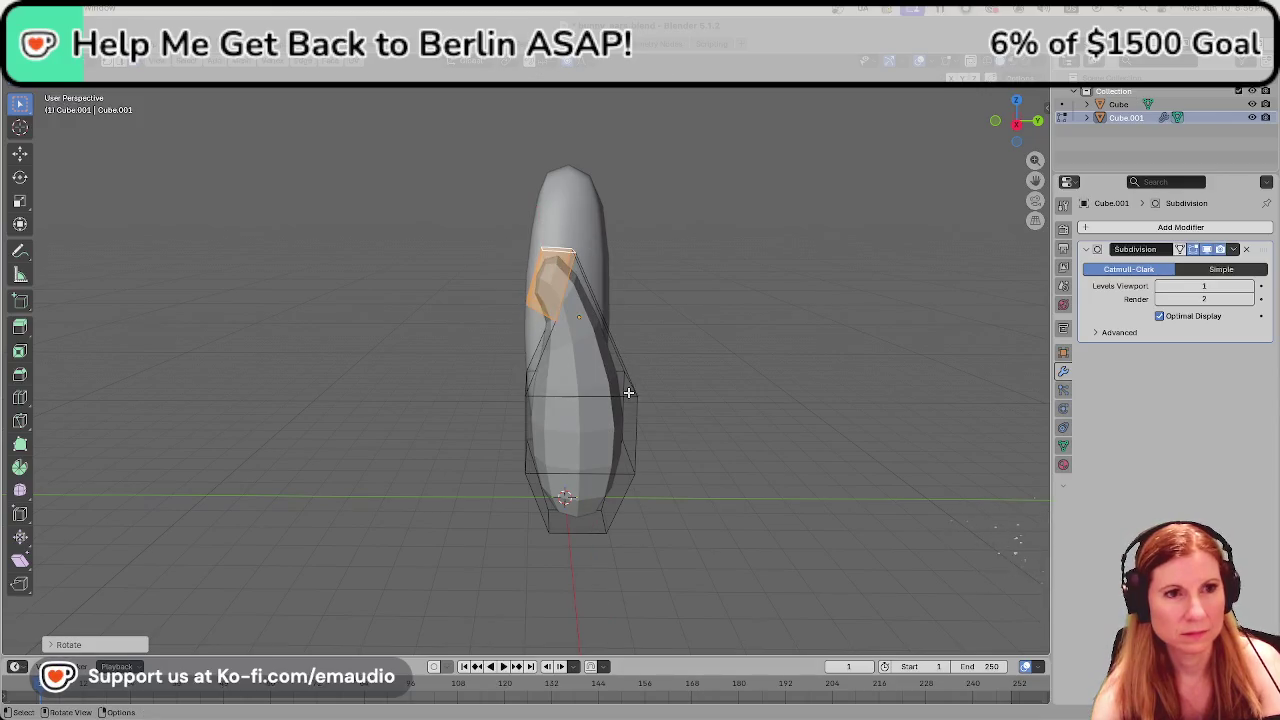
pyautogui.press('g')
pyautogui.press('y')
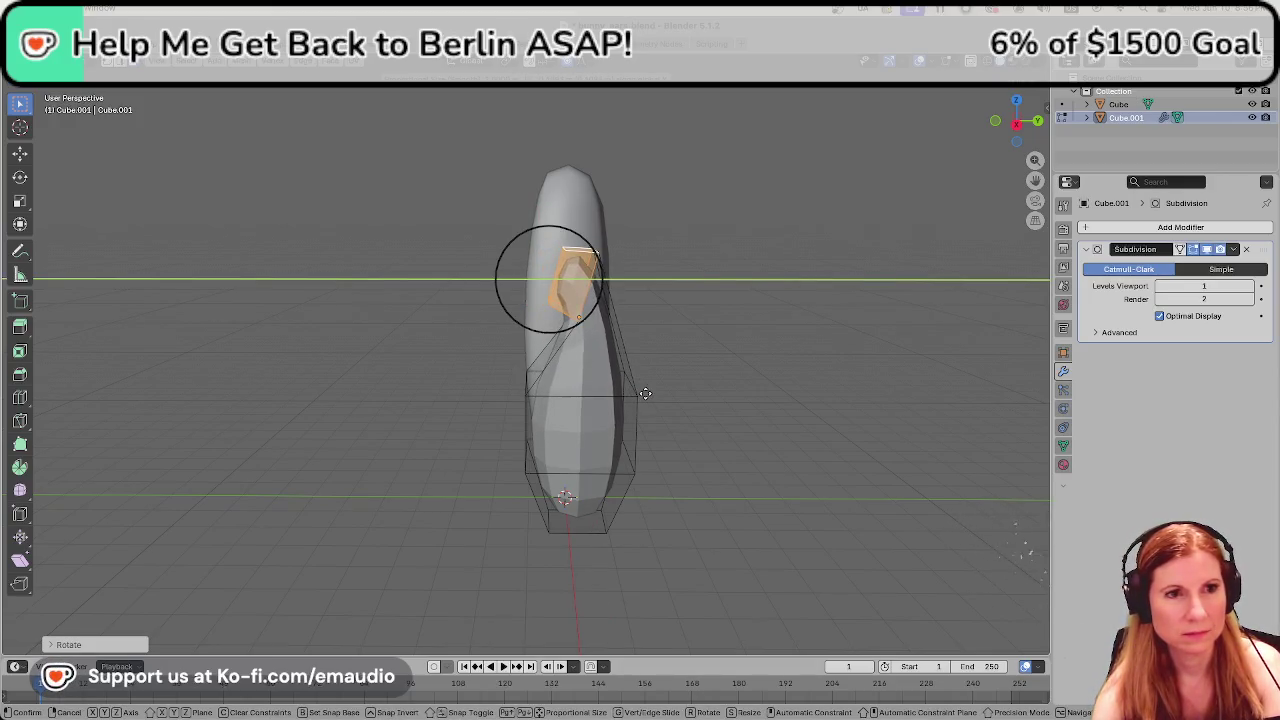
pyautogui.click(644, 391)
pyautogui.press('g')
pyautogui.press('z')
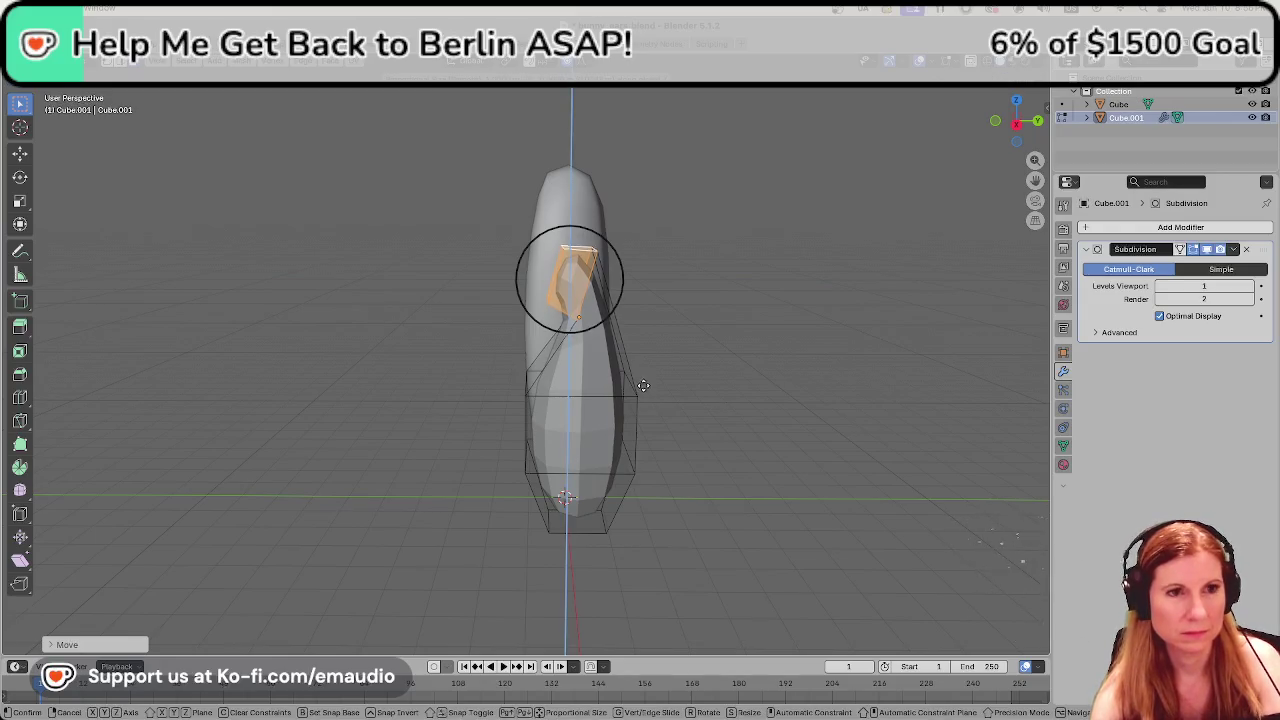
pyautogui.click(646, 374)
pyautogui.moveTo(720, 449)
pyautogui.mouseDown(button='middle')
pyautogui.moveTo(813, 399)
pyautogui.moveTo(851, 423)
pyautogui.moveTo(697, 380)
pyautogui.mouseUp(button='middle')
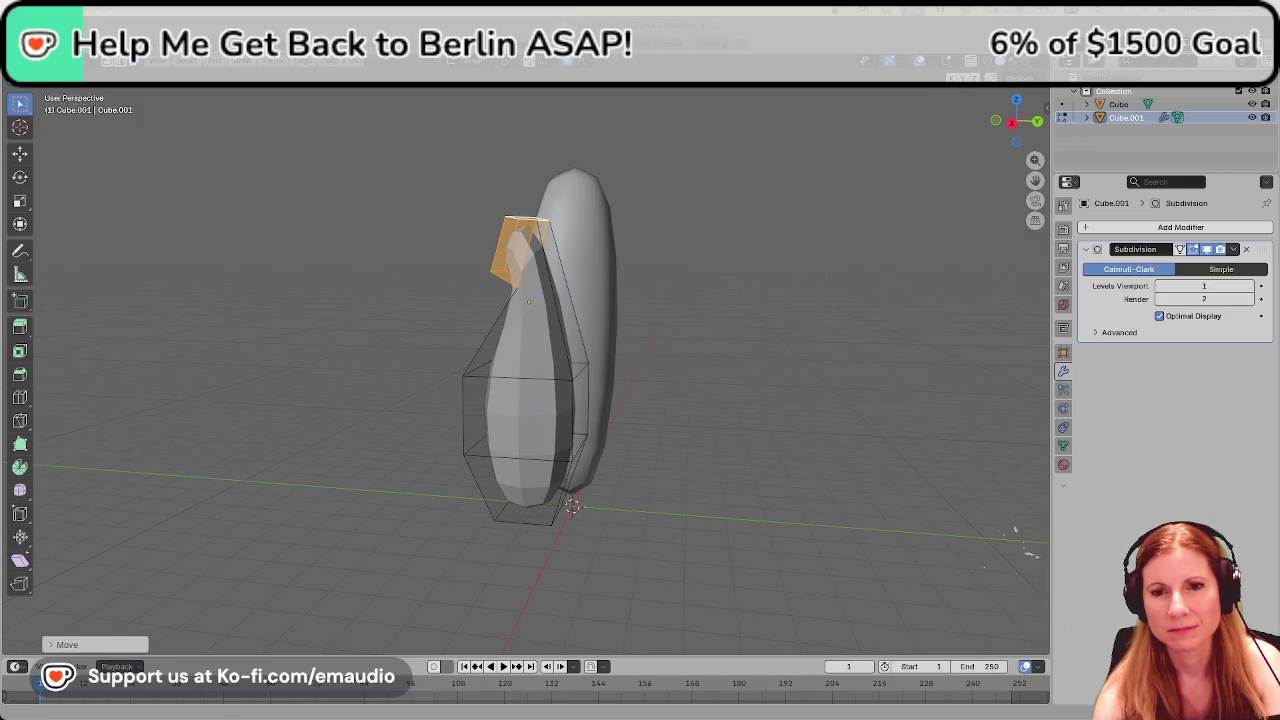
pyautogui.moveTo(620, 320)
pyautogui.mouseDown(button='middle')
pyautogui.moveTo(625, 336)
pyautogui.moveTo(665, 340)
pyautogui.mouseUp(button='middle')
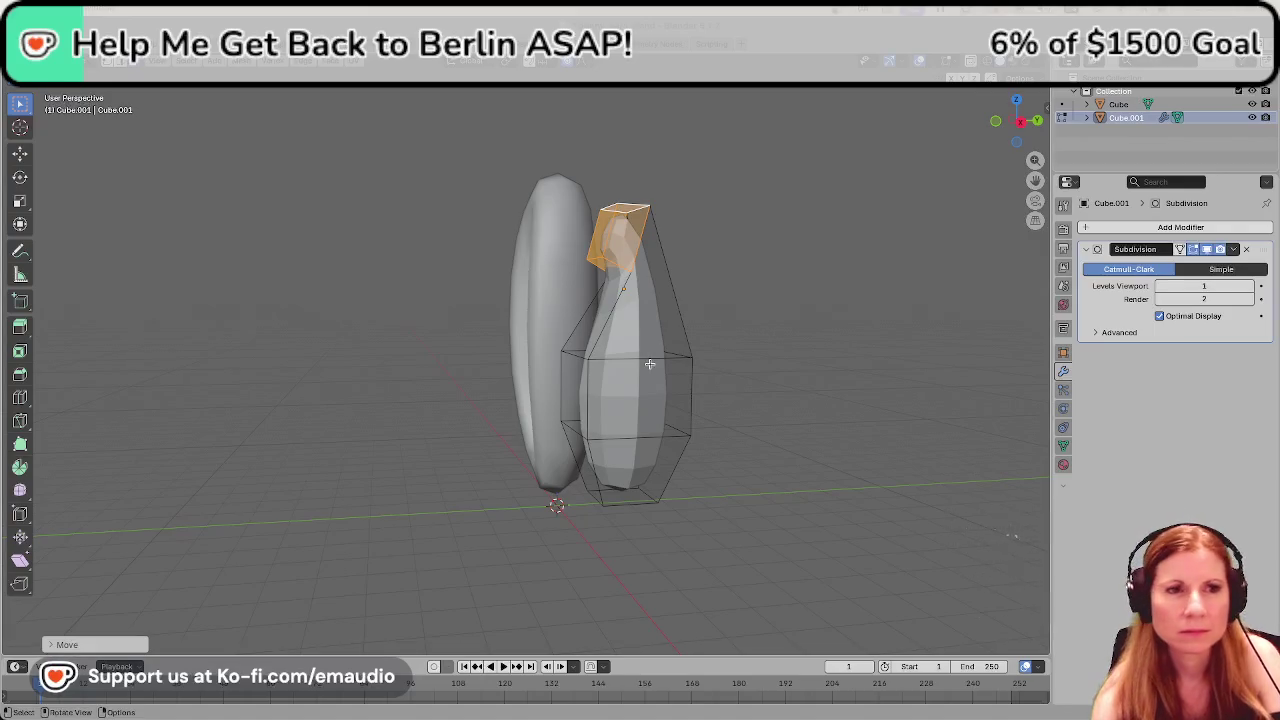
# Scale down a small side face near the tip so it narrows to a point.
pyautogui.click(603, 240)
pyautogui.moveTo(603, 240); pyautogui.dragTo(608, 306, button='middle')
pyautogui.press('s')
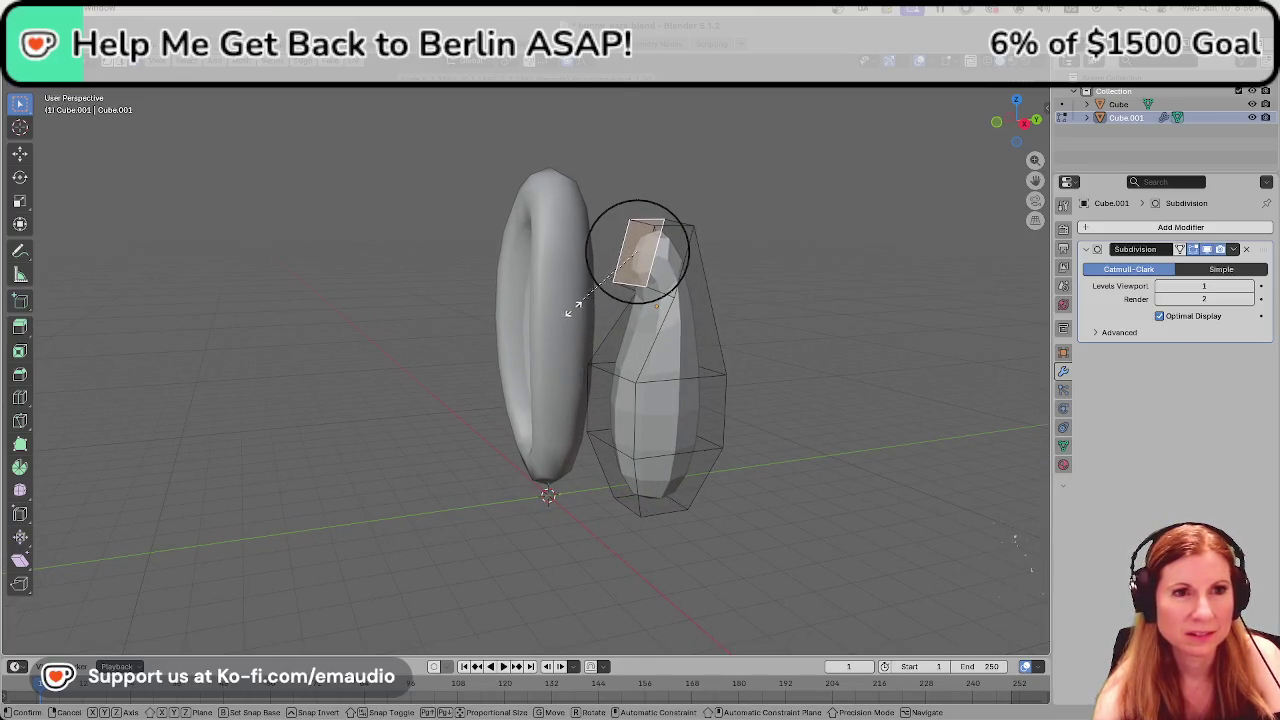
pyautogui.click(563, 310)
pyautogui.moveTo(762, 328)
pyautogui.mouseDown(button='middle')
pyautogui.moveTo(600, 357)
pyautogui.moveTo(643, 466)
pyautogui.mouseUp(button='middle')
pyautogui.scroll(3, 743, 323)
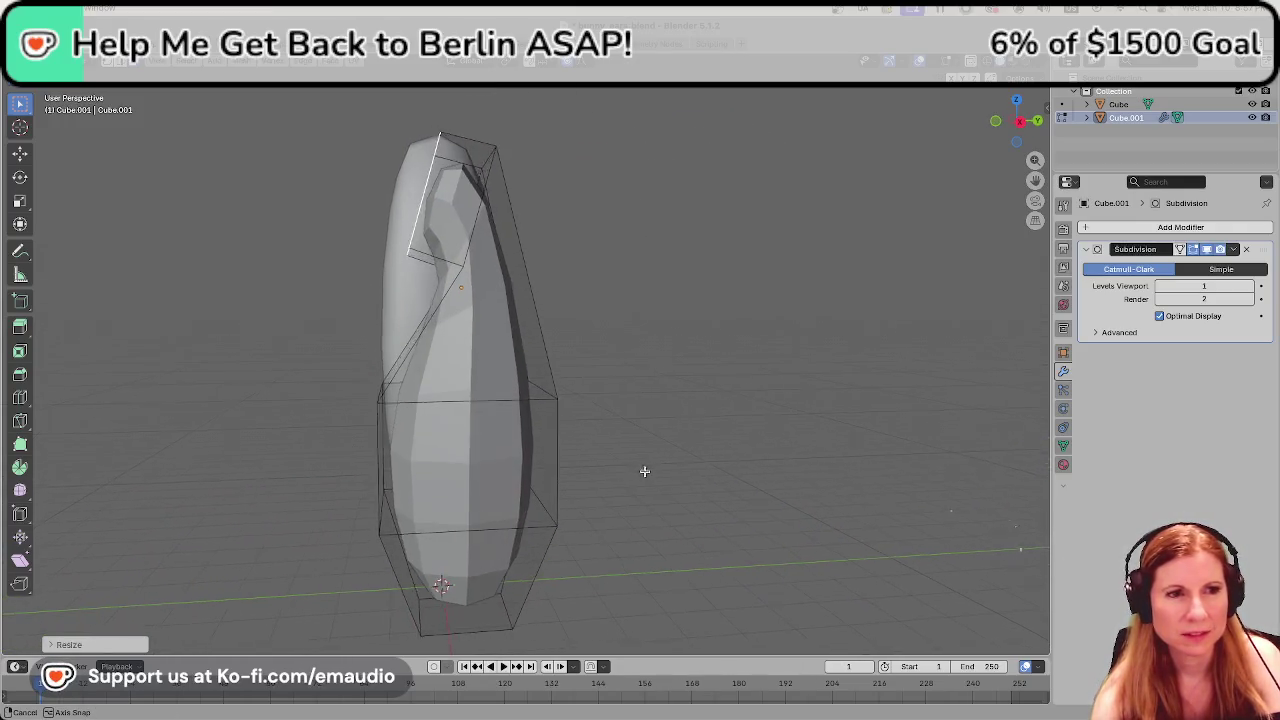
# Select the cage's middle edge loop and move it sideways with proportional editing to curve the ear.
pyautogui.click(386, 413)
pyautogui.click(700, 413)
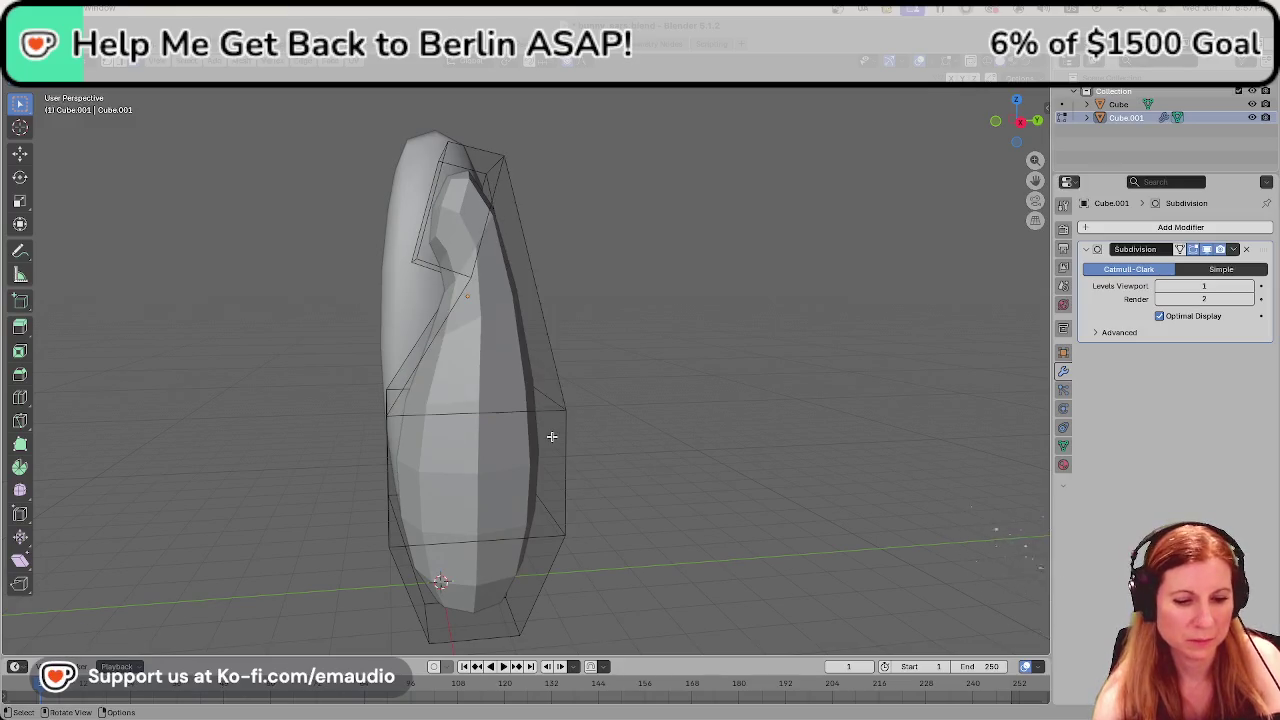
pyautogui.keyDown('shift'); pyautogui.click(392, 410); pyautogui.keyUp('shift')
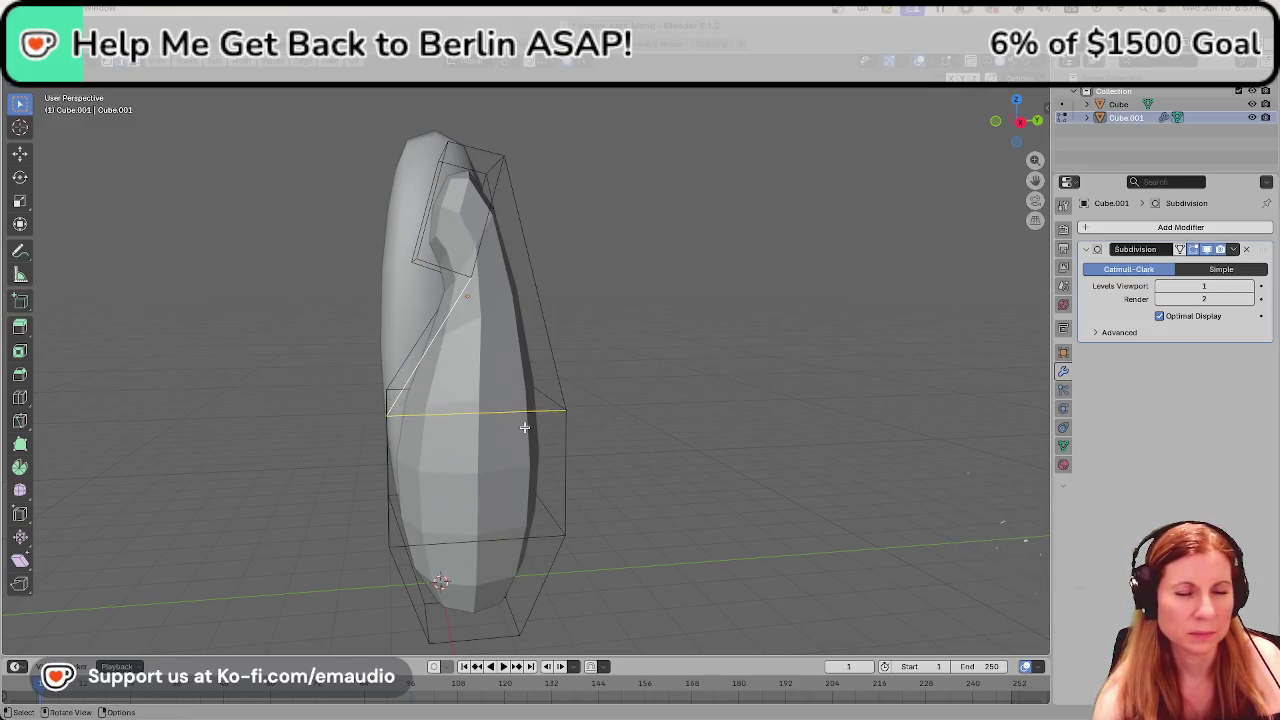
pyautogui.moveTo(524, 427); pyautogui.dragTo(625, 437, button='middle')
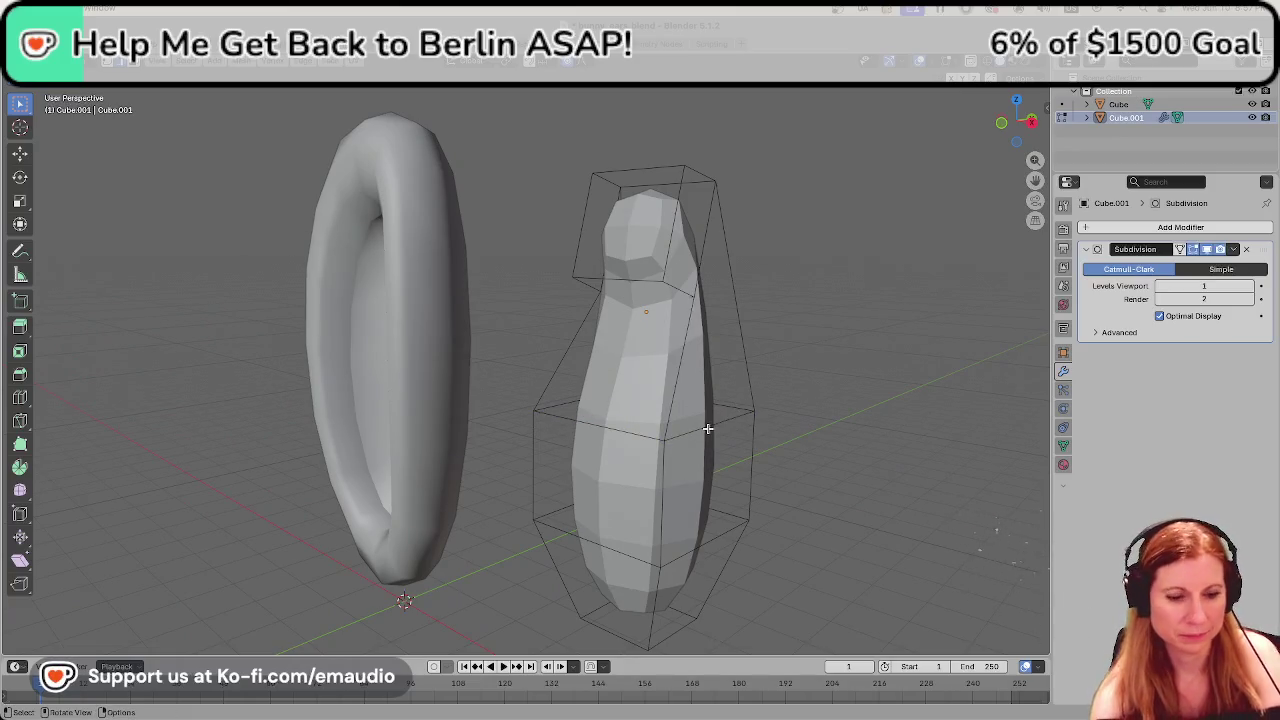
pyautogui.keyDown('alt'); pyautogui.click(707, 428); pyautogui.keyUp('alt')
pyautogui.moveTo(707, 428)
pyautogui.mouseDown(button='middle')
pyautogui.moveTo(763, 491)
pyautogui.moveTo(663, 503)
pyautogui.mouseUp(button='middle')
pyautogui.press('g')
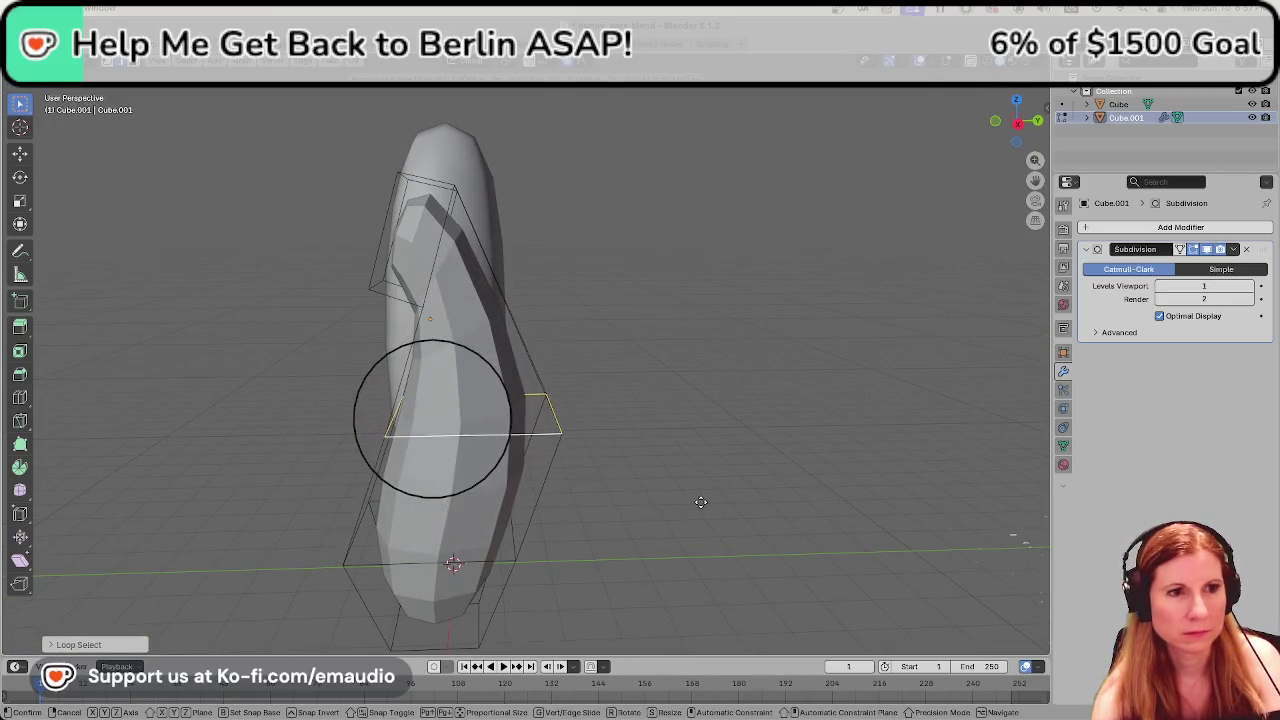
pyautogui.click(697, 505)
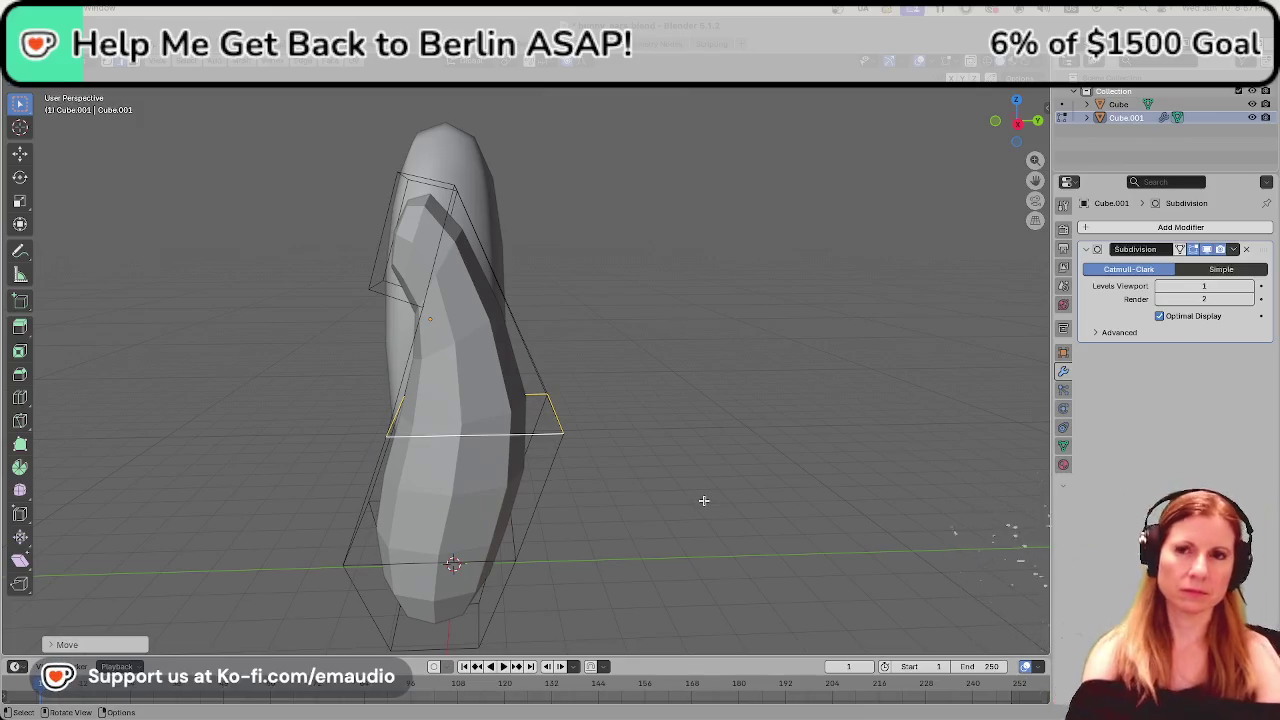
pyautogui.moveTo(703, 500)
pyautogui.mouseDown(button='middle')
pyautogui.moveTo(851, 549)
pyautogui.moveTo(794, 562)
pyautogui.moveTo(635, 336)
pyautogui.mouseUp(button='middle')
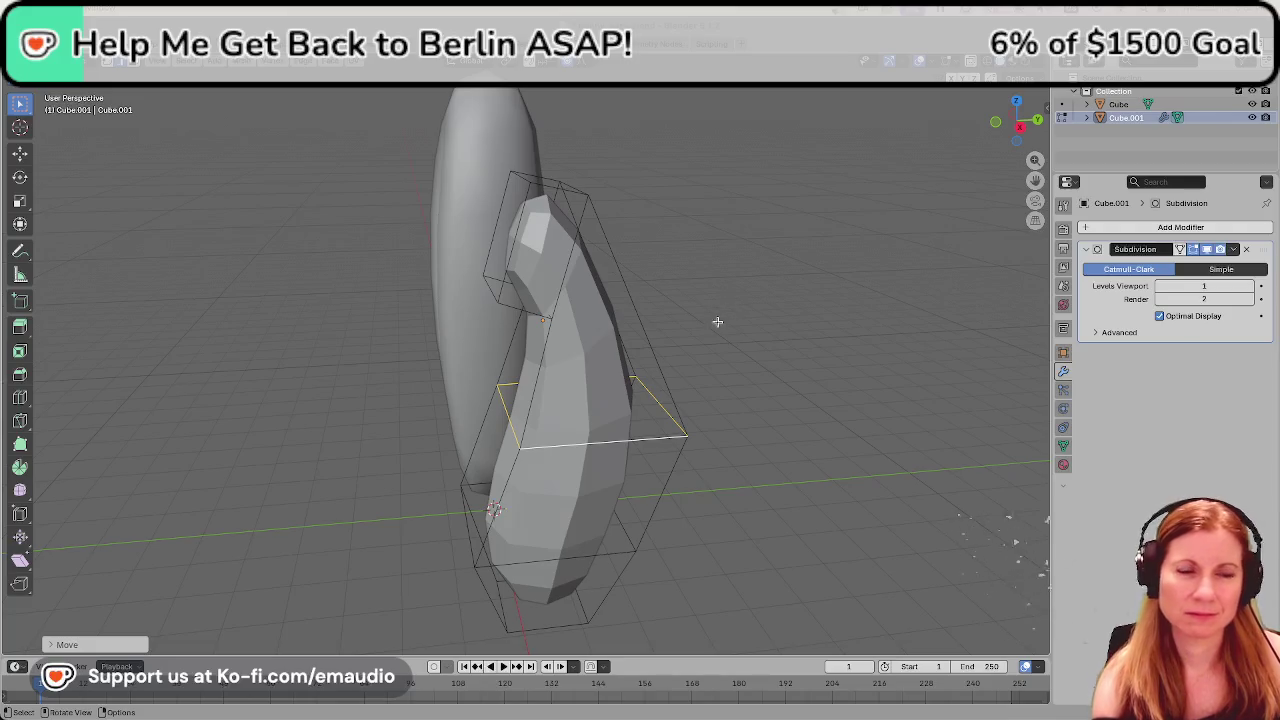
pyautogui.moveTo(783, 412); pyautogui.dragTo(637, 253, button='middle')
# Extrude the ear tip's top face a short distance outward.
pyautogui.click(637, 253)
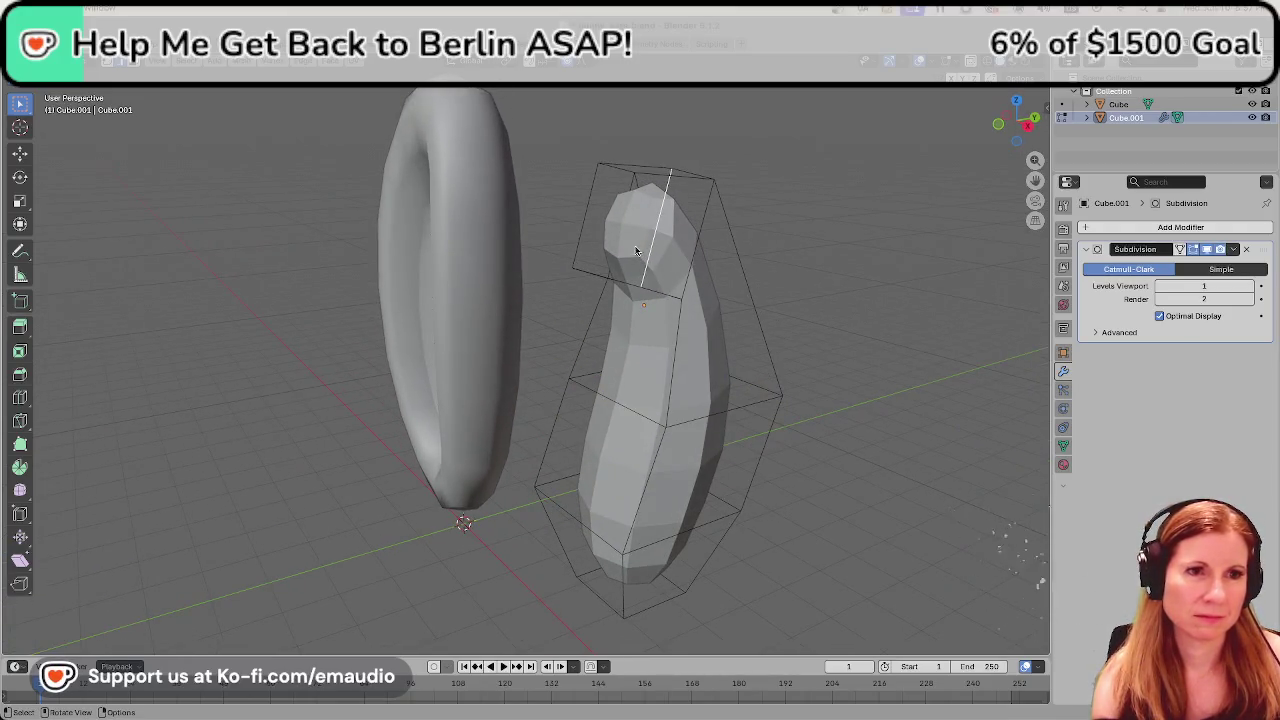
pyautogui.click(628, 240)
pyautogui.moveTo(628, 238); pyautogui.dragTo(766, 422, button='middle')
pyautogui.press('e')
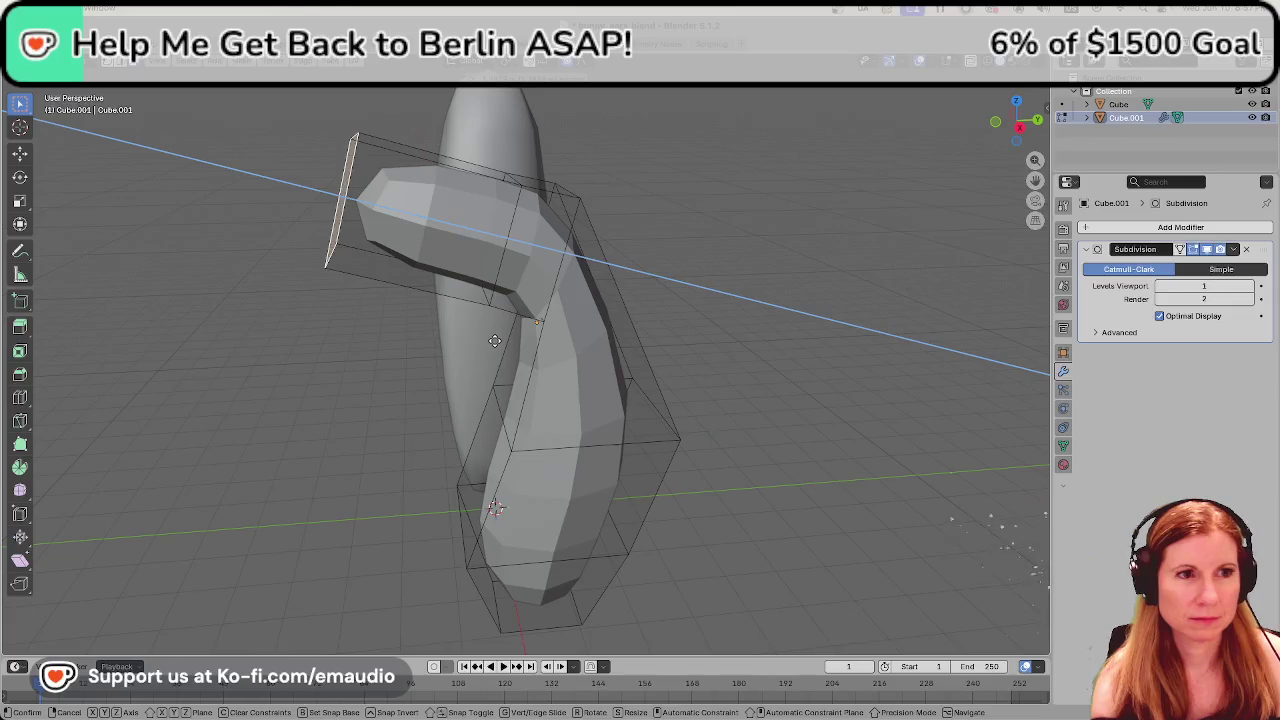
pyautogui.click(519, 336)
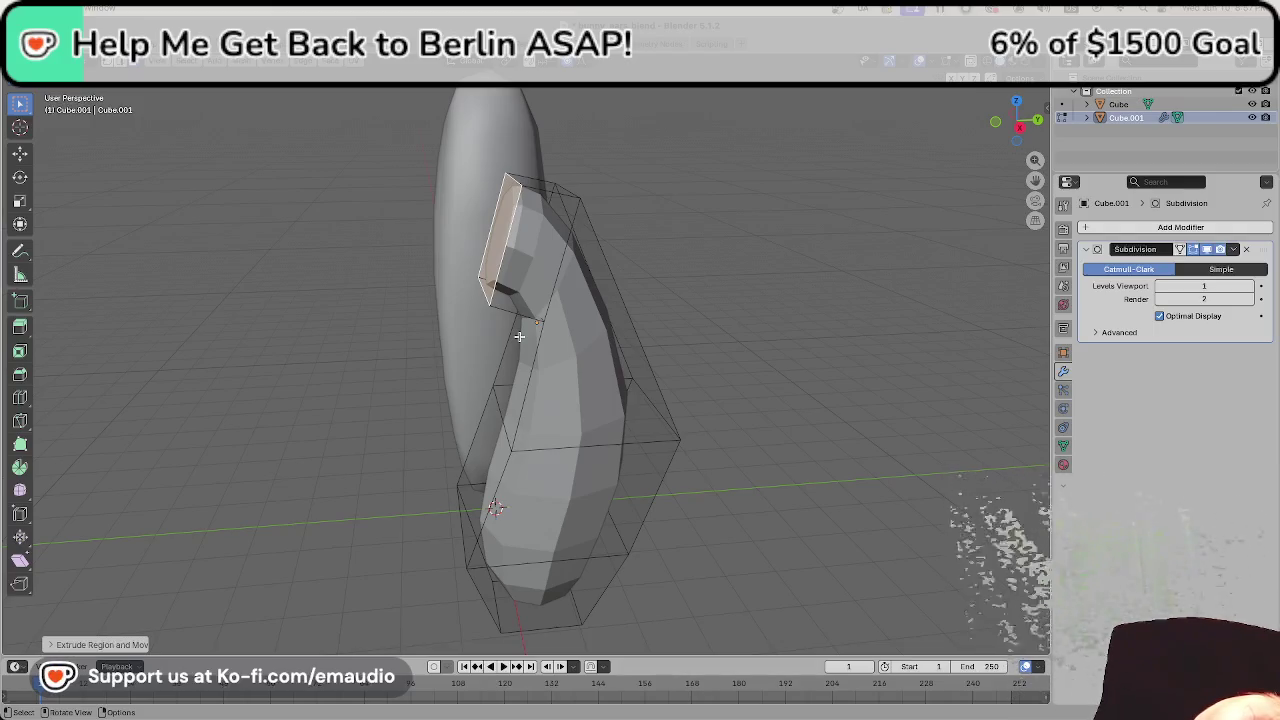
# Stop animation playback and switch to the bunny-ears tutorial video.
pyautogui.press('space')
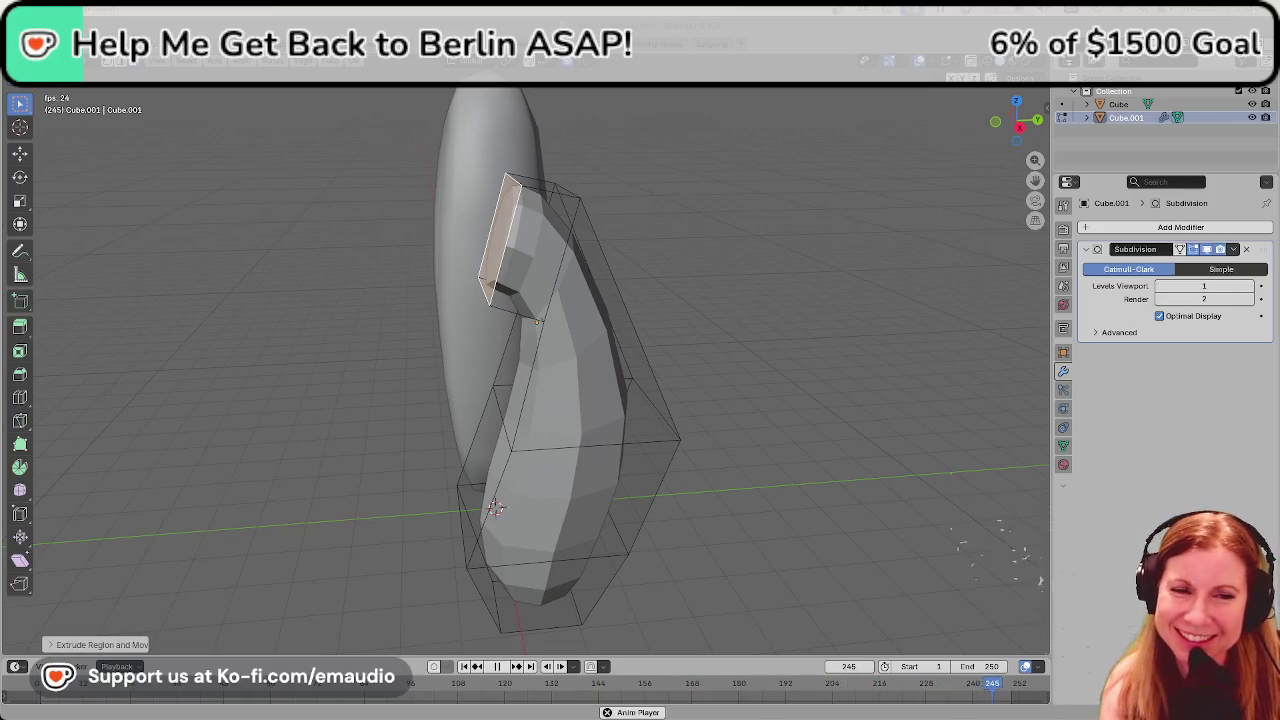
pyautogui.click(846, 578)
pyautogui.press('Escape')
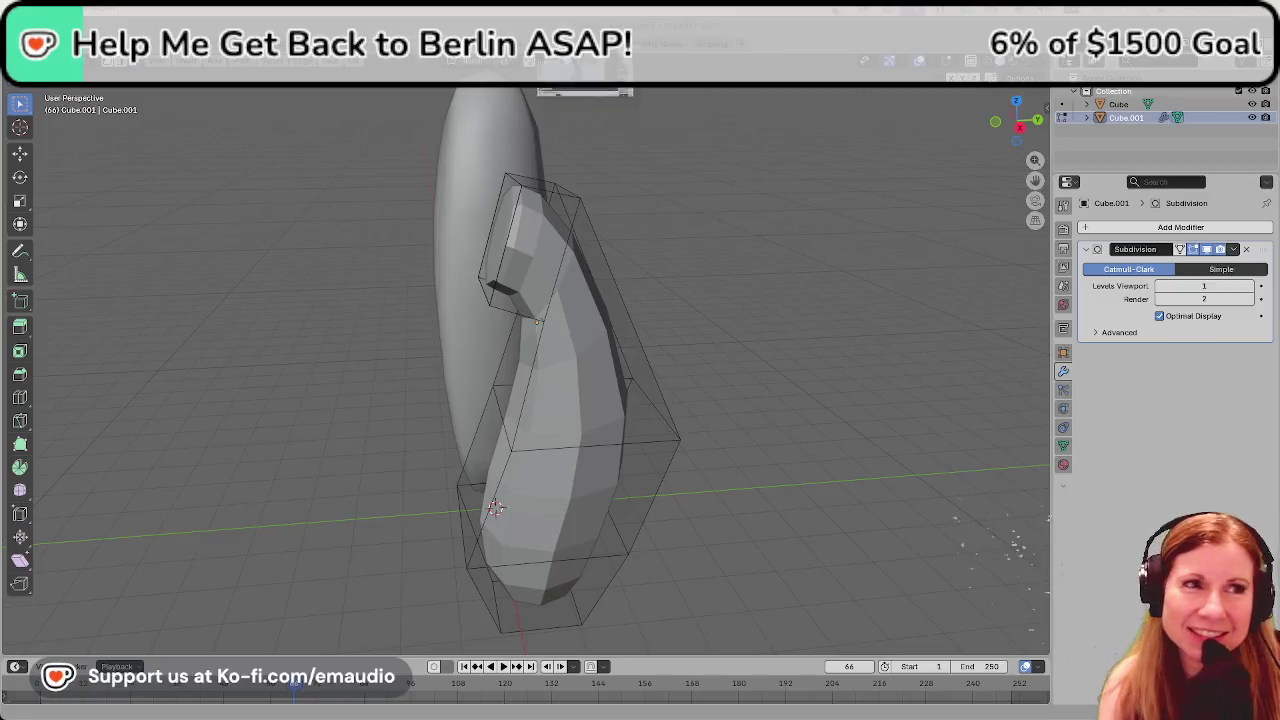
pyautogui.press('super+Tab')
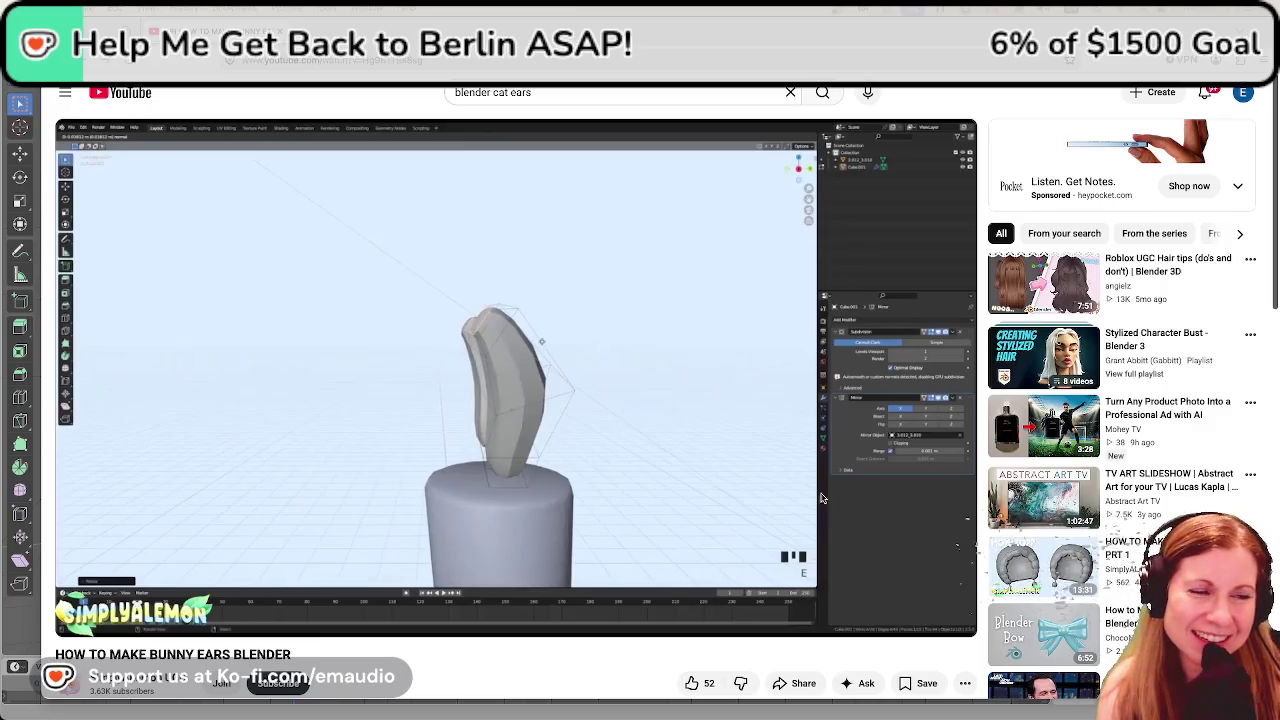
pyautogui.moveTo(78, 622)
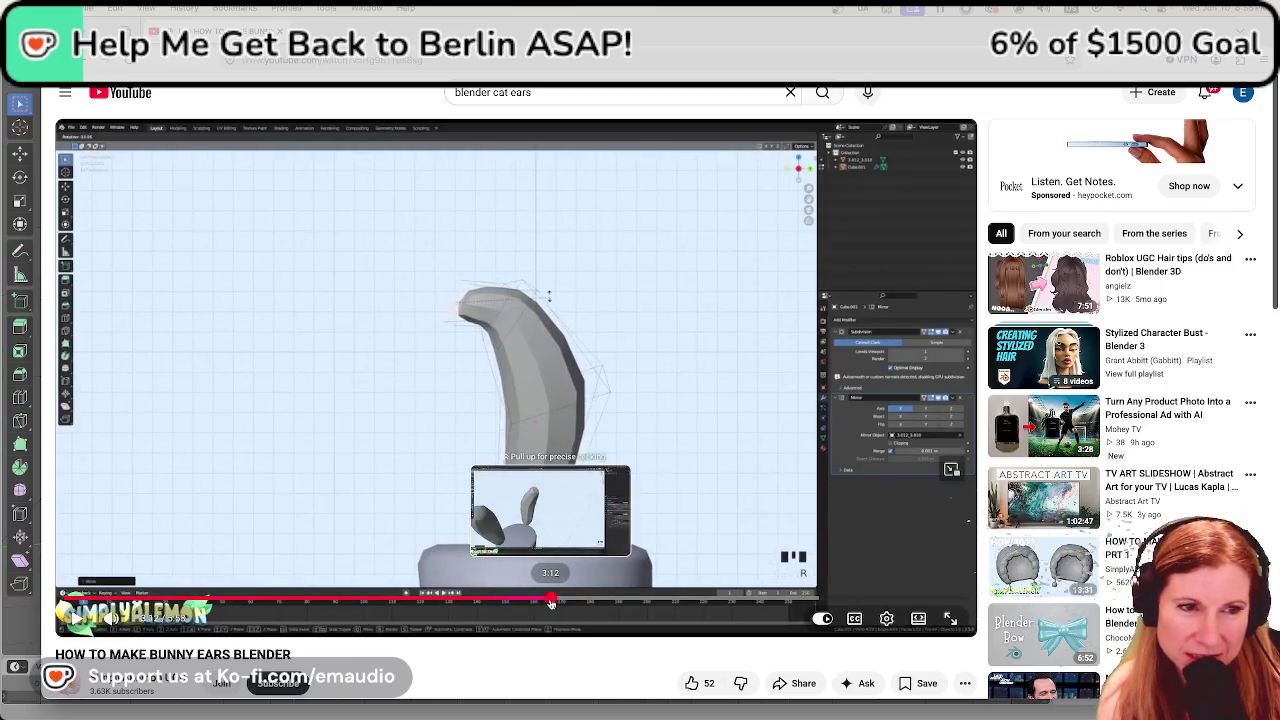
# Seek the tutorial back and pause it on the two finished curved ears.
pyautogui.click(541, 600)
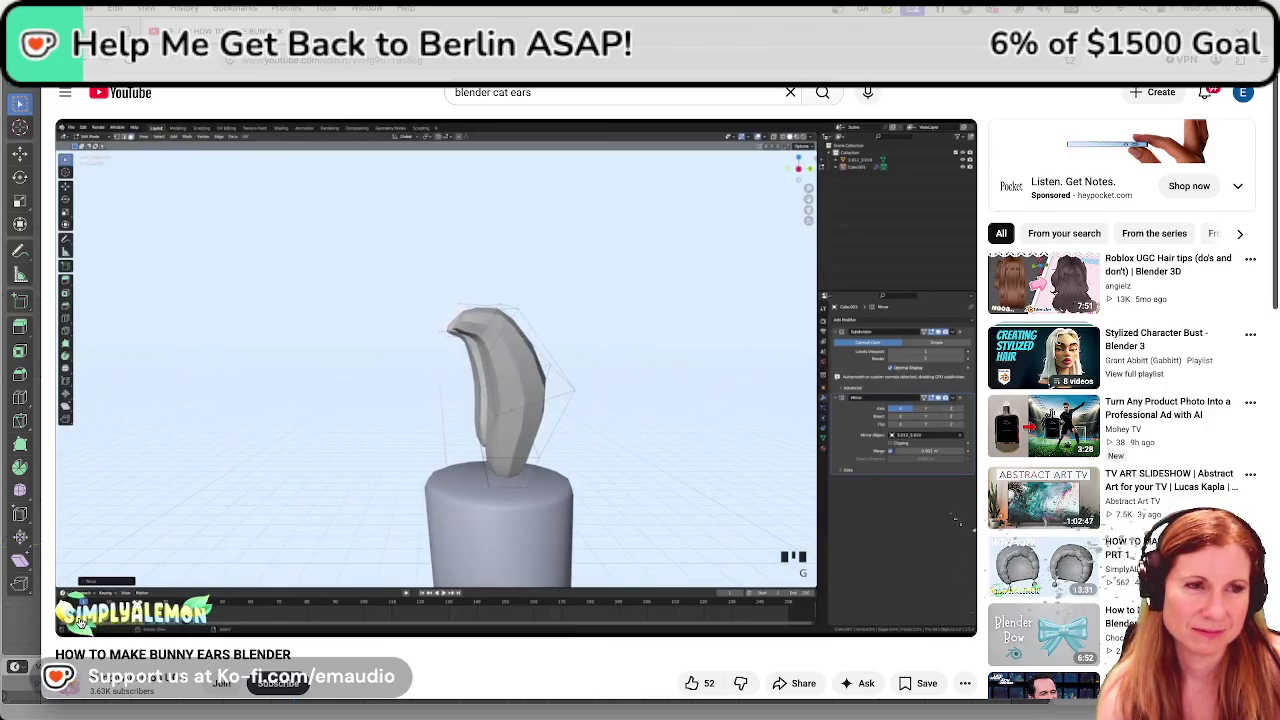
pyautogui.click(566, 600)
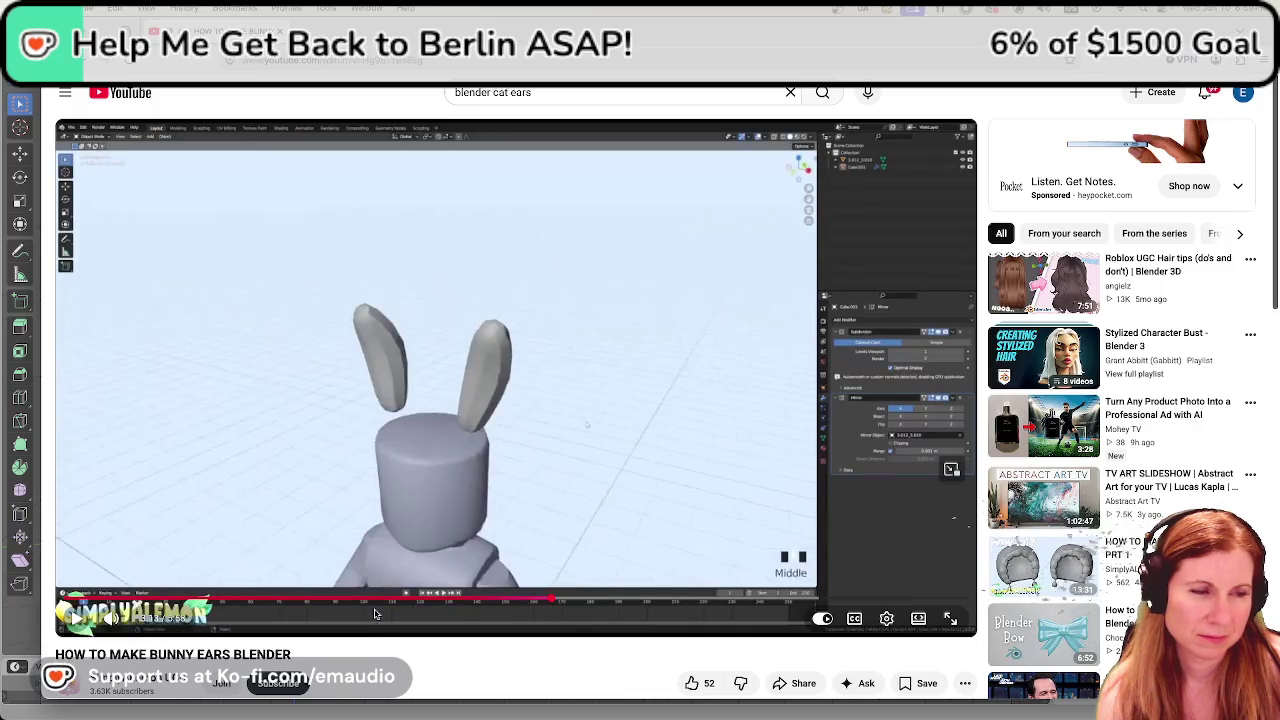
pyautogui.press('space')
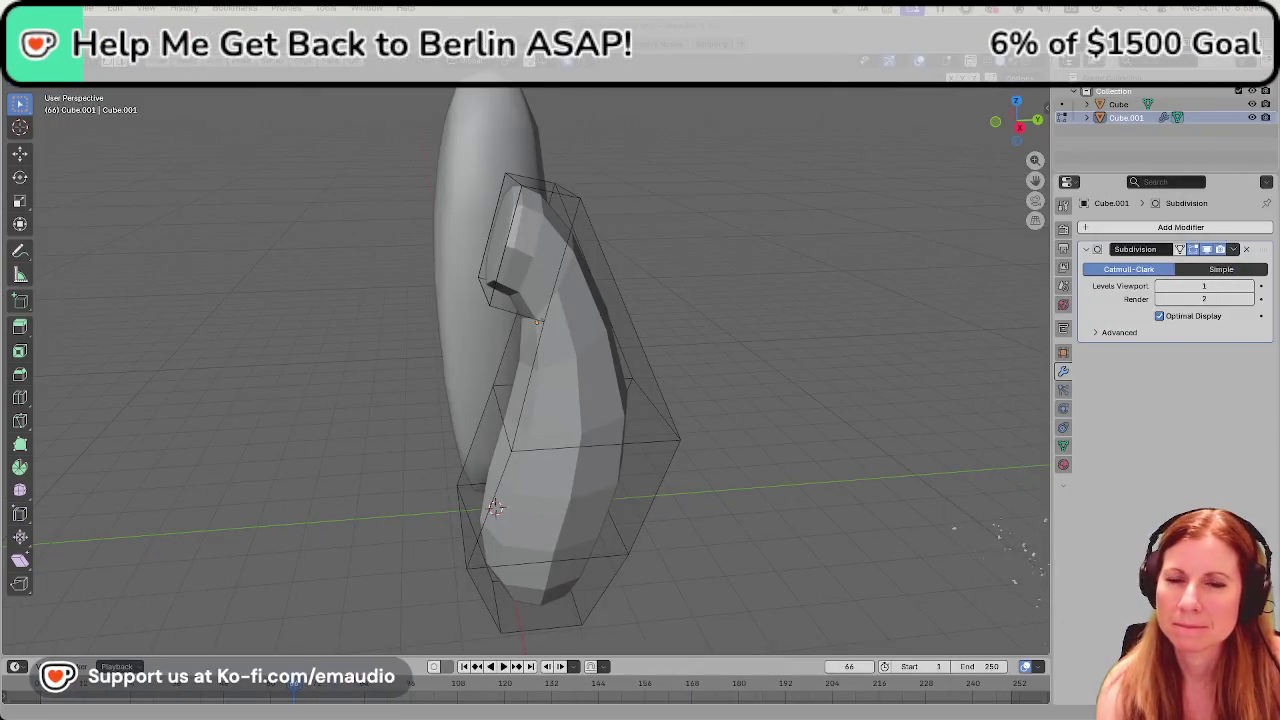
# Undo back past the tip extrusion so the top face is unextruded.
pyautogui.click(545, 250)
pyautogui.click(868, 332)
pyautogui.hotkey('ctrl', 'z')
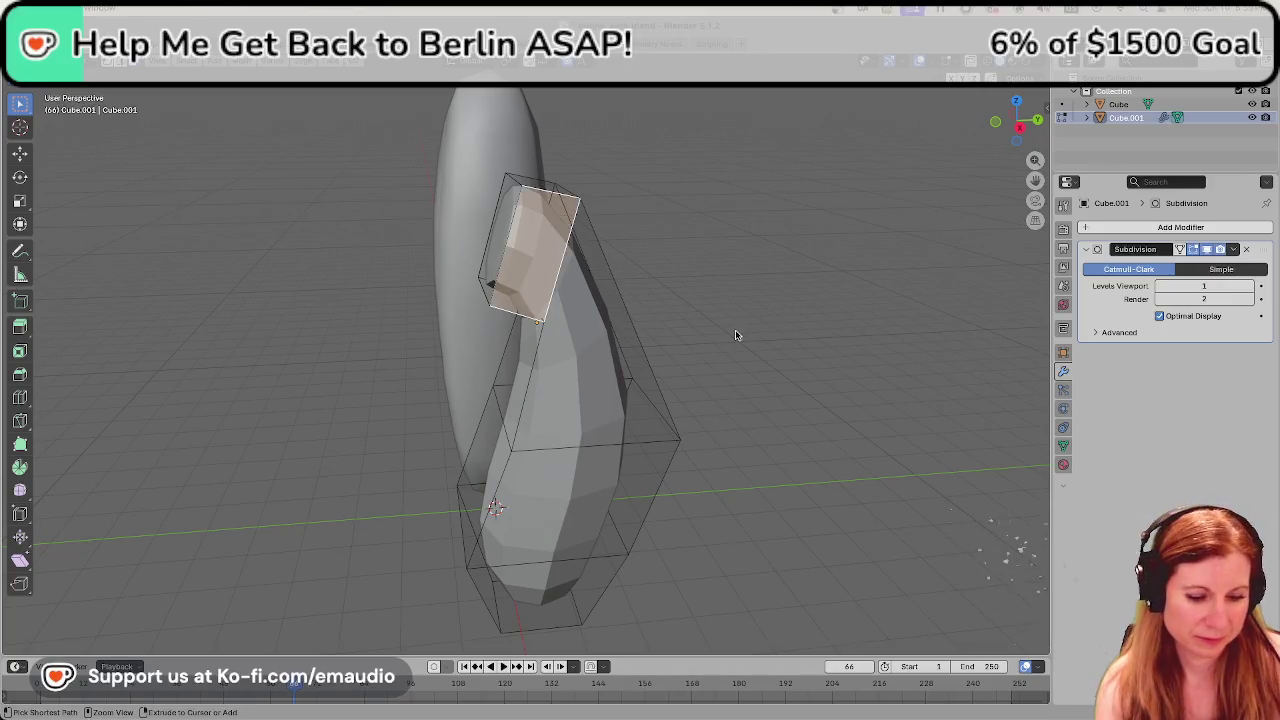
pyautogui.hotkey('ctrl', 'z')
pyautogui.hotkey('ctrl', 'z')
pyautogui.hotkey('ctrl', 'z')
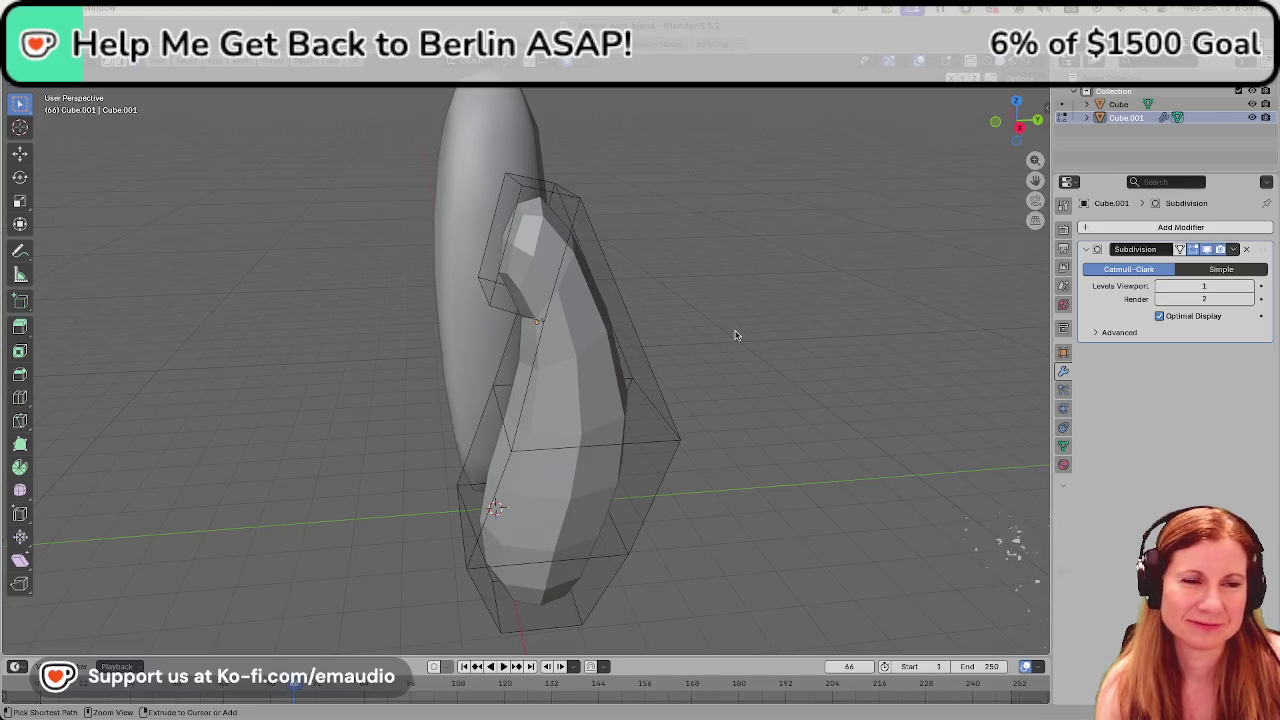
pyautogui.hotkey('ctrl', 'z')
pyautogui.hotkey('ctrl', 'z')
pyautogui.hotkey('ctrl', 'z')
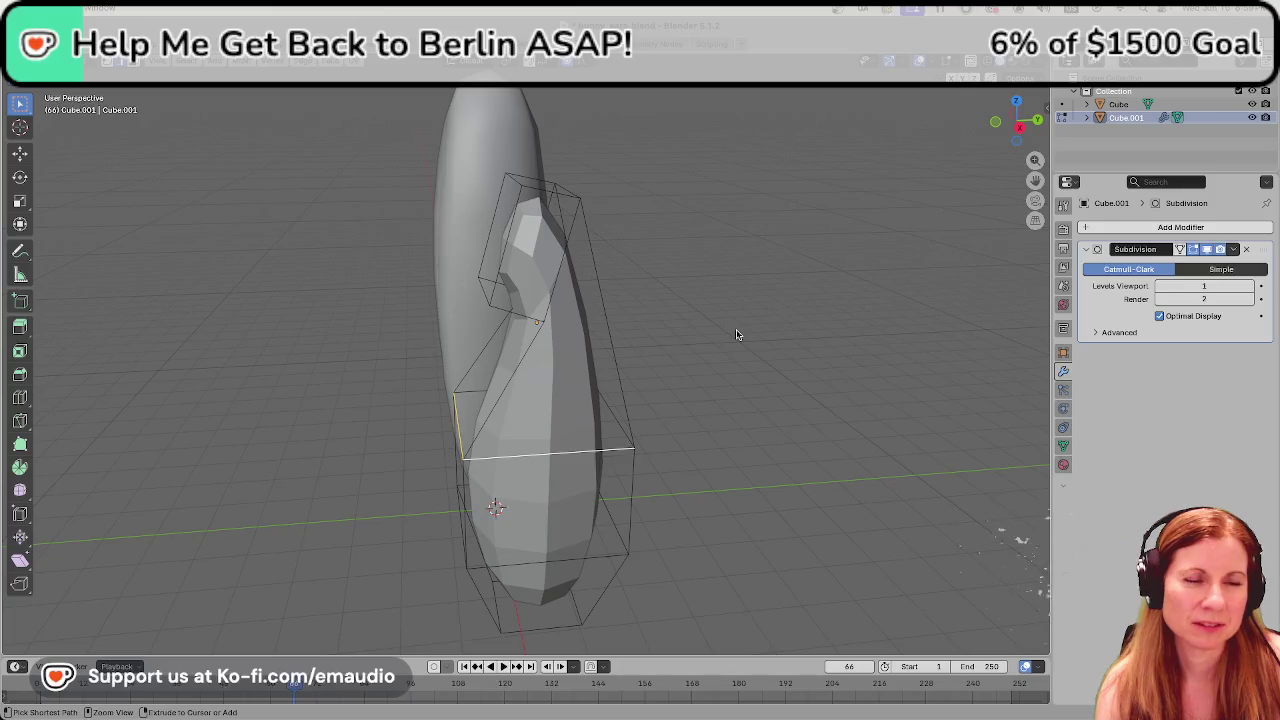
pyautogui.hotkey('ctrl', 'z')
pyautogui.hotkey('ctrl', 'z')
pyautogui.hotkey('ctrl', 'z')
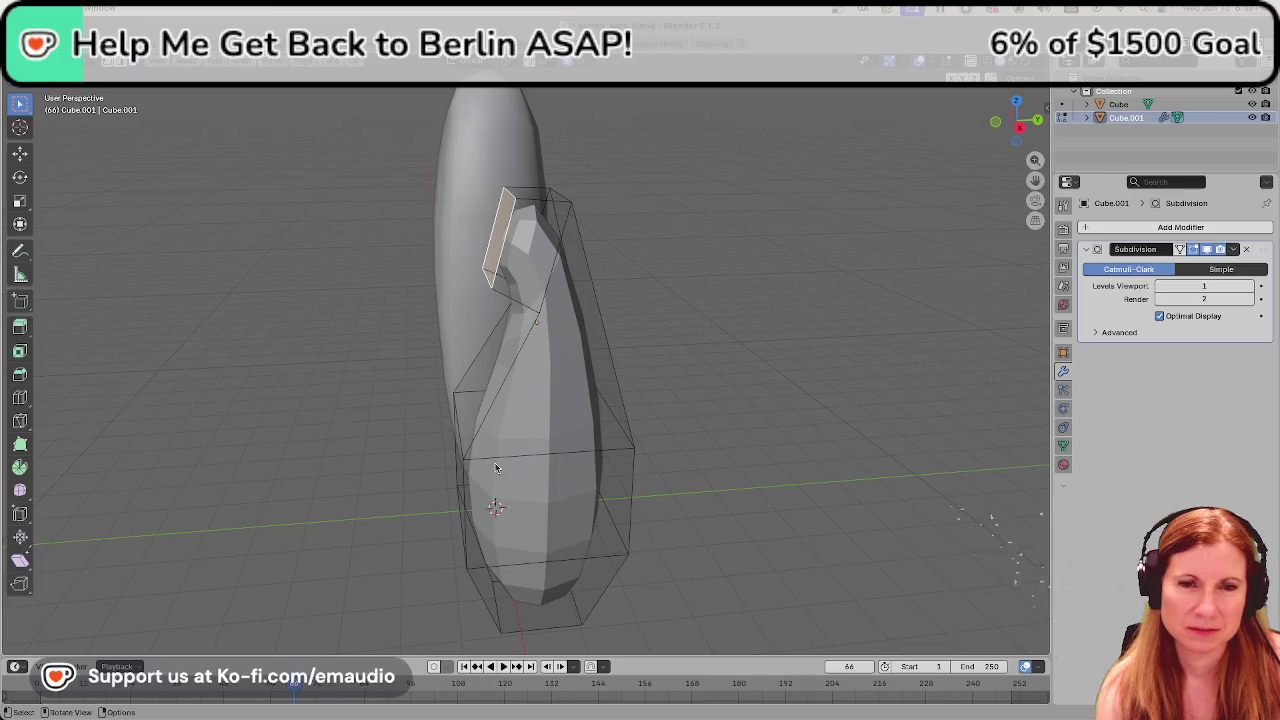
# Select the cage's middle edge loop, move it upward, then select the ear's top face.
pyautogui.click(495, 468)
pyautogui.click(701, 400)
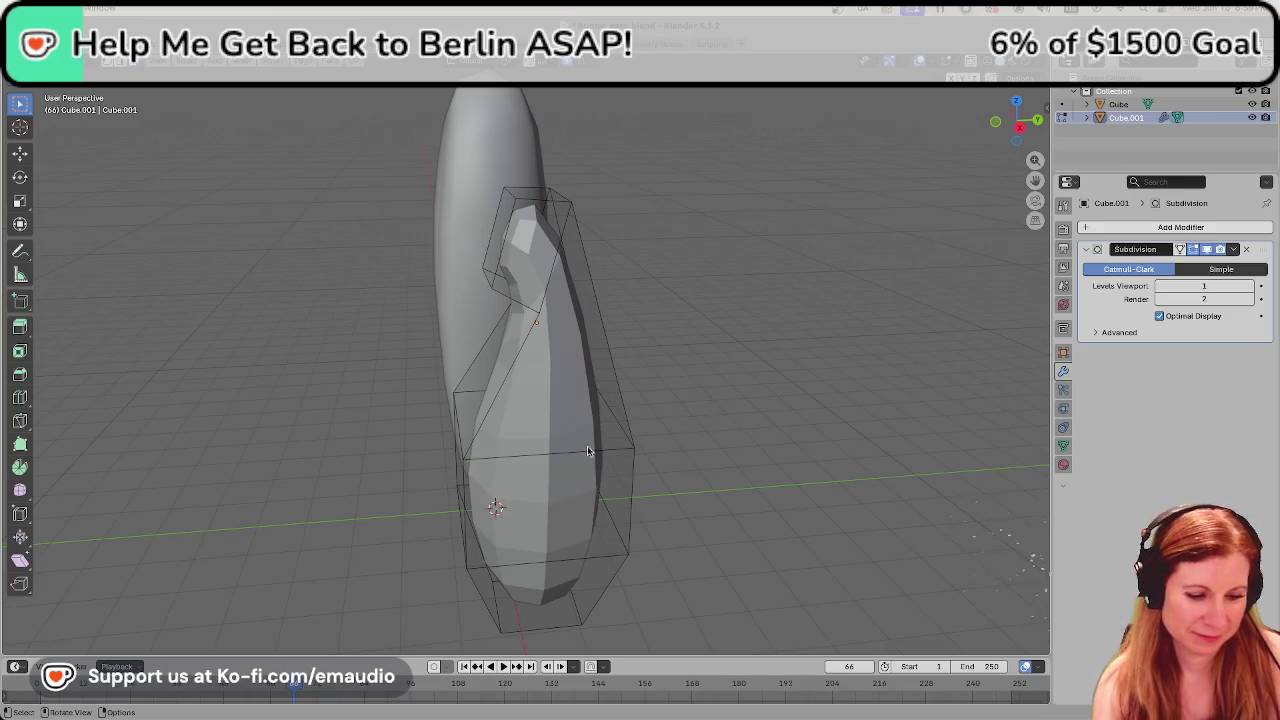
pyautogui.keyDown('alt'); pyautogui.click(500, 458); pyautogui.keyUp('alt')
pyautogui.hotkey('alt', 'a')
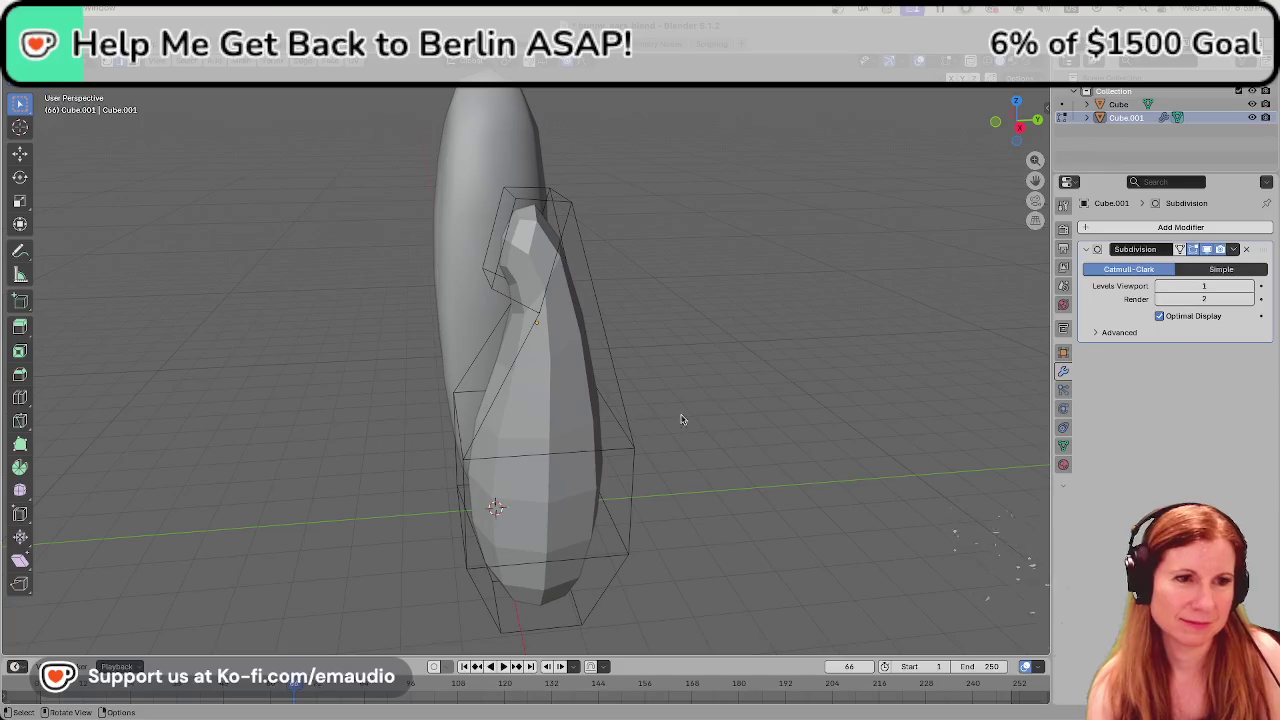
pyautogui.keyDown('alt'); pyautogui.click(494, 458); pyautogui.keyUp('alt')
pyautogui.press('g')
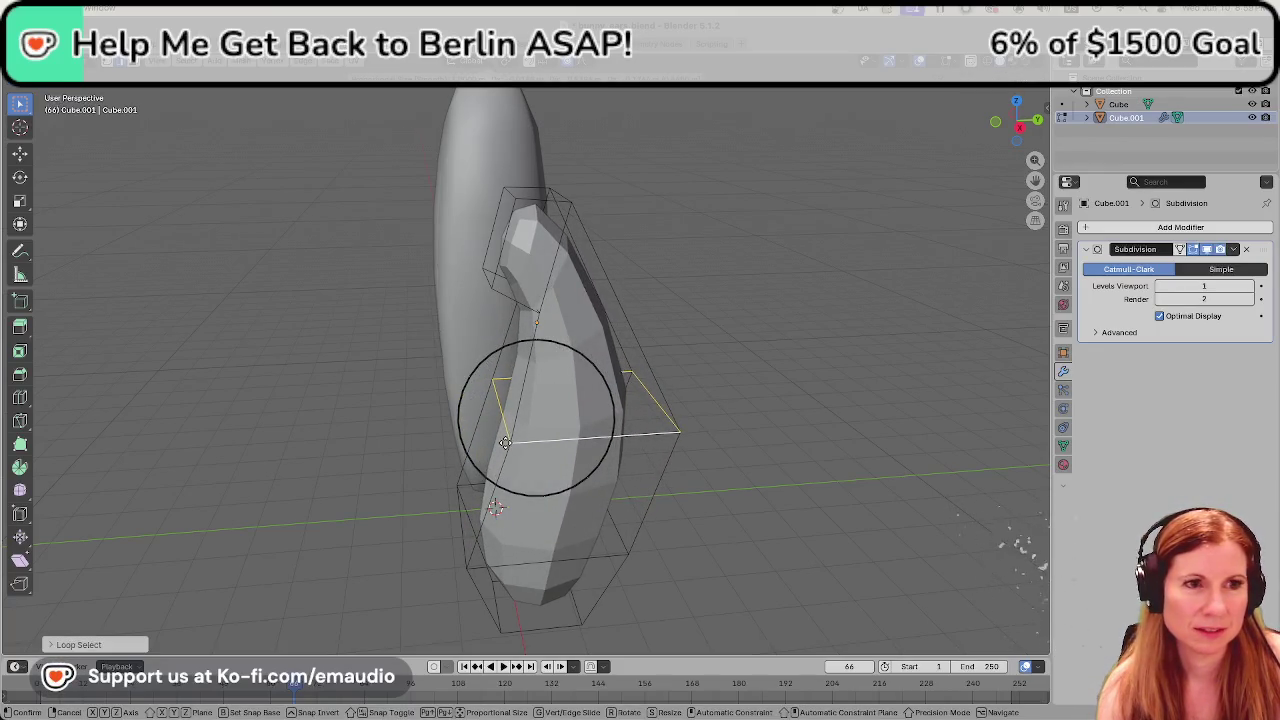
pyautogui.click(506, 443)
pyautogui.click(535, 290)
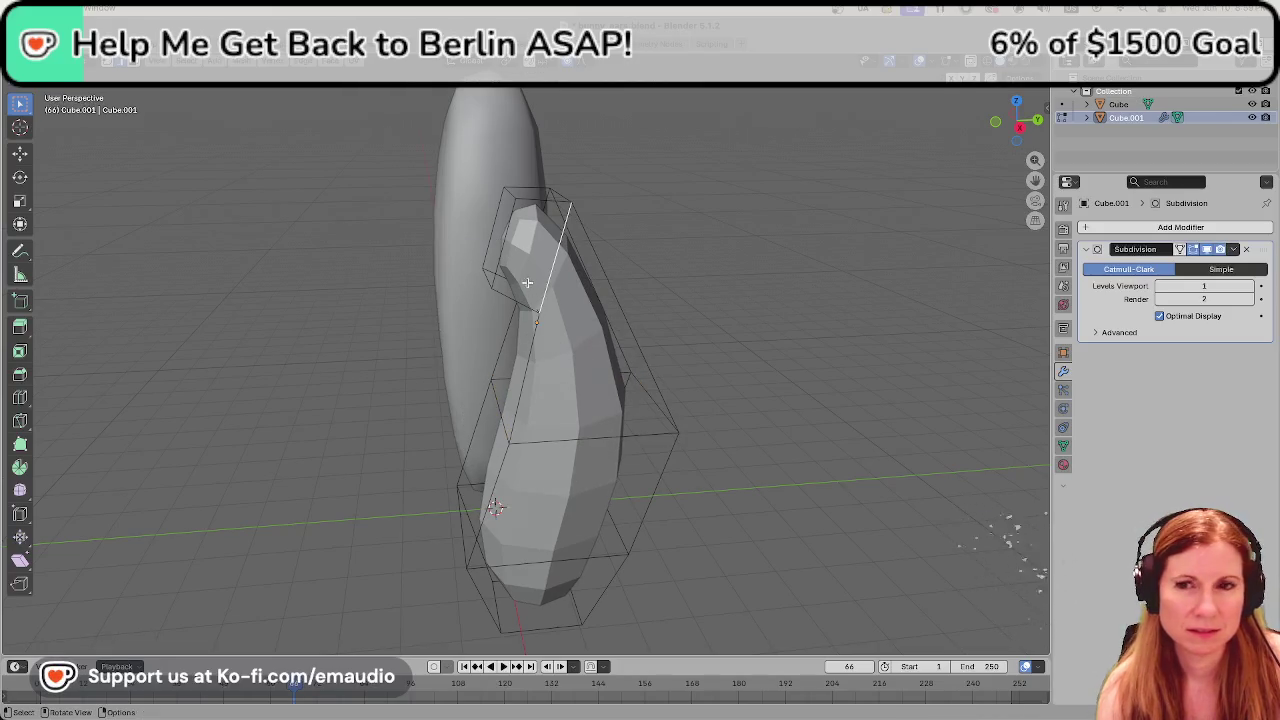
pyautogui.moveTo(682, 346)
pyautogui.mouseDown(button='middle')
pyautogui.moveTo(686, 321)
pyautogui.moveTo(809, 291)
pyautogui.moveTo(693, 368)
pyautogui.mouseUp(button='middle')
pyautogui.moveTo(540, 129); pyautogui.dragTo(829, 309)
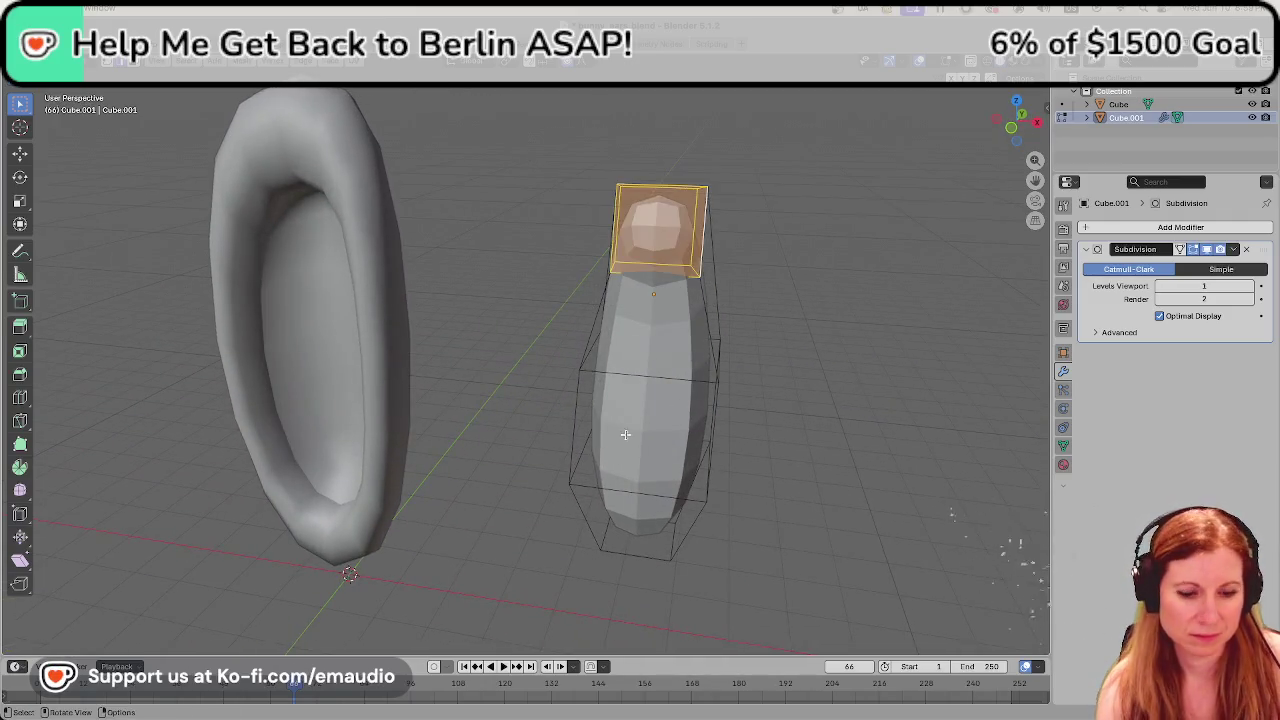
# Transform the ear's top face to enlarge it, then deselect it.
pyautogui.press('g')
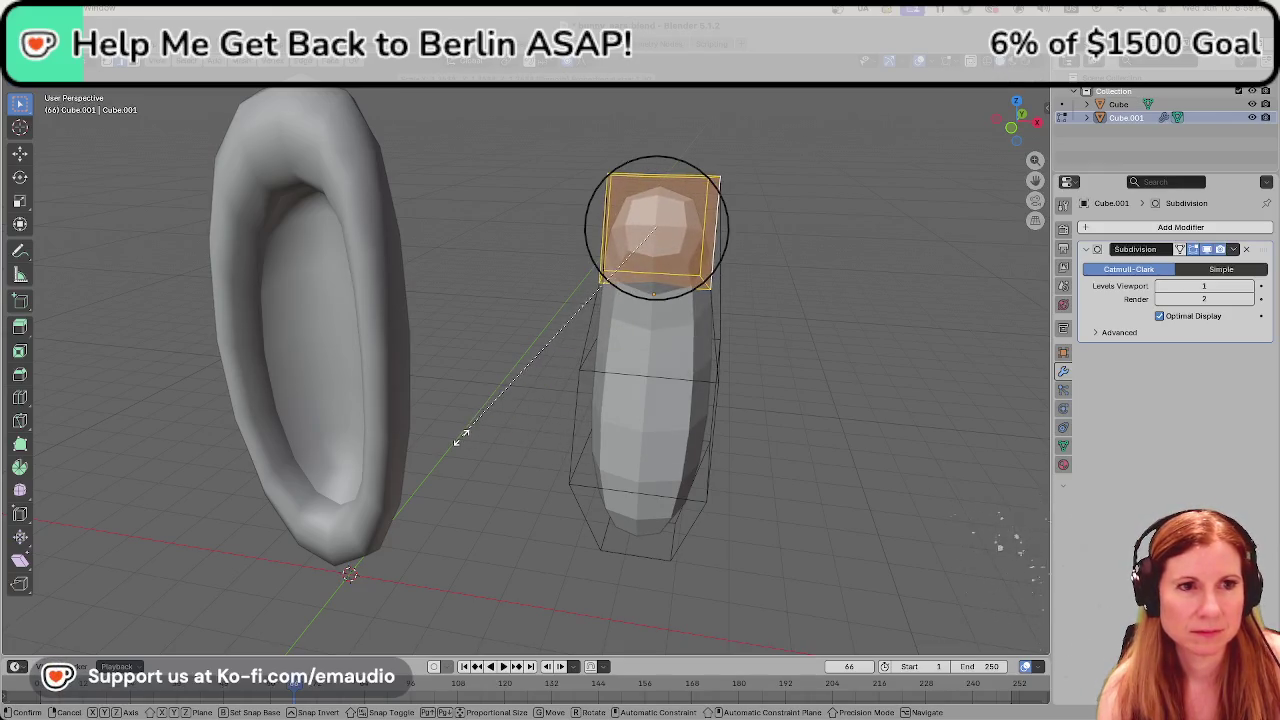
pyautogui.click(460, 435)
pyautogui.click(878, 439)
pyautogui.moveTo(878, 439)
pyautogui.mouseDown(button='middle')
pyautogui.moveTo(754, 469)
pyautogui.moveTo(671, 443)
pyautogui.moveTo(680, 463)
pyautogui.moveTo(760, 466)
pyautogui.moveTo(700, 466)
pyautogui.mouseUp(button='middle')
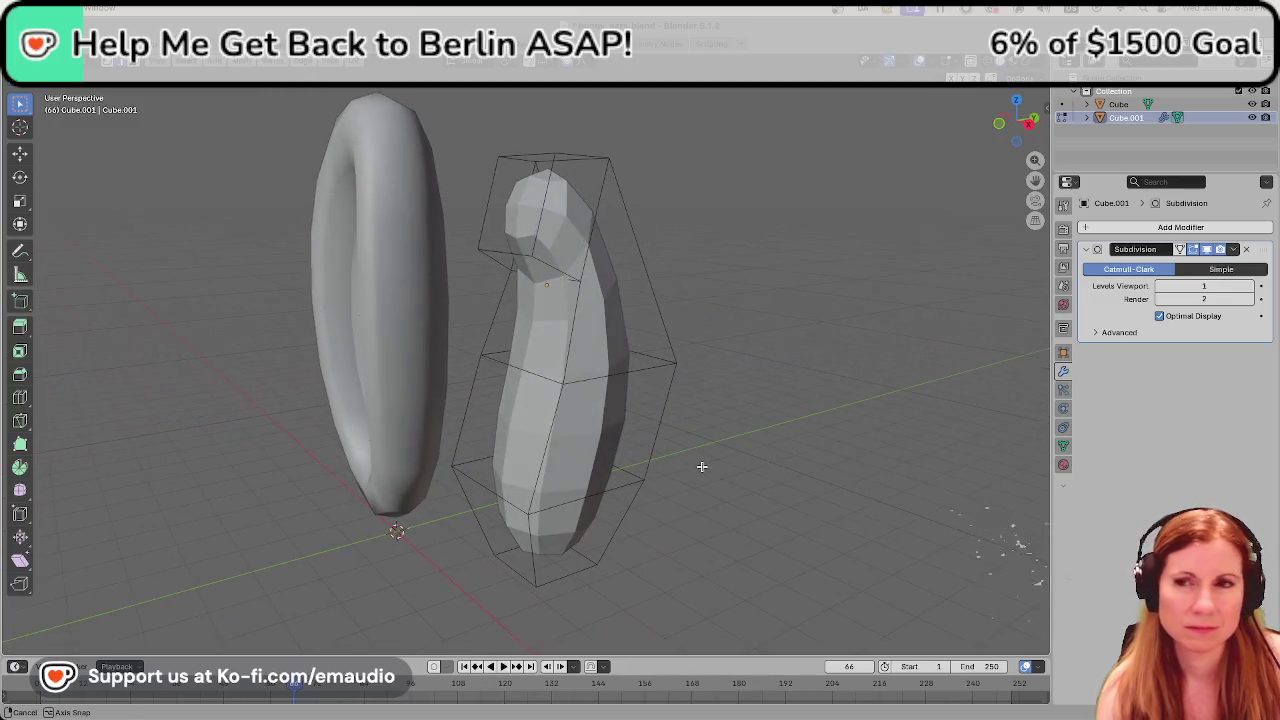
pyautogui.moveTo(797, 443)
pyautogui.mouseDown(button='middle')
pyautogui.moveTo(777, 446)
pyautogui.moveTo(809, 446)
pyautogui.moveTo(705, 267)
pyautogui.mouseUp(button='middle')
# Grow the selection from the top edge and scale the tip faces to 0, collapsing them to a point.
pyautogui.keyDown('alt'); pyautogui.click(700, 163); pyautogui.keyUp('alt')
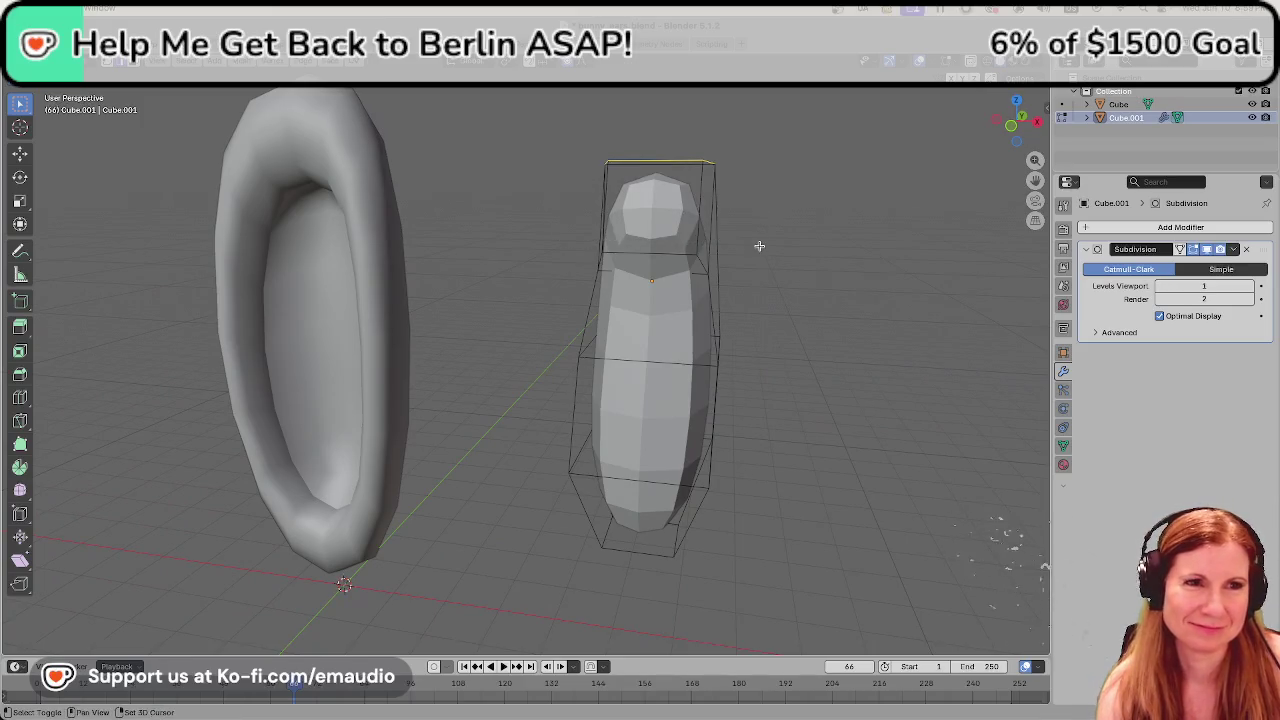
pyautogui.press('ctrl+KP_Add')
pyautogui.press('s')
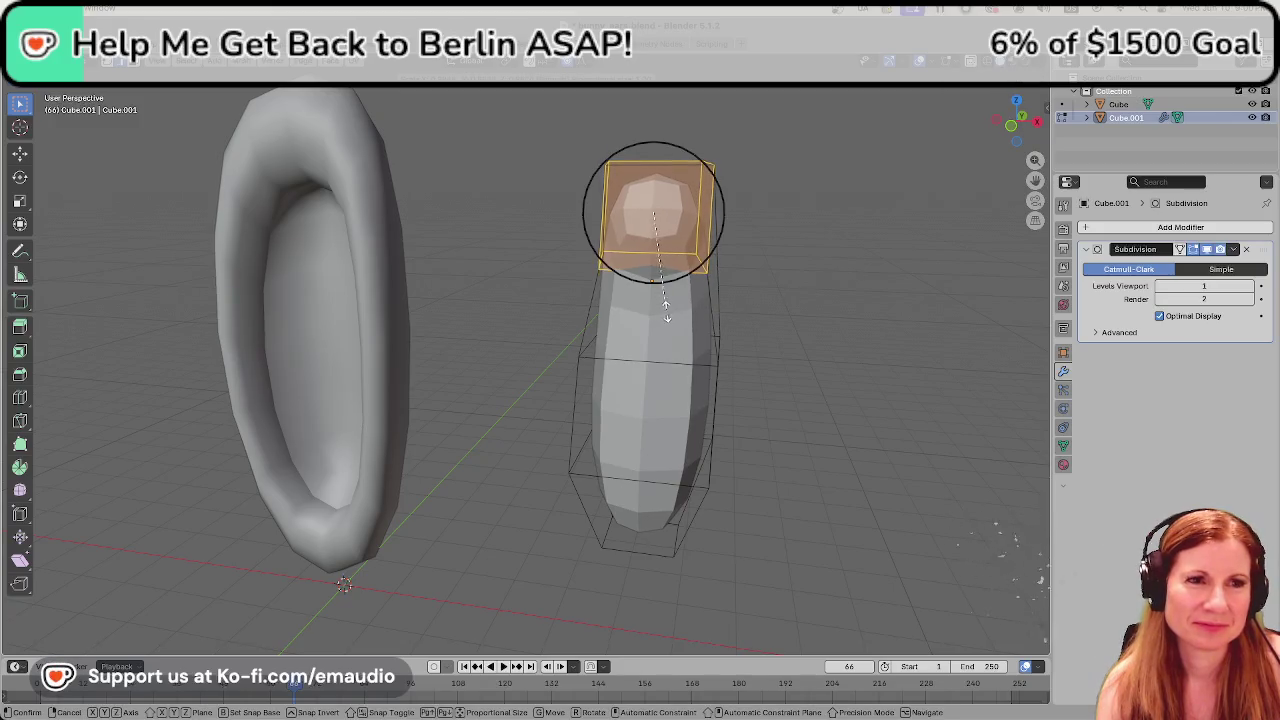
pyautogui.press('0')
pyautogui.press('Return')
pyautogui.moveTo(809, 465)
pyautogui.mouseDown(button='middle')
pyautogui.moveTo(794, 431)
pyautogui.moveTo(731, 423)
pyautogui.moveTo(736, 445)
pyautogui.mouseUp(button='middle')
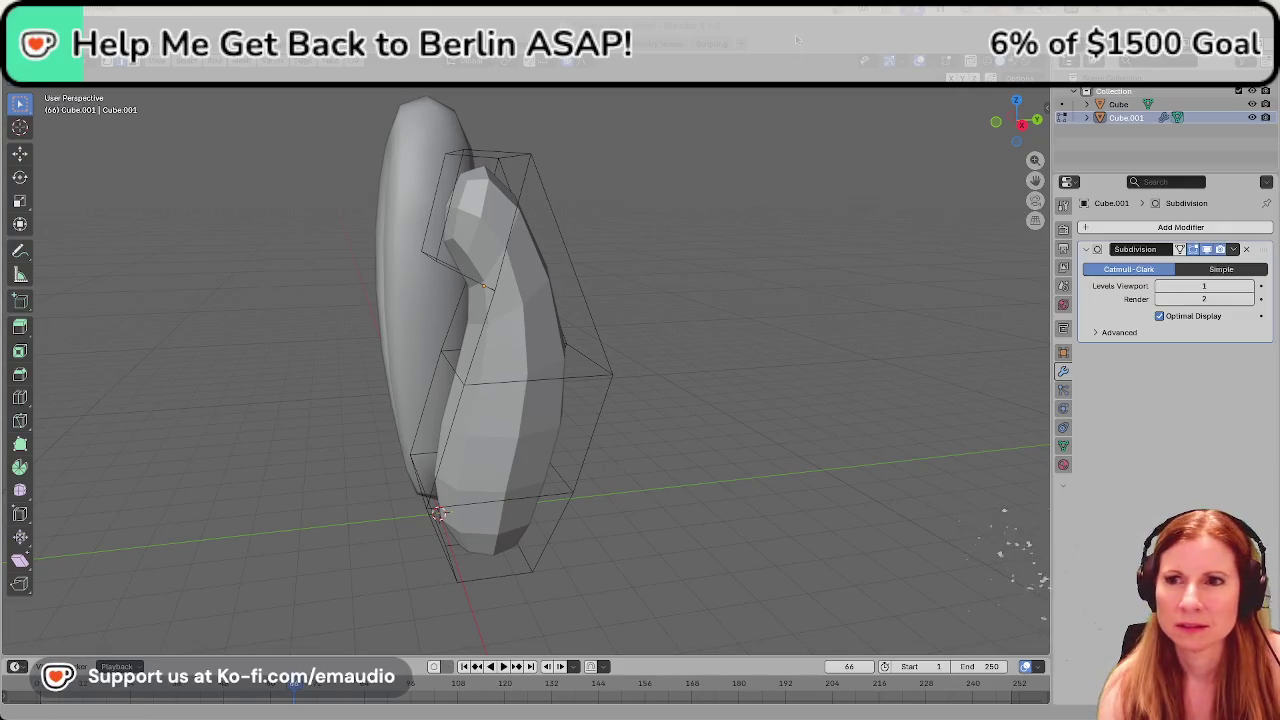
# Extrude the top face, shrink it, and extrude the smaller face again.
pyautogui.click(448, 210)
pyautogui.press('e')
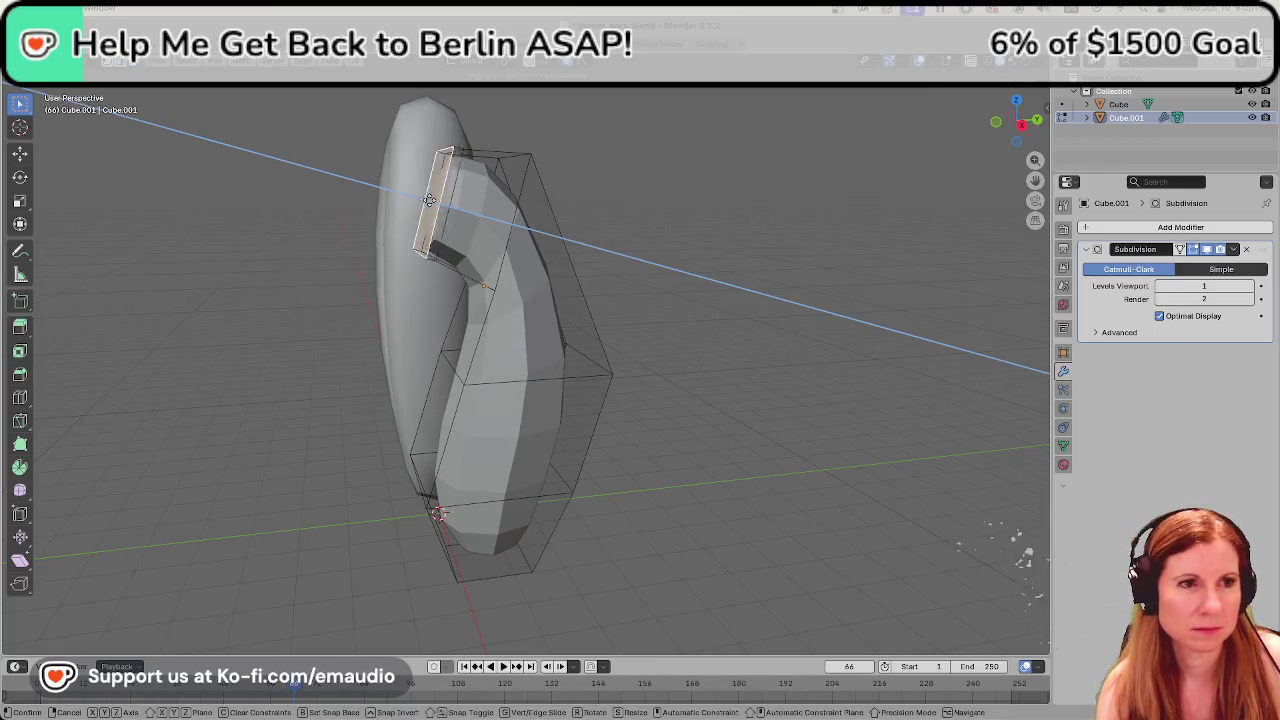
pyautogui.press('s')
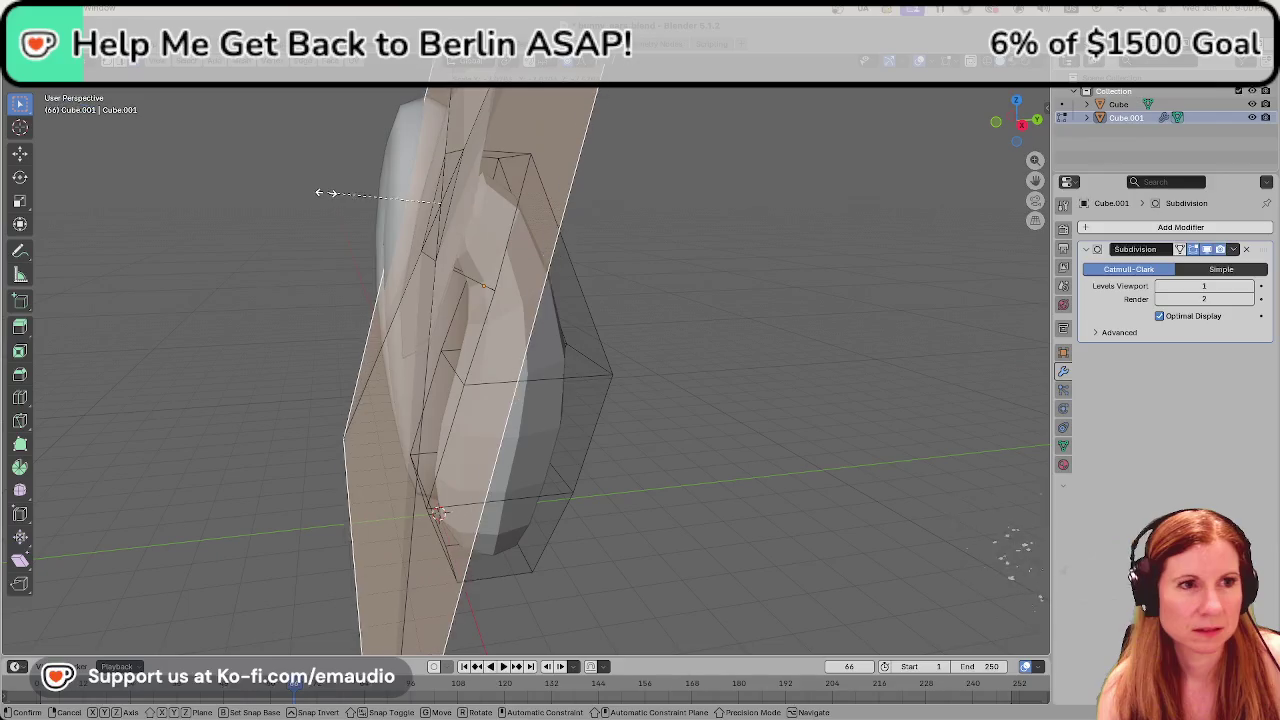
pyautogui.click(433, 152)
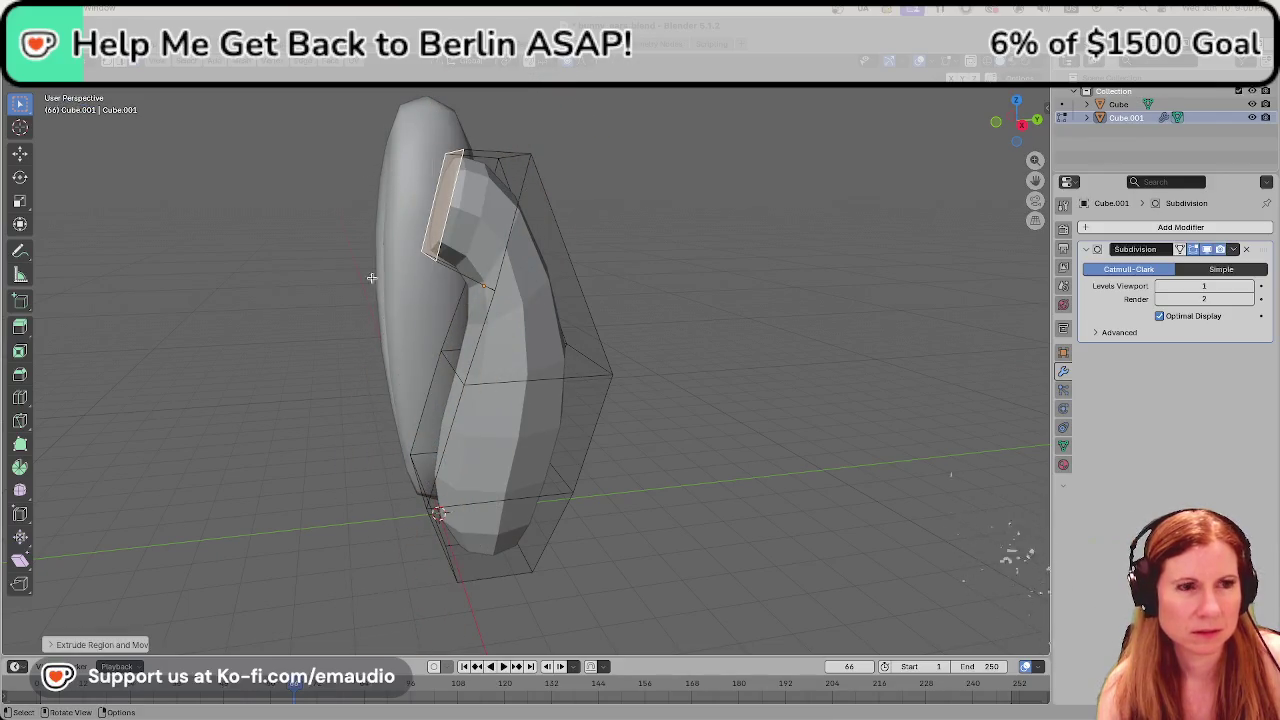
pyautogui.press('s')
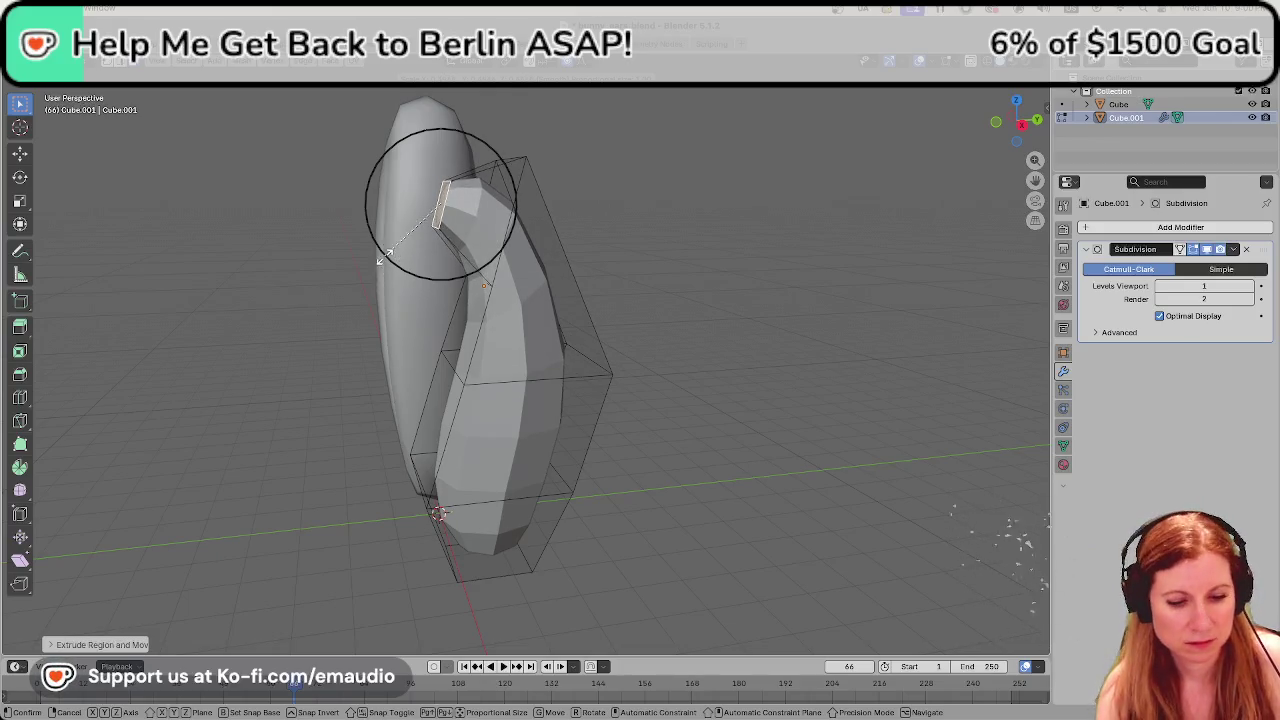
pyautogui.click(379, 259)
pyautogui.press('e')
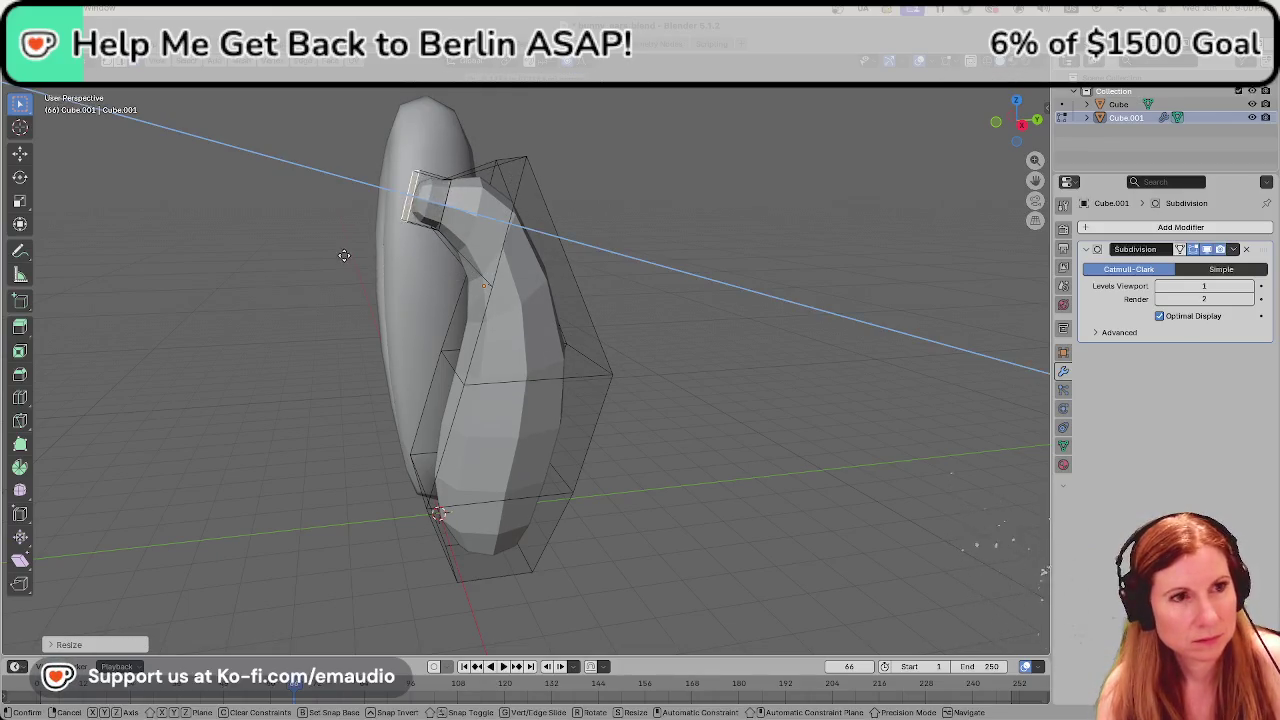
pyautogui.click(326, 261)
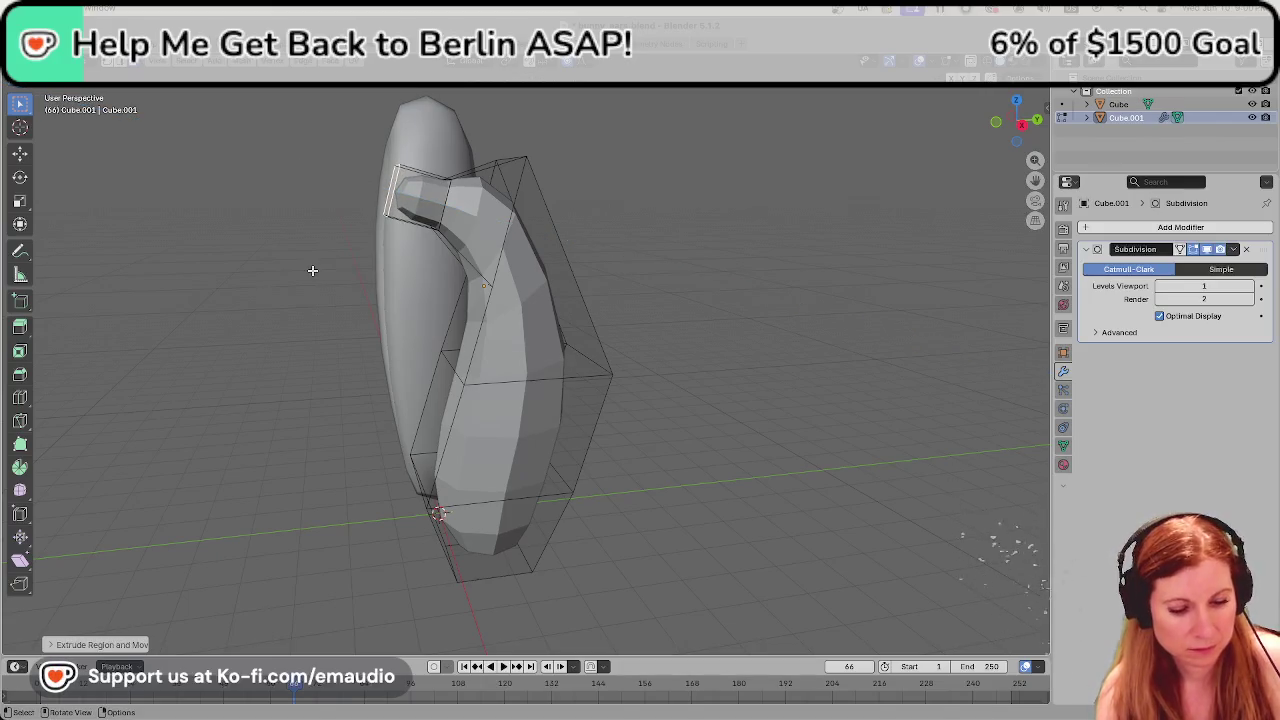
# Move the new tip face left with proportional editing so the ear bends sideways.
pyautogui.press('g')
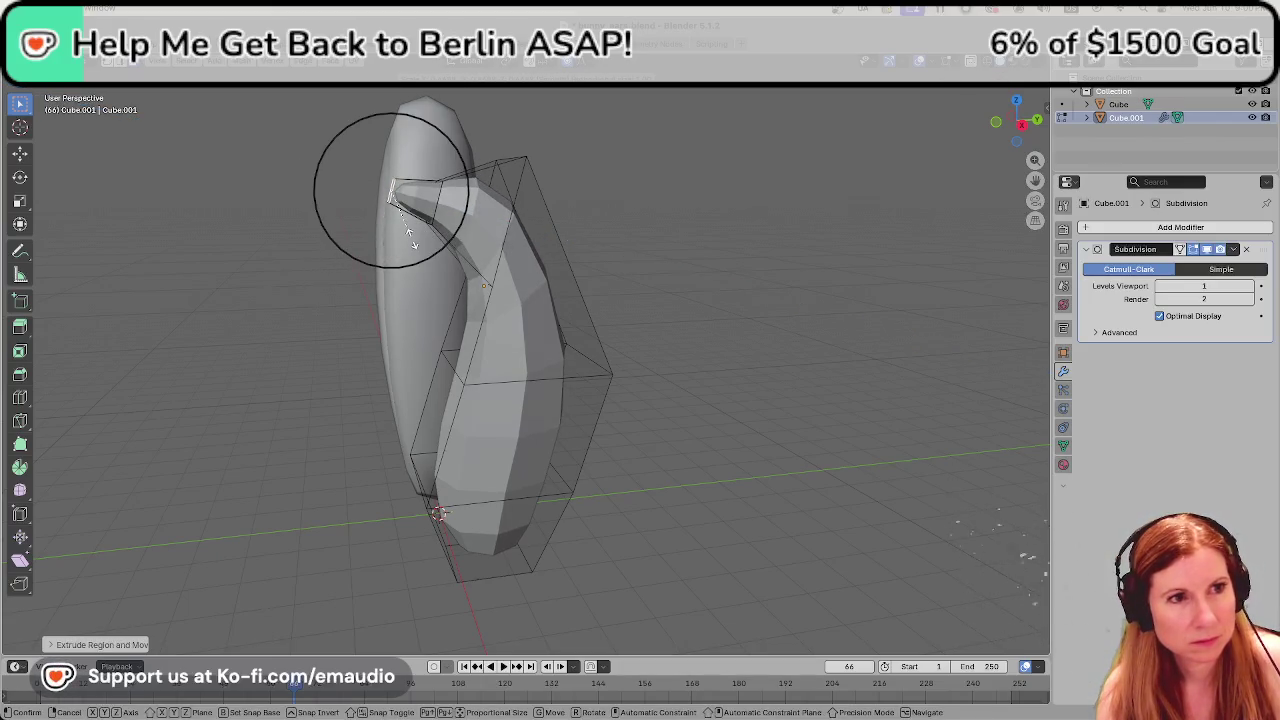
pyautogui.click(405, 240)
pyautogui.moveTo(660, 274)
pyautogui.mouseDown(button='middle')
pyautogui.moveTo(711, 328)
pyautogui.moveTo(603, 320)
pyautogui.moveTo(586, 303)
pyautogui.mouseUp(button='middle')
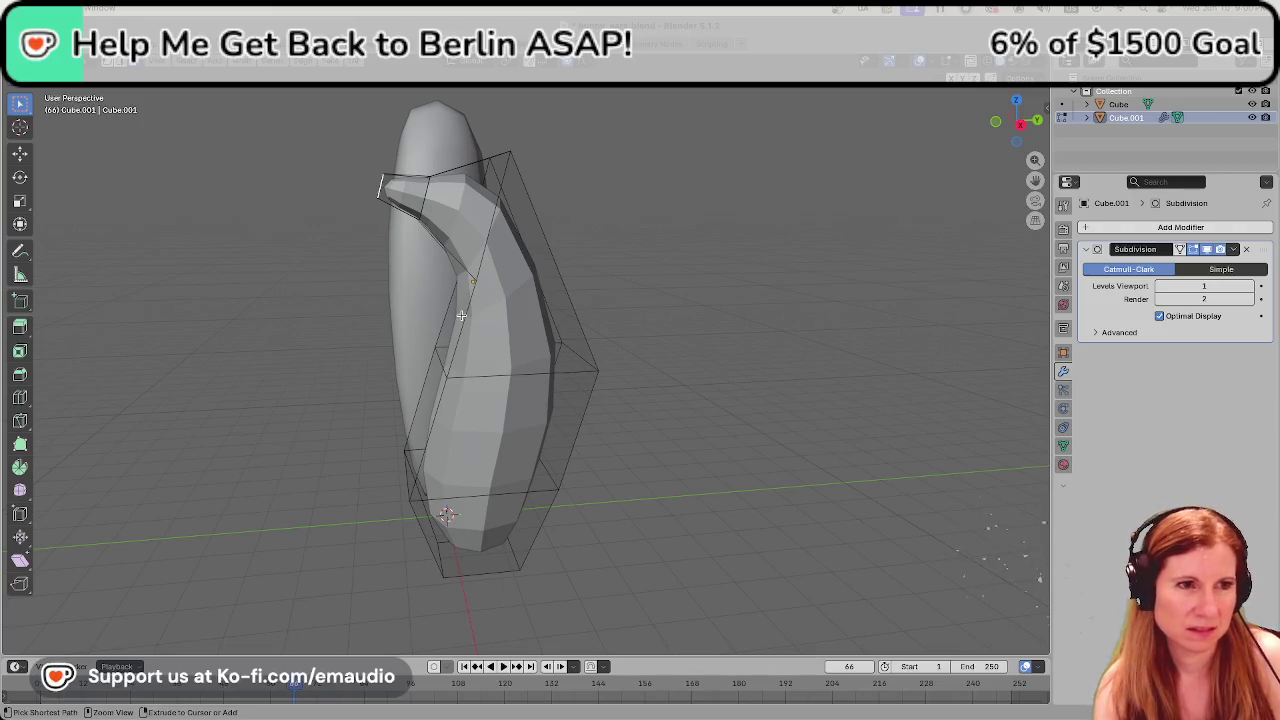
pyautogui.hotkey('ctrl', 'z')
pyautogui.moveTo(427, 270)
pyautogui.mouseDown(button='middle')
pyautogui.moveTo(428, 300)
pyautogui.moveTo(474, 314)
pyautogui.moveTo(563, 243)
pyautogui.moveTo(567, 288)
pyautogui.mouseUp(button='middle')
pyautogui.scroll(2, 514, 295)
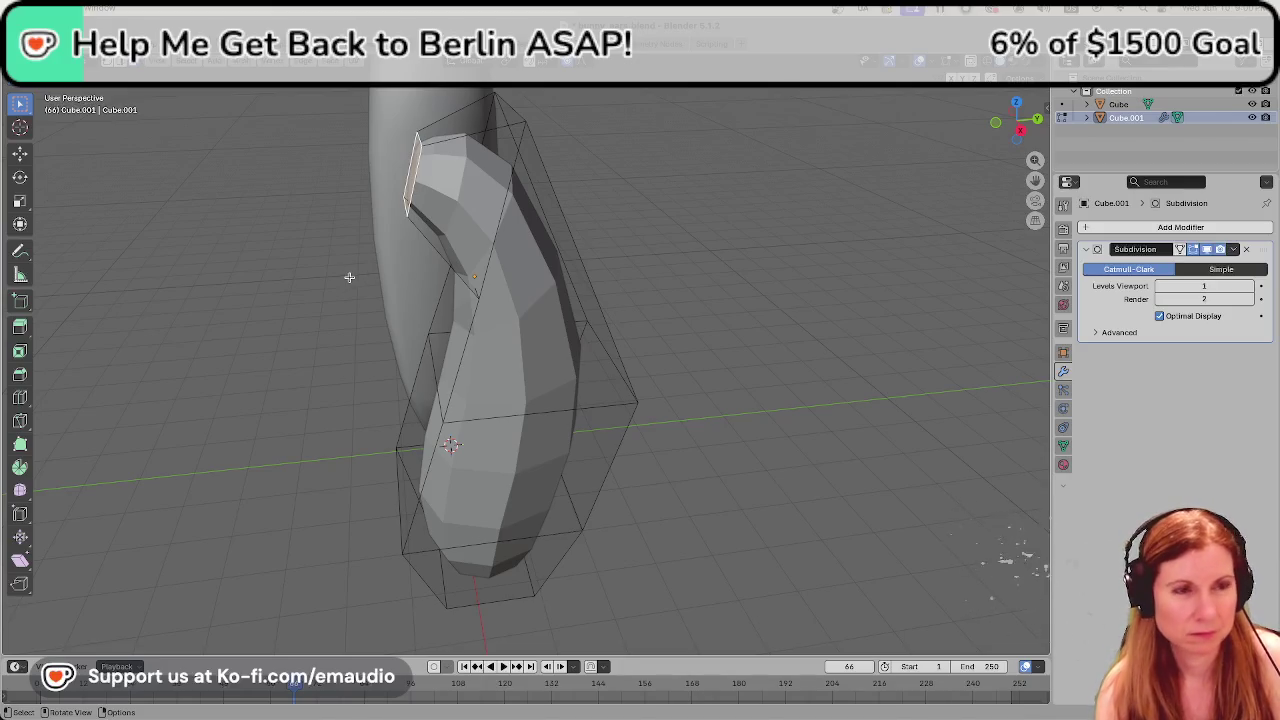
pyautogui.press('g')
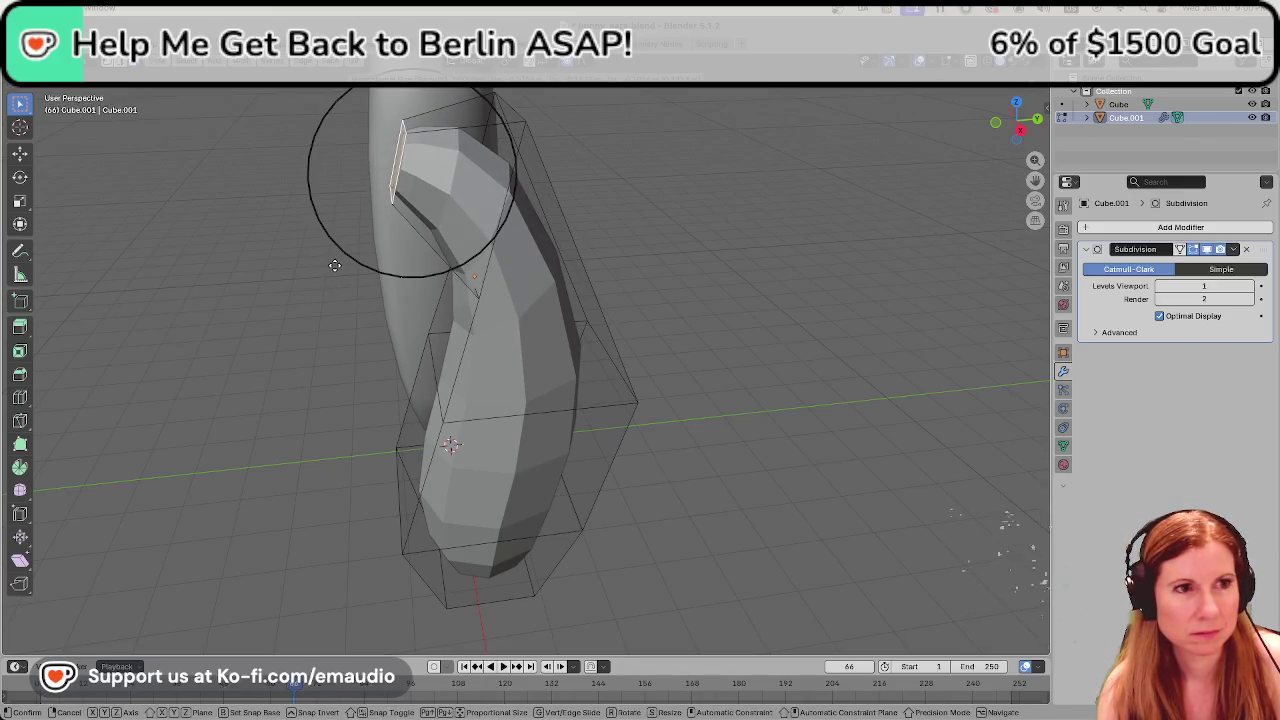
pyautogui.click(335, 265)
pyautogui.press('g')
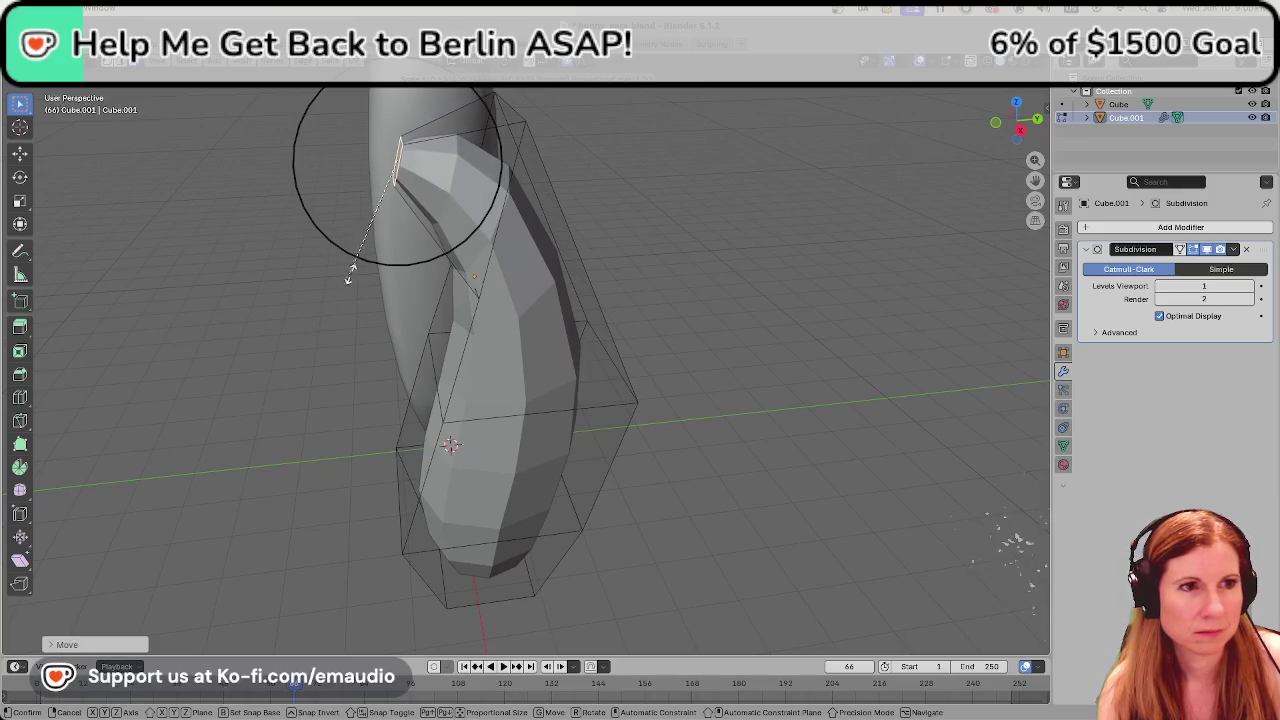
pyautogui.press('Escape')
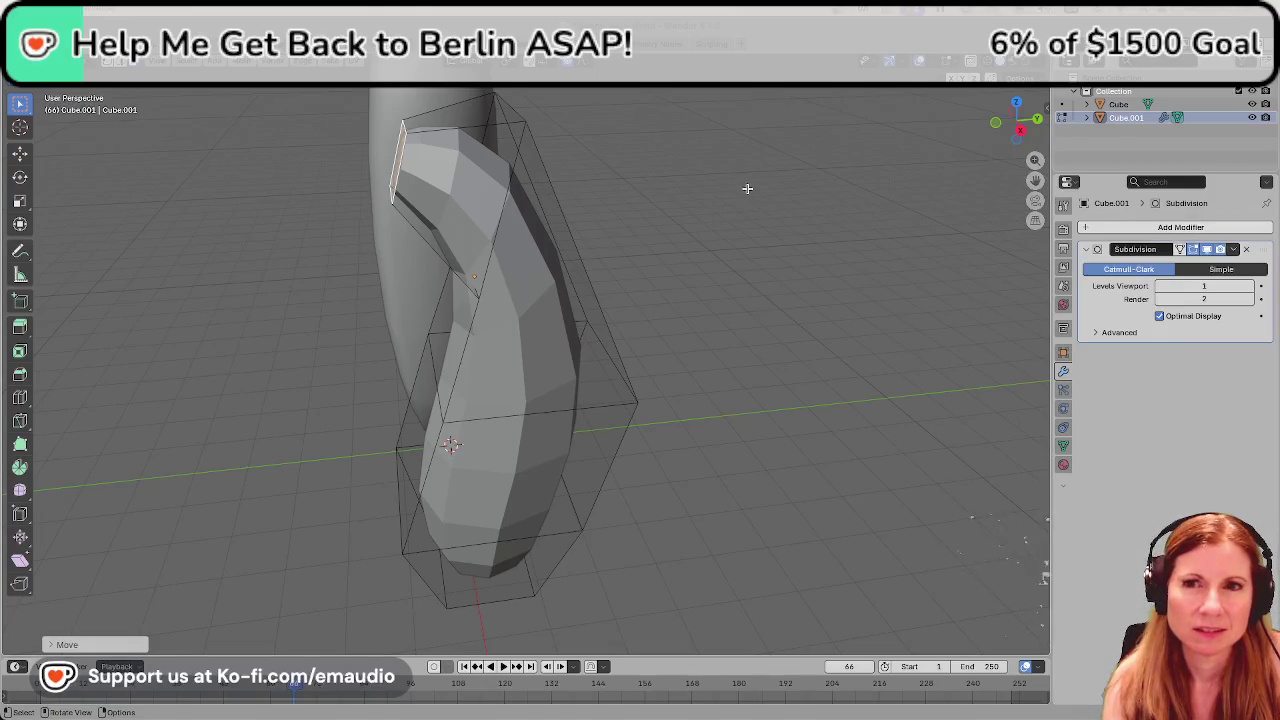
pyautogui.moveTo(358, 177)
pyautogui.mouseDown(button='middle')
pyautogui.moveTo(432, 207)
pyautogui.moveTo(445, 195)
pyautogui.mouseUp(button='middle')
# Extrude and shrink the second ear's top face, then undo both changes.
pyautogui.click(460, 185)
pyautogui.press('e')
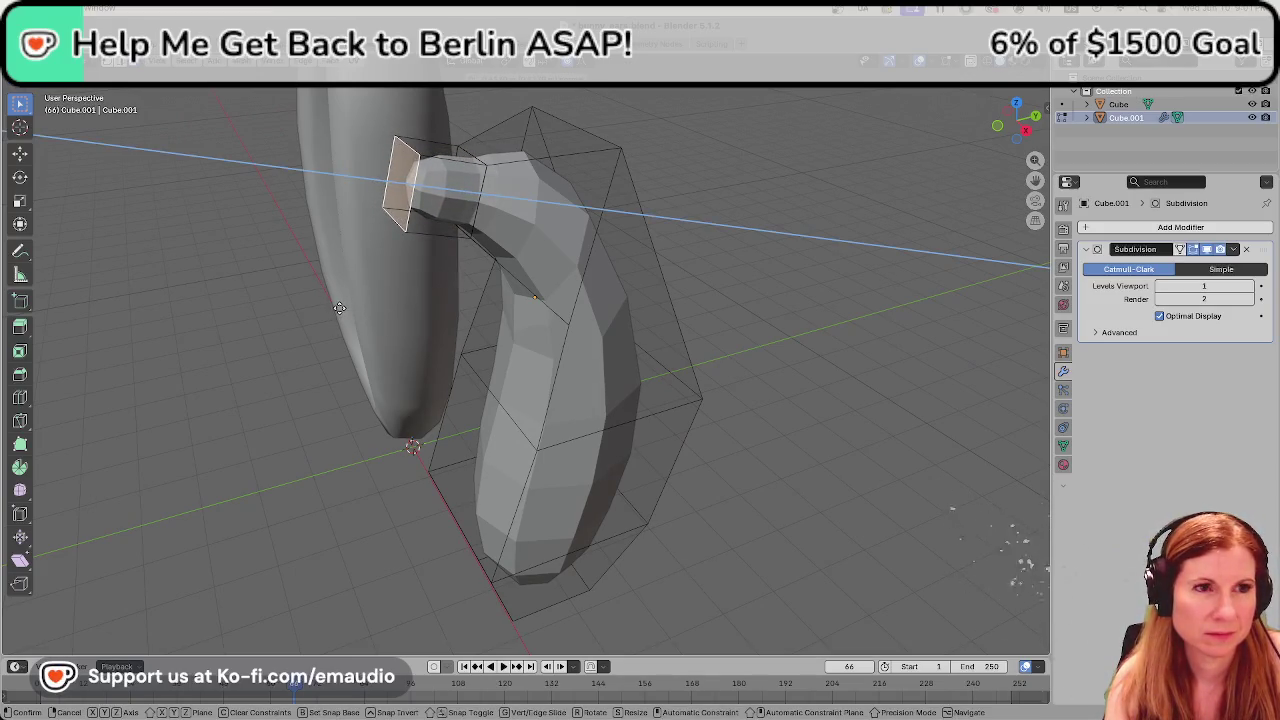
pyautogui.click(339, 308)
pyautogui.press('s')
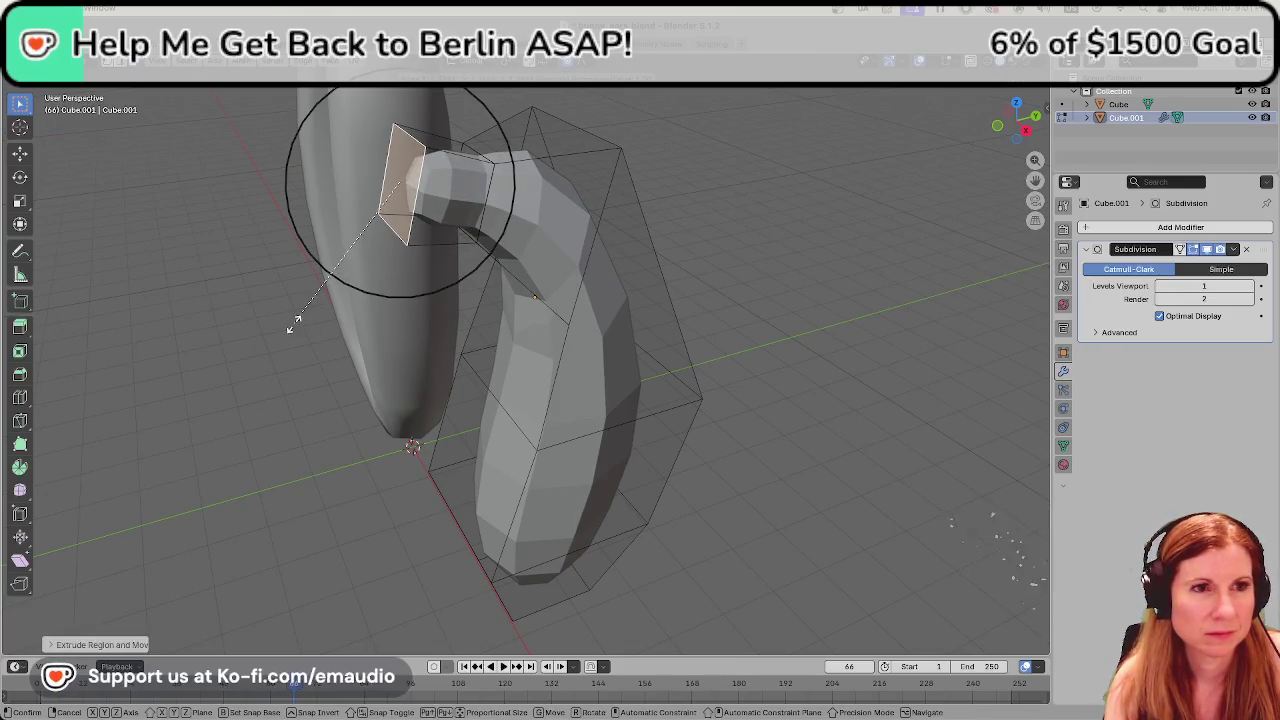
pyautogui.click(262, 330)
pyautogui.hotkey('ctrl', 'z')
pyautogui.hotkey('ctrl', 'z')
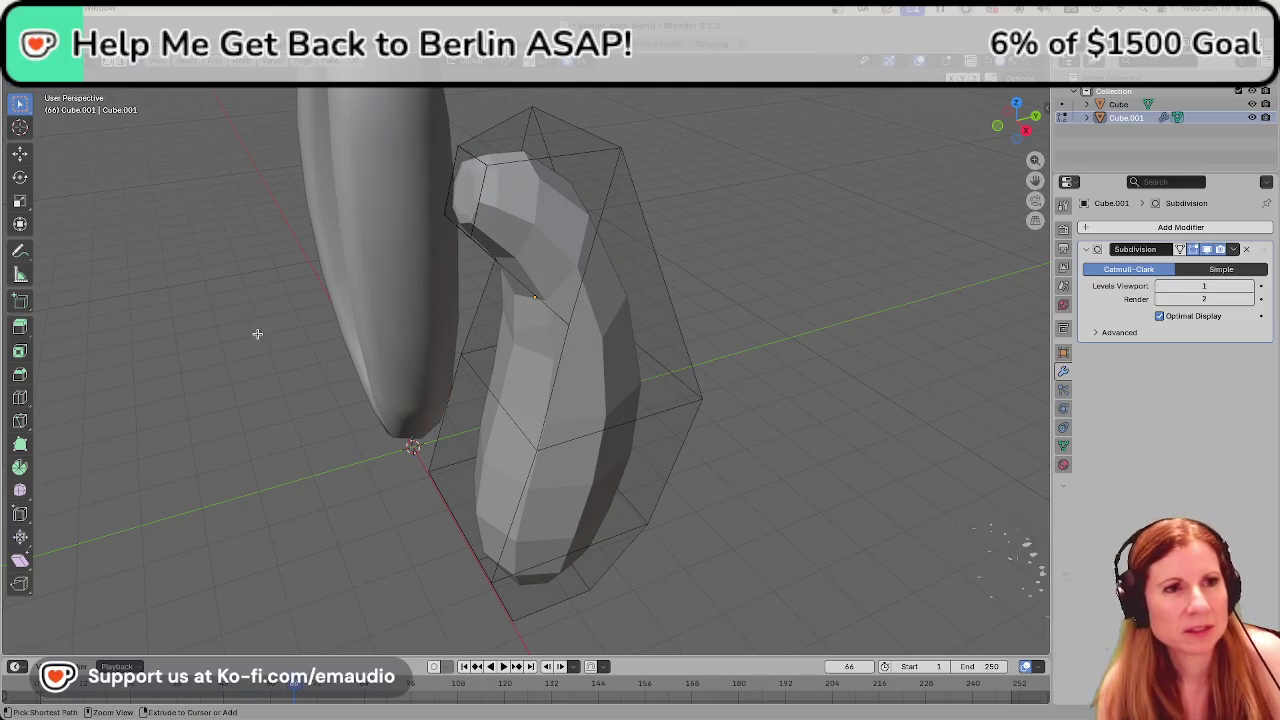
pyautogui.hotkey('ctrl', 'z')
pyautogui.hotkey('ctrl', 'z')
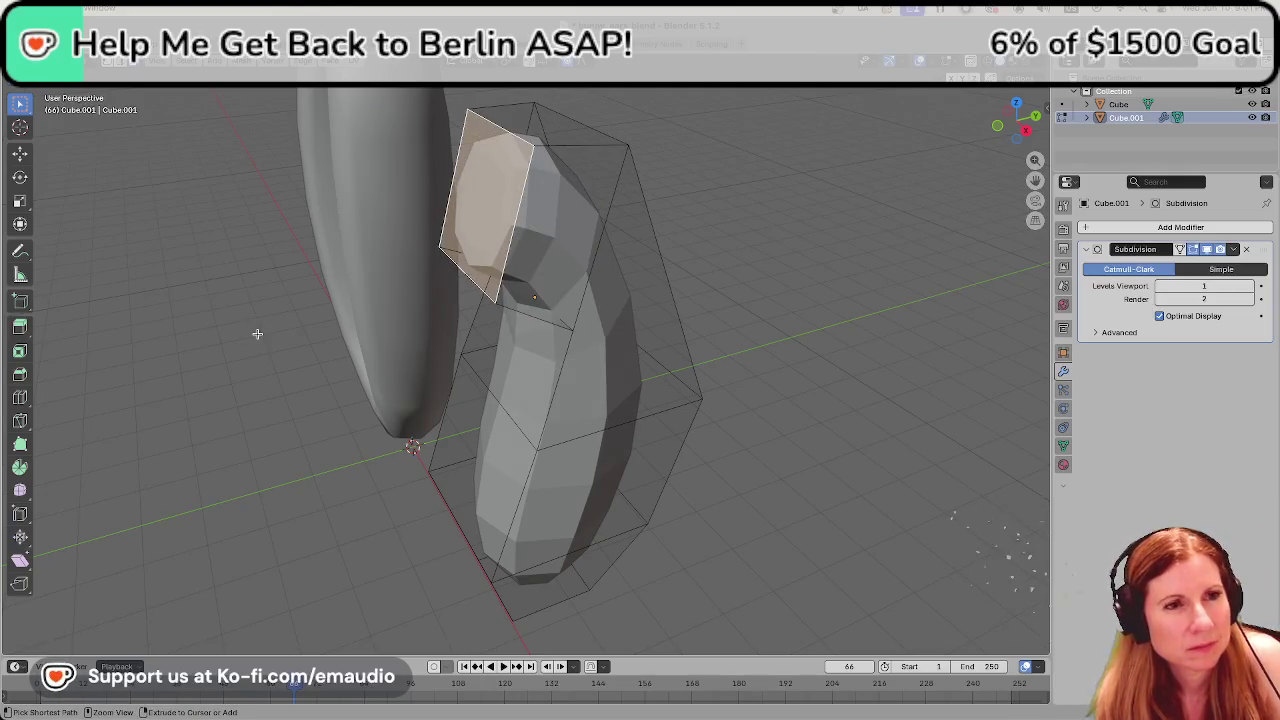
# Re-extrude the top face and tilt it sideways, undoing the extra rotation.
pyautogui.press('e')
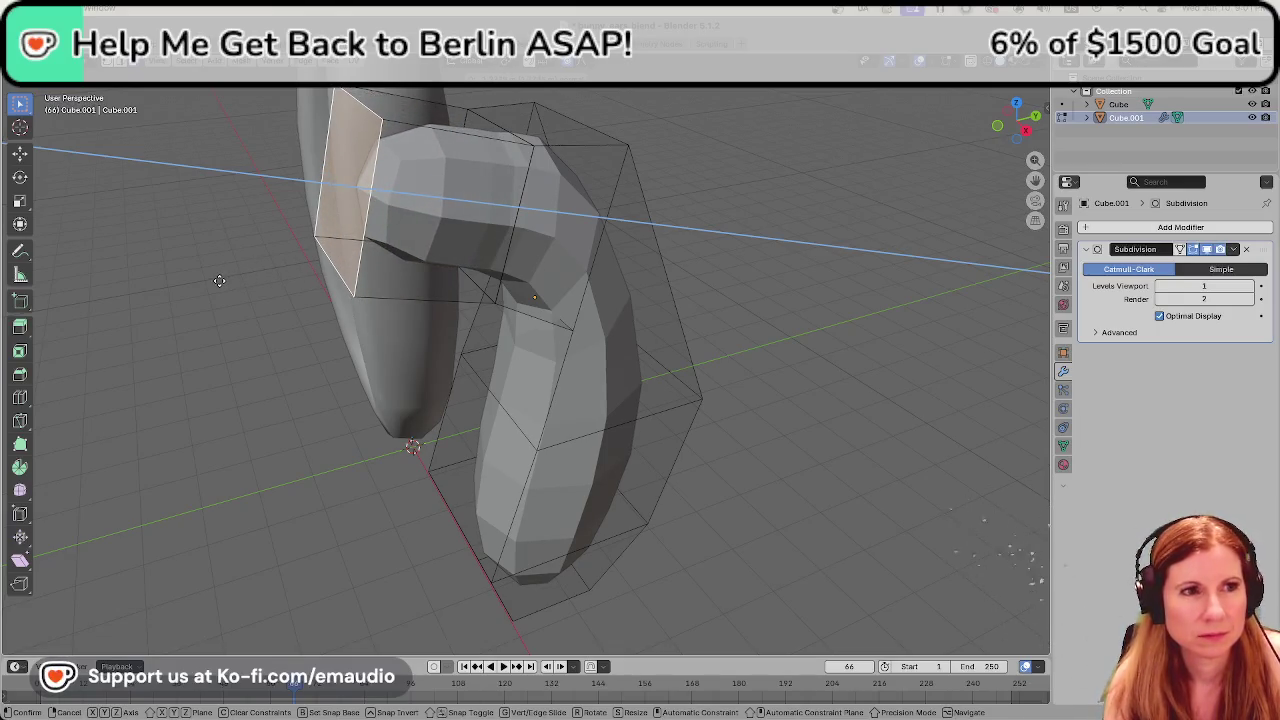
pyautogui.click(220, 282)
pyautogui.press('r')
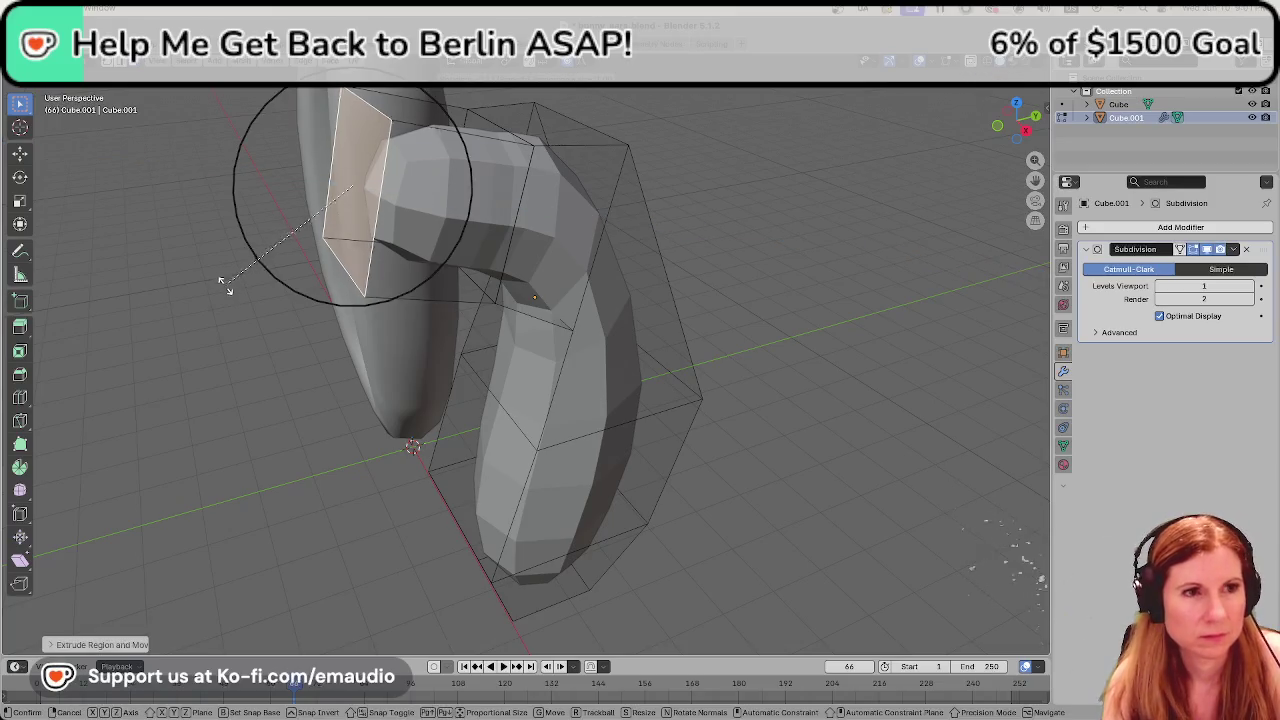
pyautogui.click(270, 312)
pyautogui.moveTo(445, 322)
pyautogui.mouseDown(button='middle')
pyautogui.moveTo(411, 285)
pyautogui.moveTo(432, 312)
pyautogui.mouseUp(button='middle')
pyautogui.press('r')
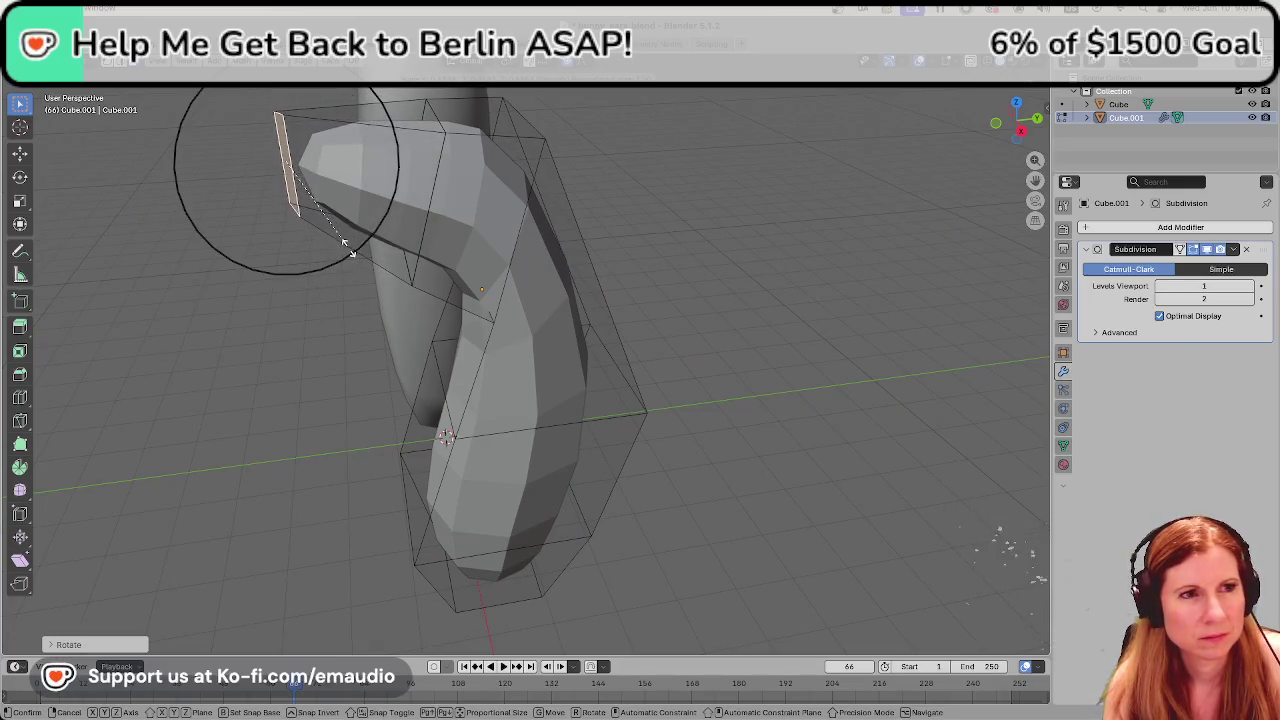
pyautogui.click(432, 201)
pyautogui.moveTo(220, 258); pyautogui.dragTo(305, 254, button='middle')
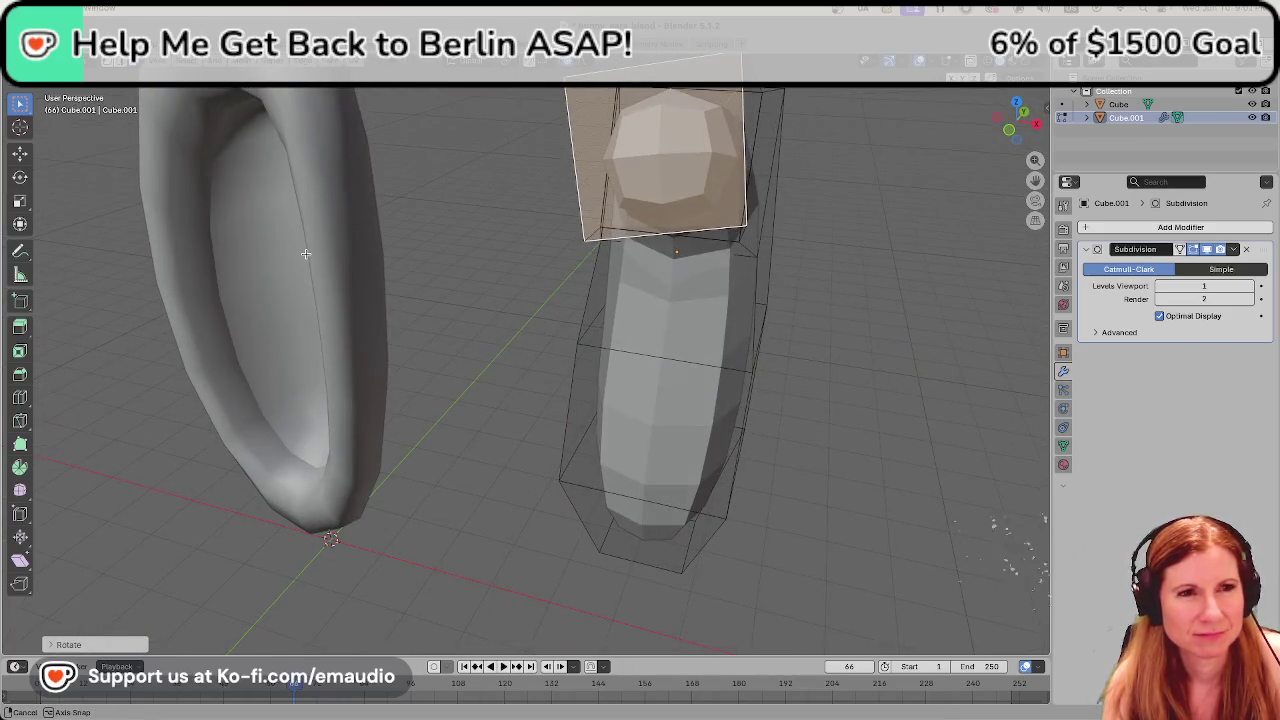
pyautogui.hotkey('ctrl', 'z')
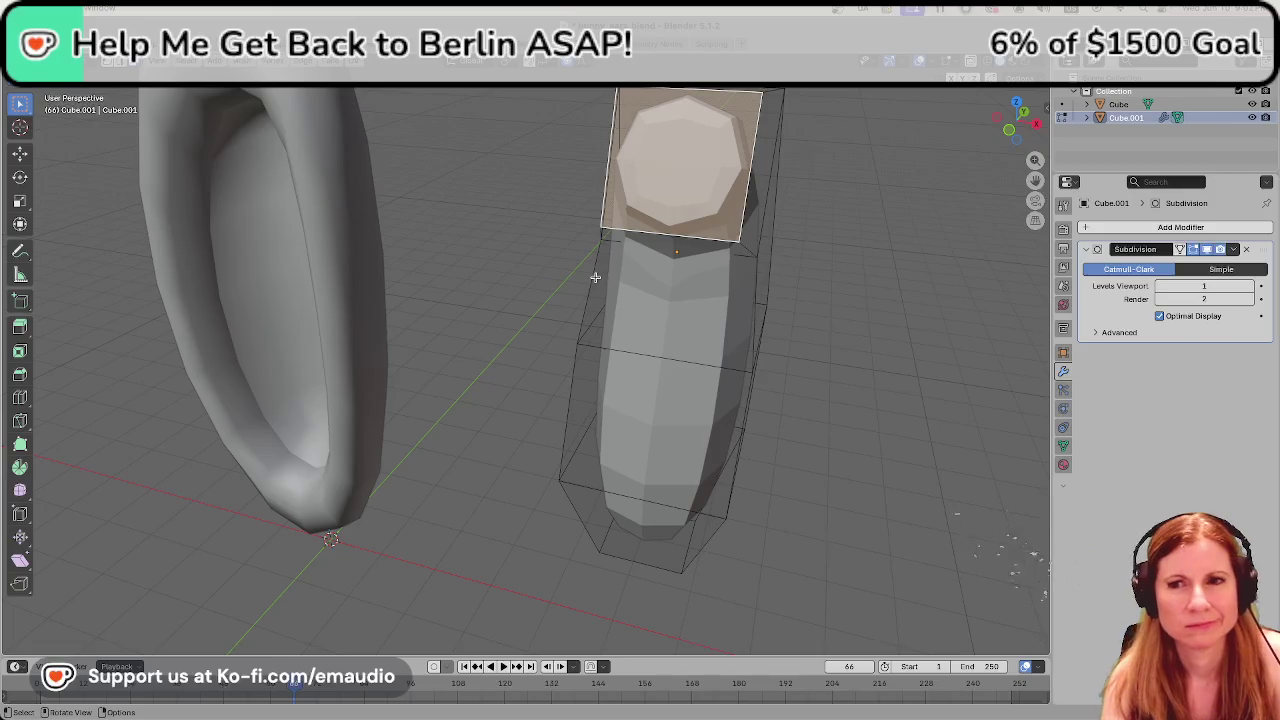
pyautogui.moveTo(602, 268)
pyautogui.mouseDown(button='middle')
pyautogui.moveTo(589, 362)
pyautogui.moveTo(511, 375)
pyautogui.mouseUp(button='middle')
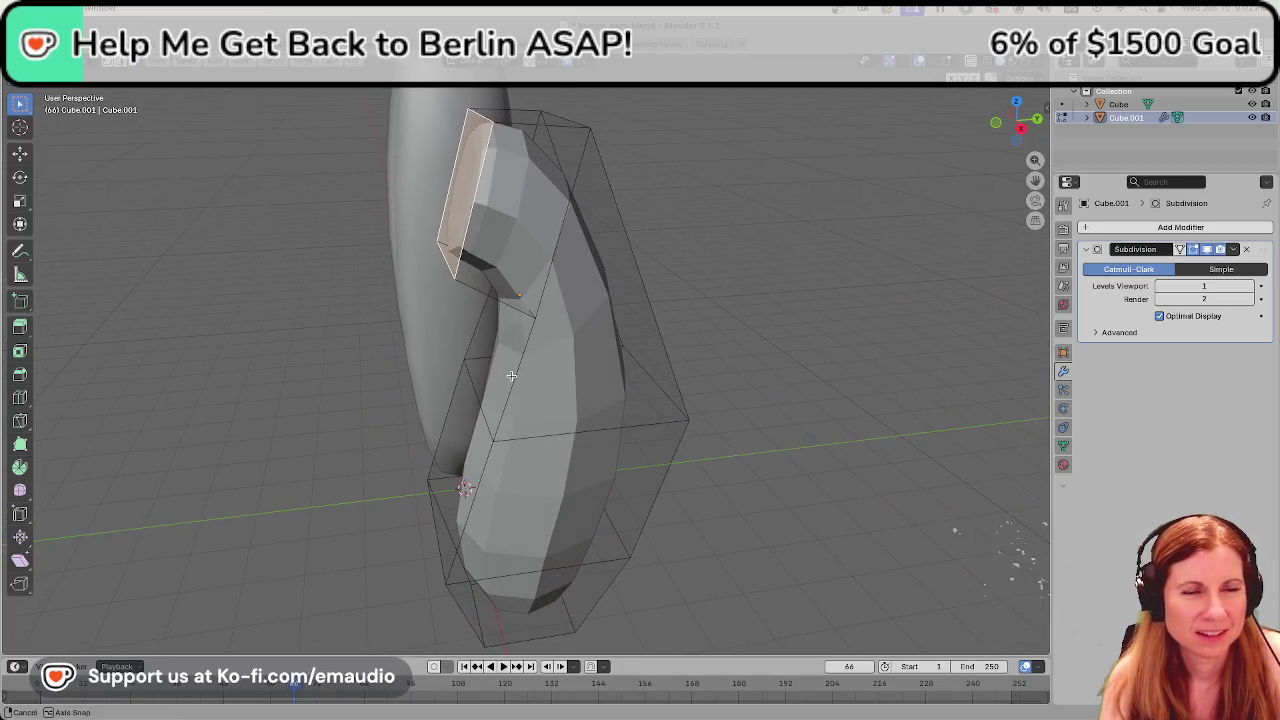
# Try extruding and resizing the tip face, cancelling both attempts.
pyautogui.press('e')
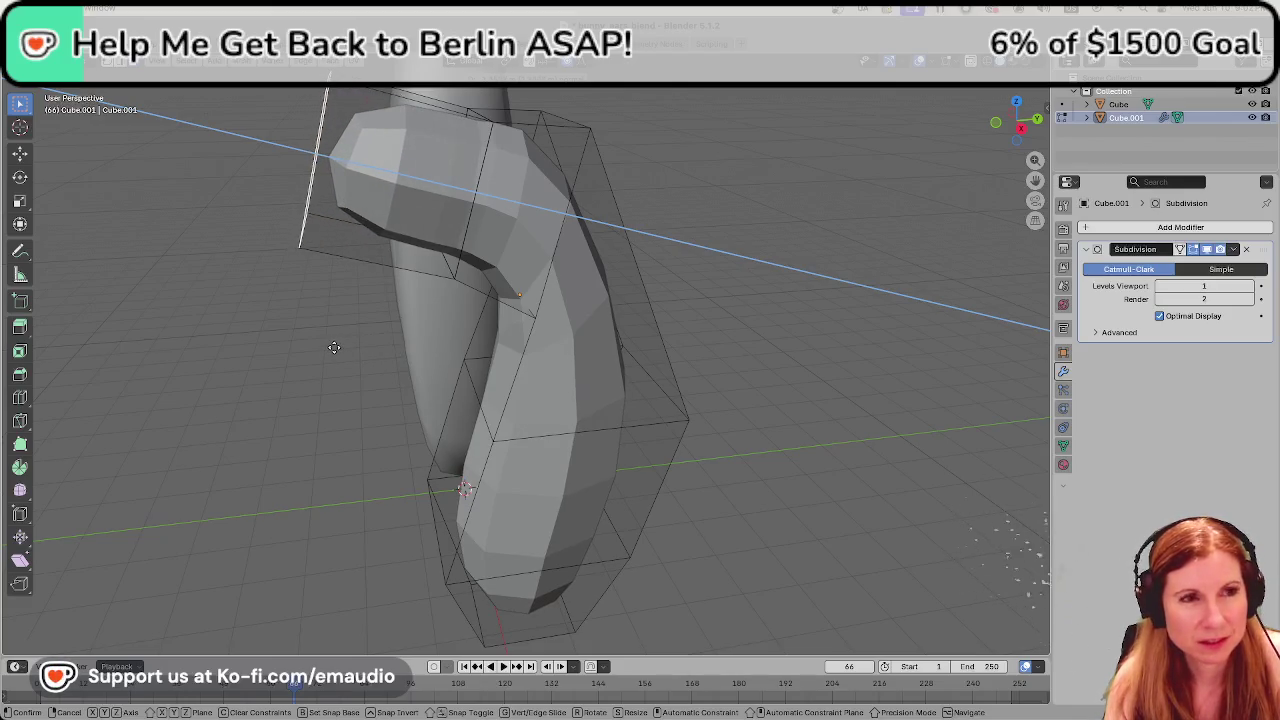
pyautogui.press('s')
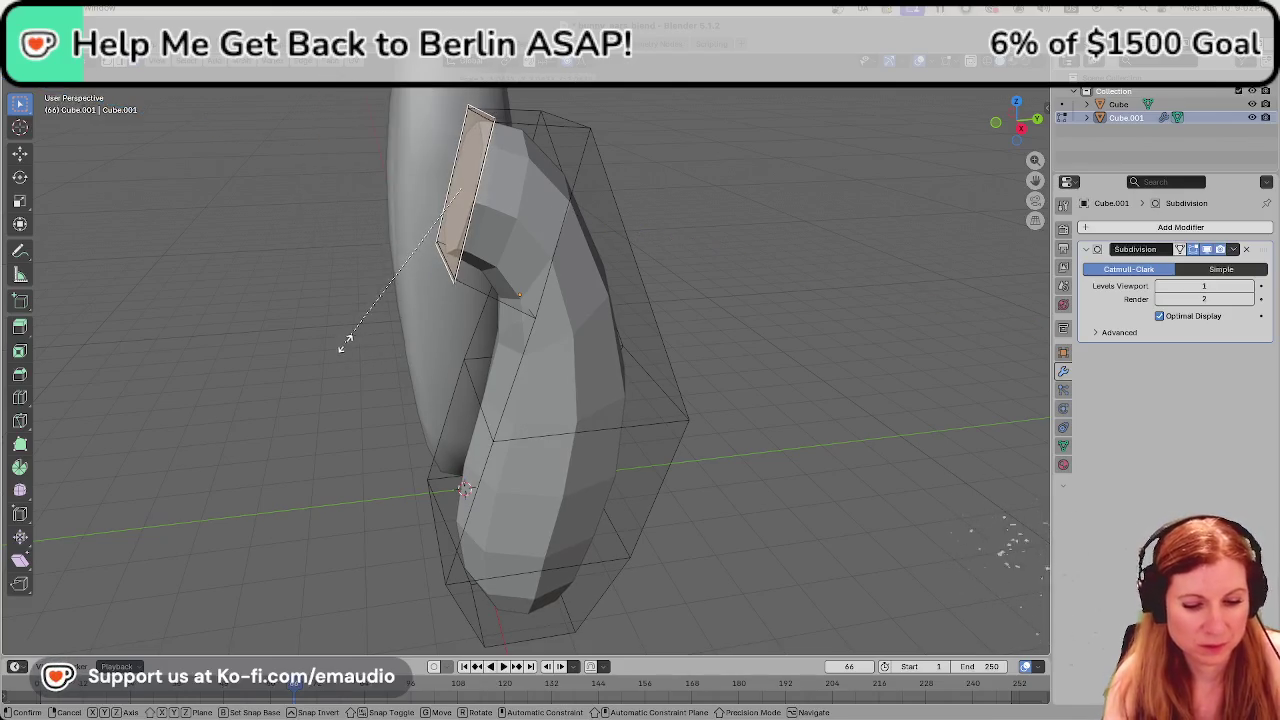
pyautogui.press('y')
pyautogui.press('Escape')
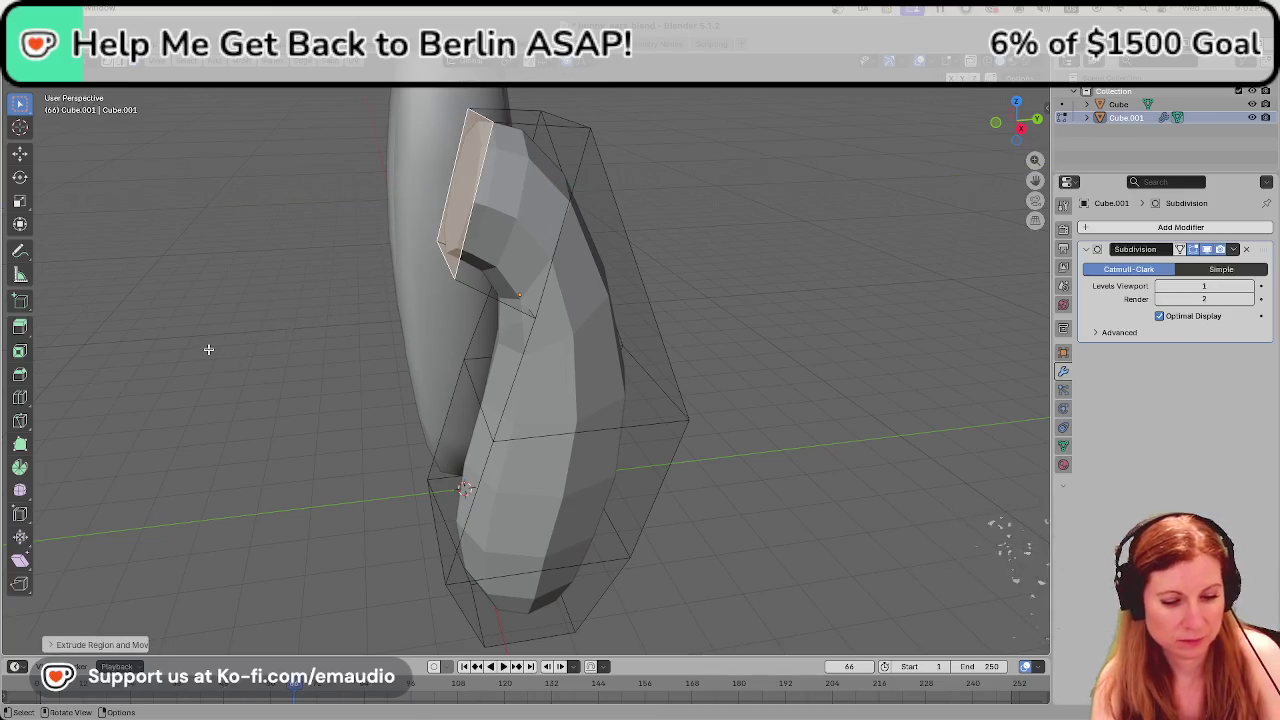
pyautogui.press('e')
pyautogui.press('Escape')
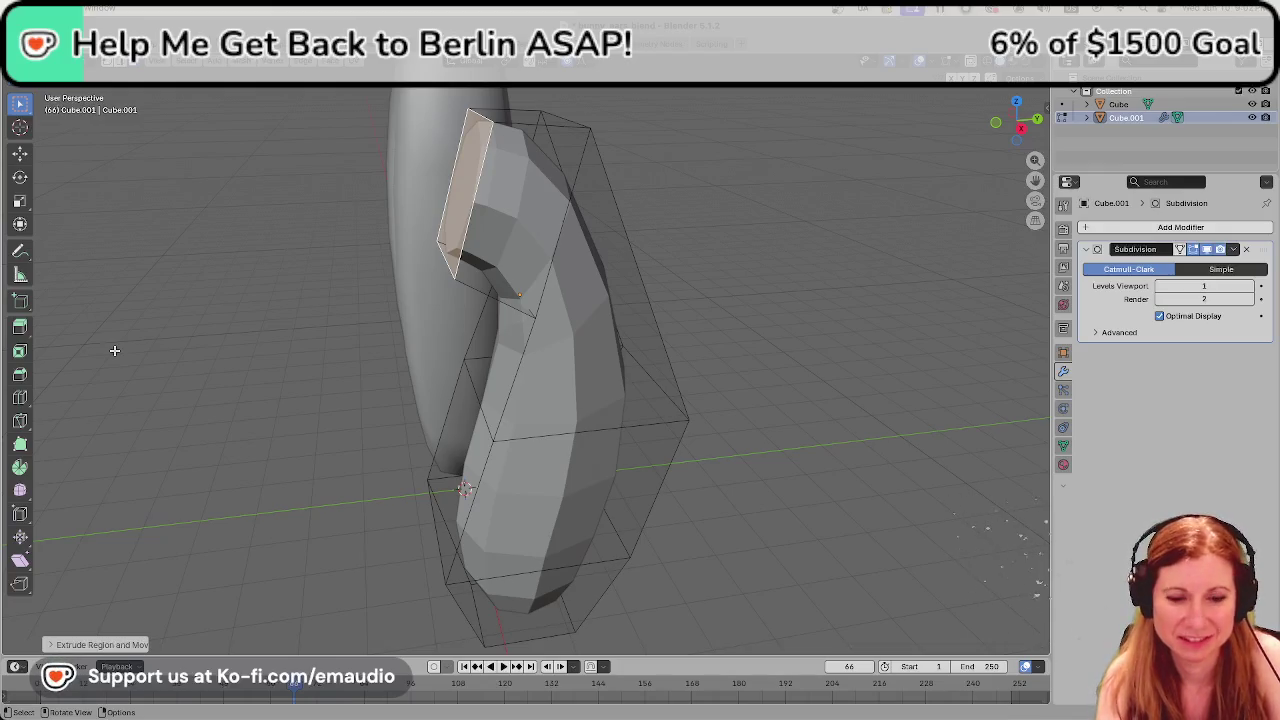
# Extrude the tip face along Y and shrink its end into a narrow point.
pyautogui.press('e')
pyautogui.press('y')
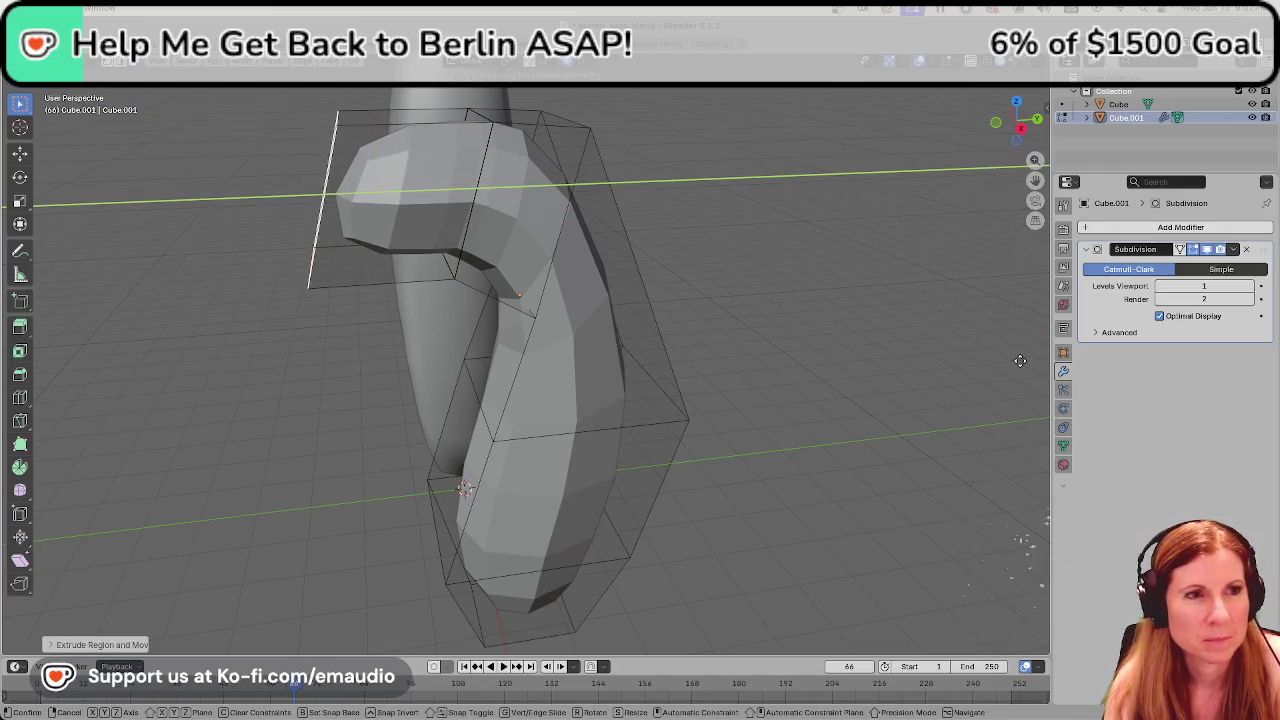
pyautogui.press('Escape')
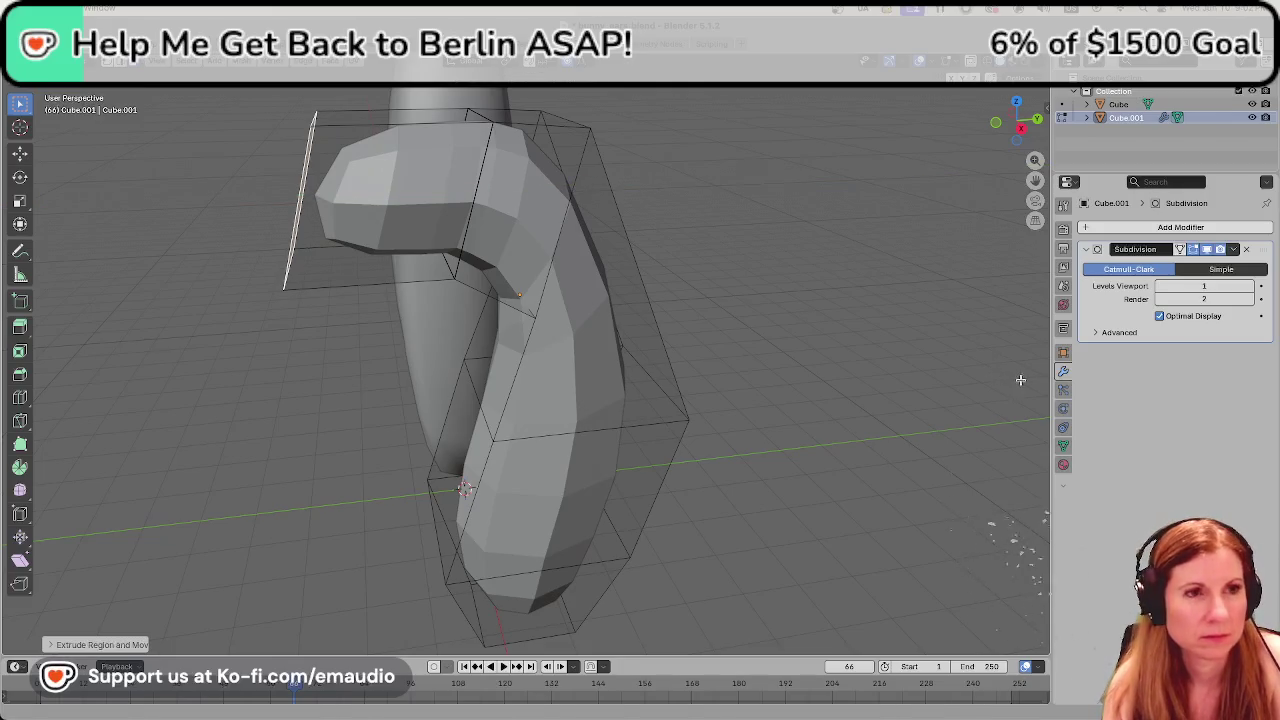
pyautogui.press('s')
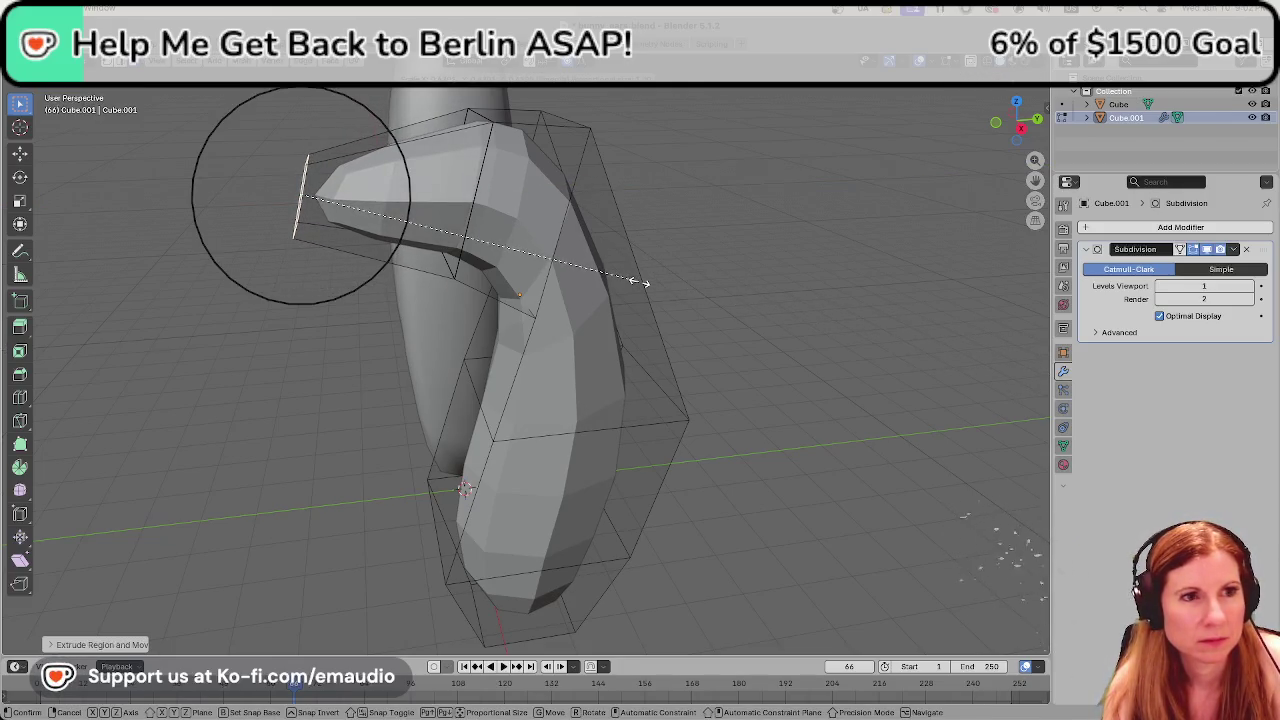
pyautogui.click(640, 283)
pyautogui.moveTo(372, 312)
pyautogui.mouseDown(button='middle')
pyautogui.moveTo(485, 307)
pyautogui.moveTo(453, 209)
pyautogui.mouseUp(button='middle')
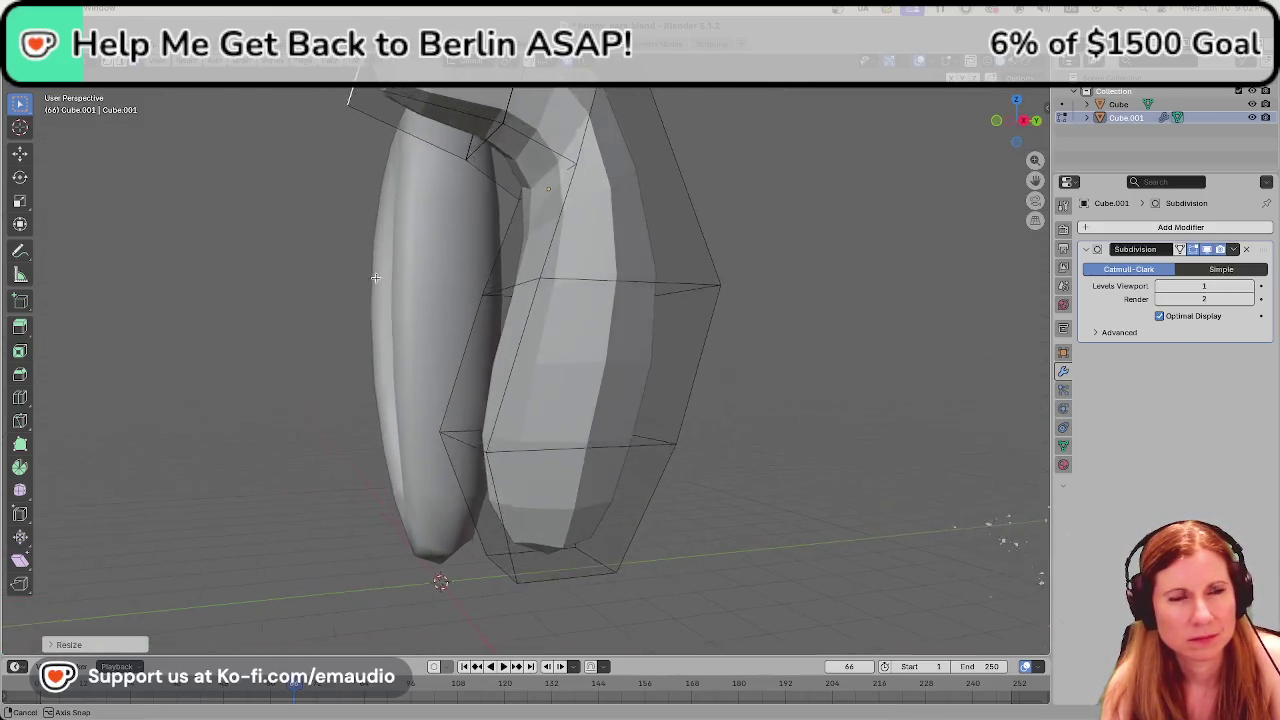
pyautogui.scroll(-4, 398, 216)
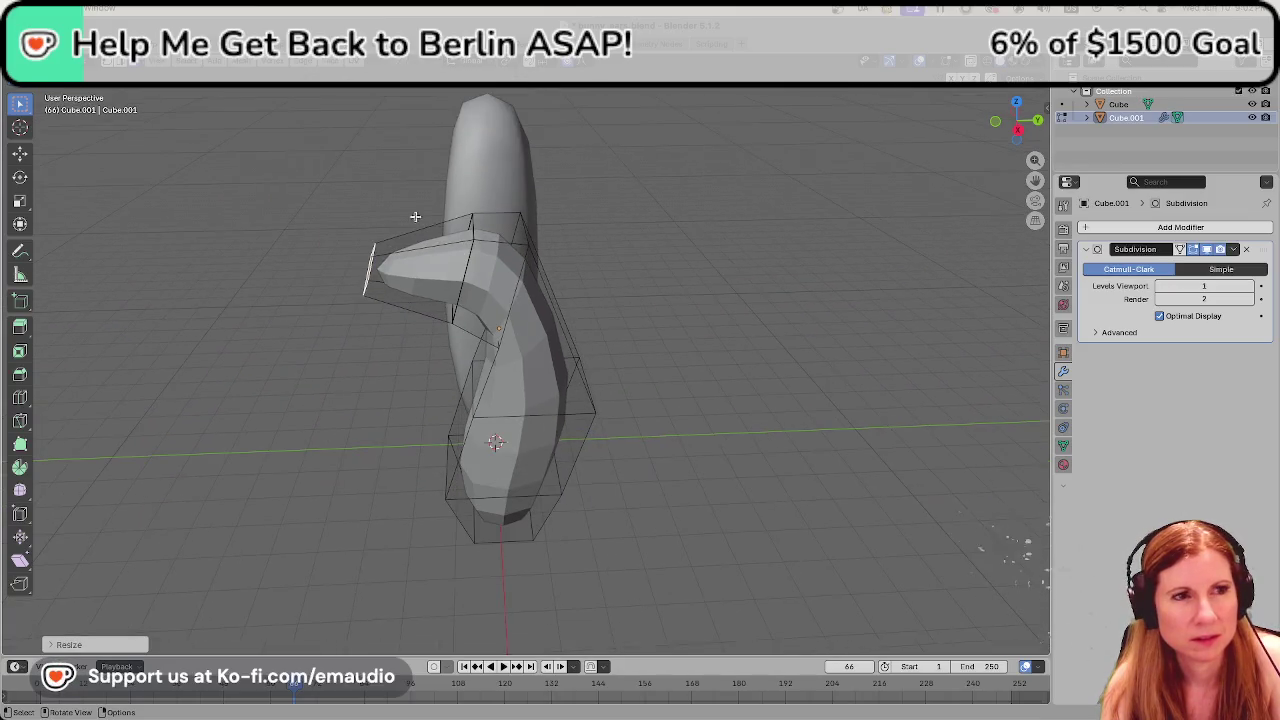
# Select the vertical edge loop on the bend and raise it along Z.
pyautogui.press('a')
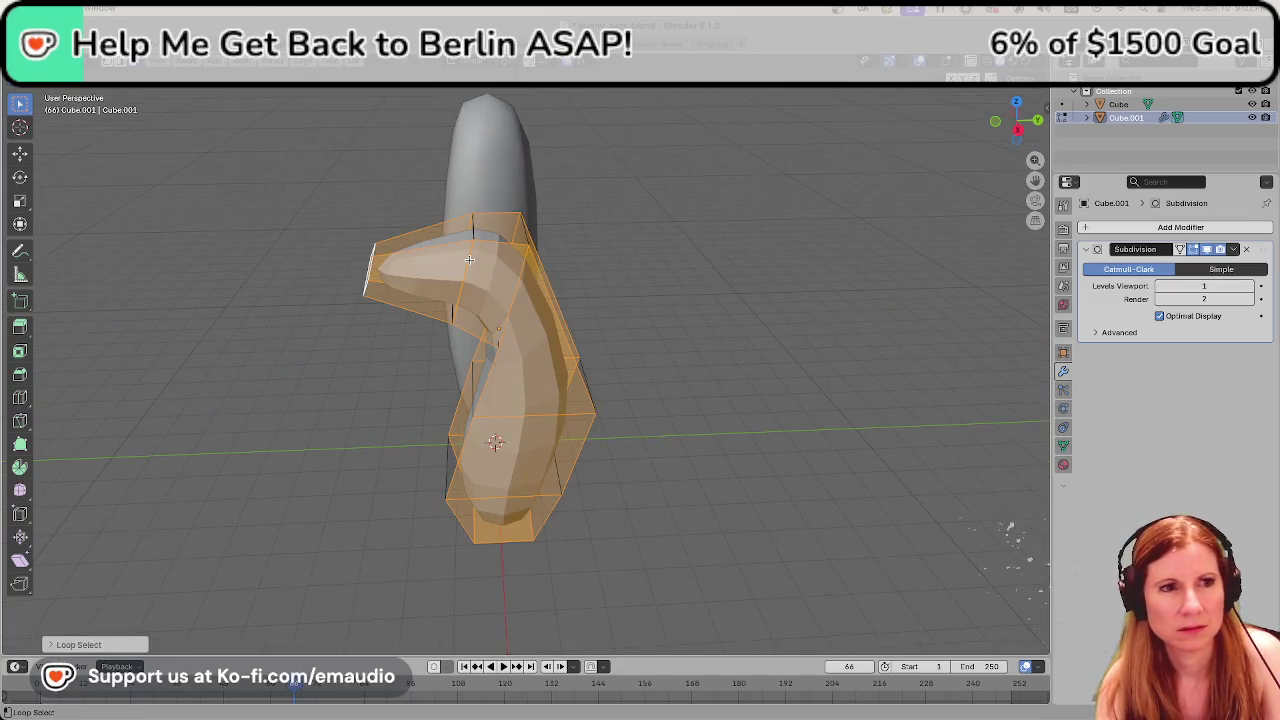
pyautogui.click(717, 238)
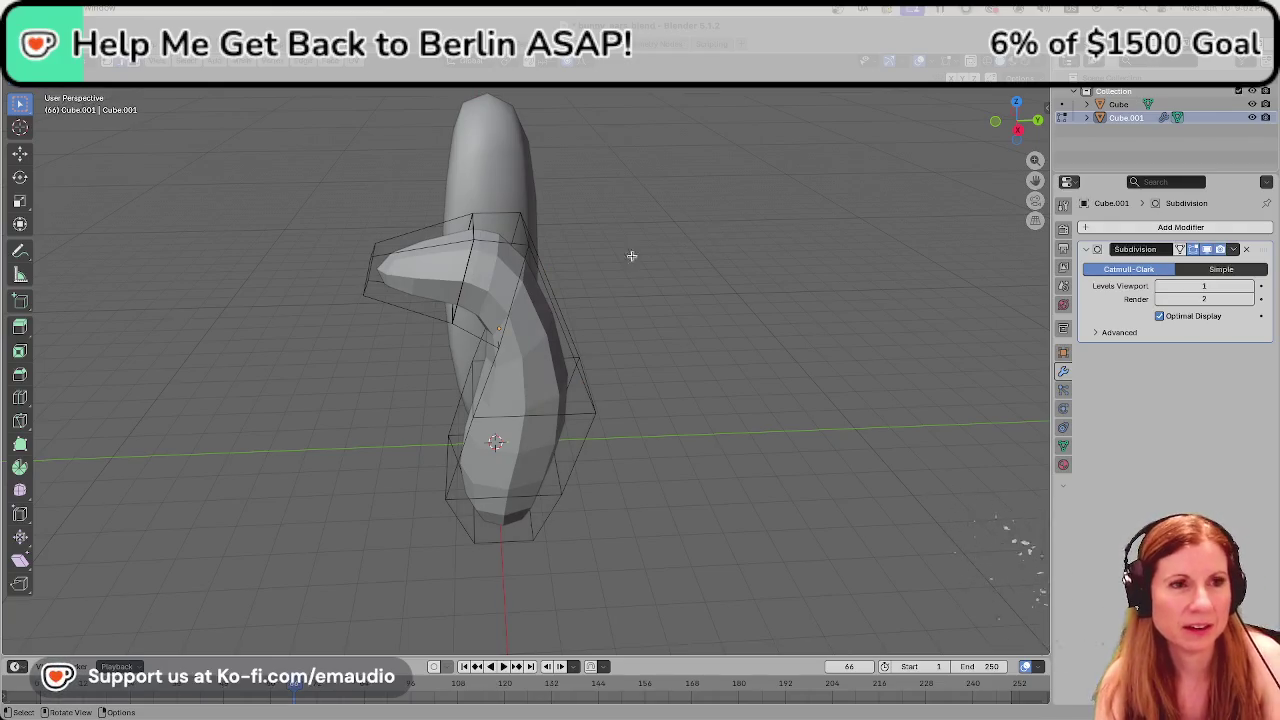
pyautogui.keyDown('alt'); pyautogui.click(465, 261); pyautogui.keyUp('alt')
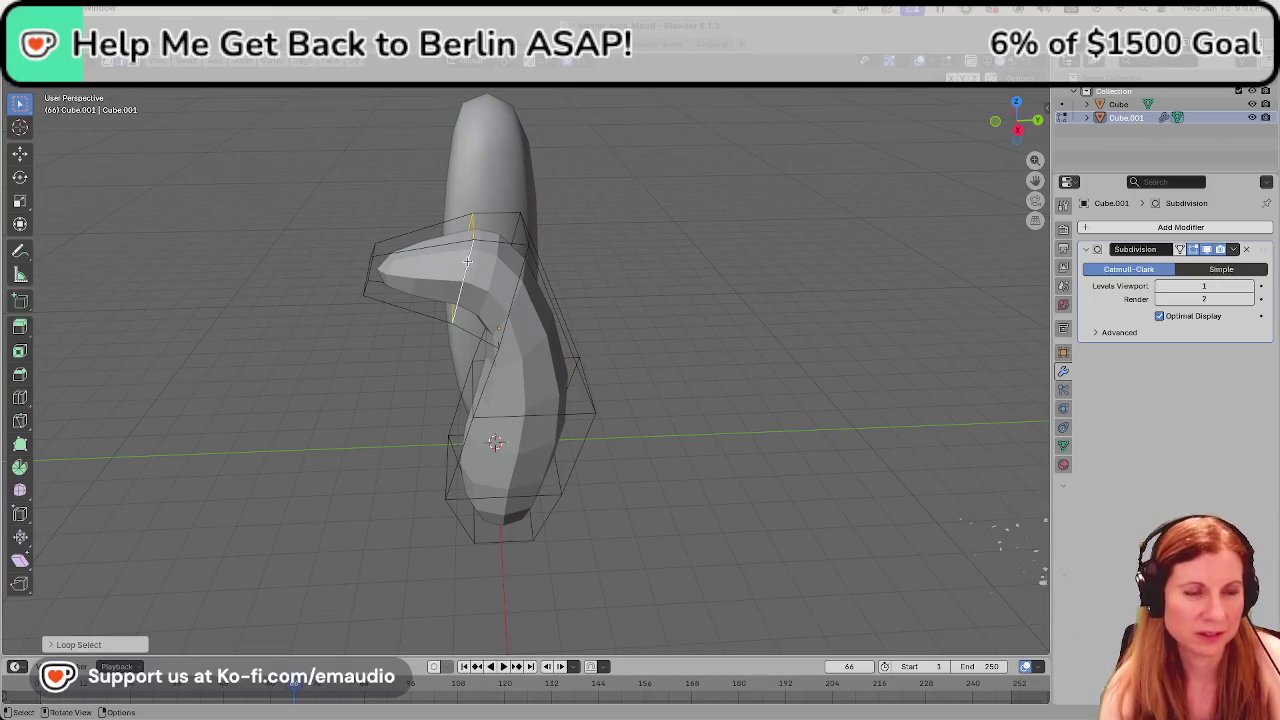
pyautogui.press('g')
pyautogui.press('z')
pyautogui.click(469, 237)
pyautogui.moveTo(396, 260)
pyautogui.mouseDown(button='middle')
pyautogui.moveTo(431, 247)
pyautogui.moveTo(383, 271)
pyautogui.mouseUp(button='middle')
# Select the edge at the tip's end and lift it along Z.
pyautogui.moveTo(357, 252); pyautogui.dragTo(395, 346)
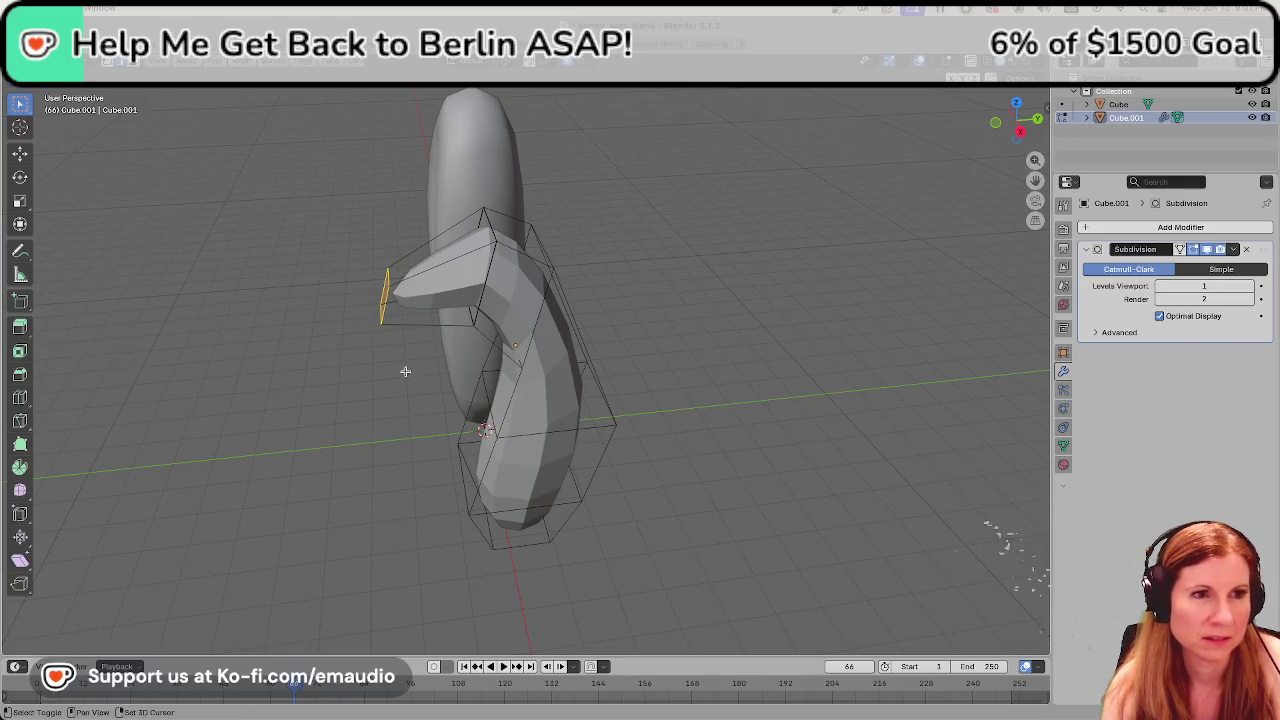
pyautogui.press('g')
pyautogui.press('z')
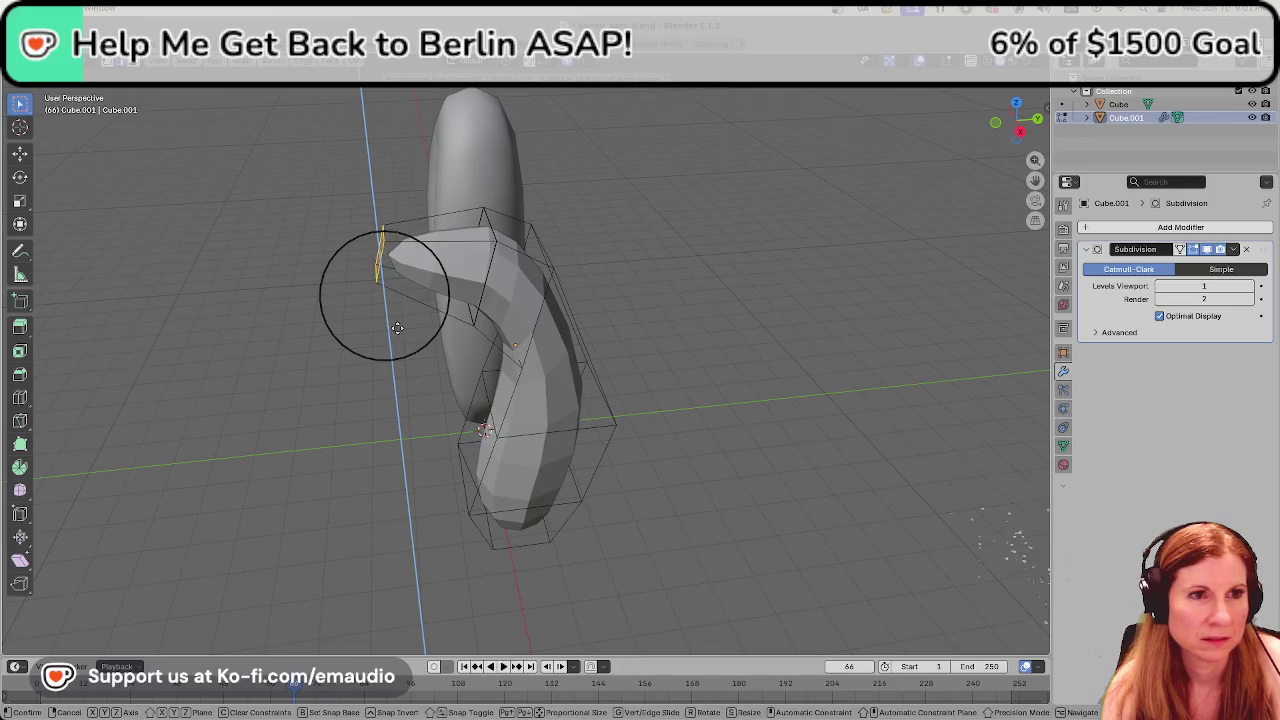
pyautogui.click(397, 328)
pyautogui.moveTo(397, 328)
pyautogui.mouseDown(button='middle')
pyautogui.moveTo(565, 271)
pyautogui.moveTo(500, 266)
pyautogui.moveTo(386, 301)
pyautogui.moveTo(425, 291)
pyautogui.mouseUp(button='middle')
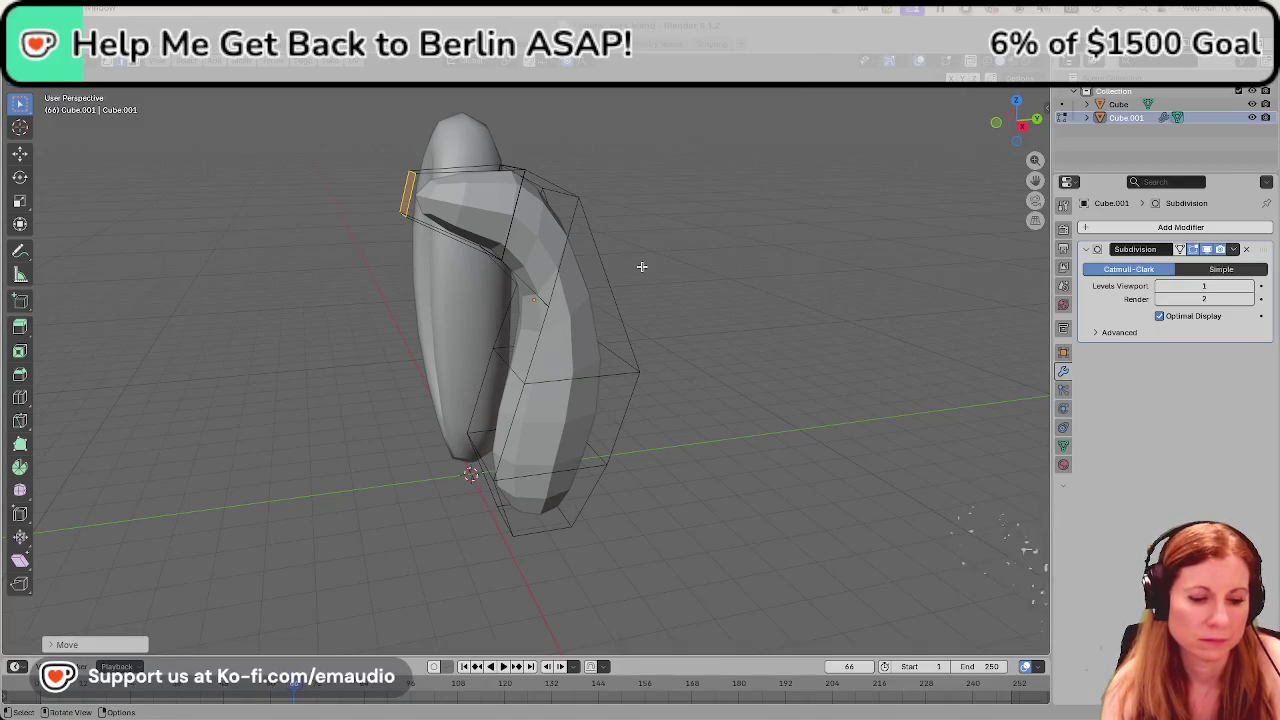
pyautogui.moveTo(642, 266)
pyautogui.mouseDown(button='middle')
pyautogui.moveTo(700, 277)
pyautogui.moveTo(697, 320)
pyautogui.mouseUp(button='middle')
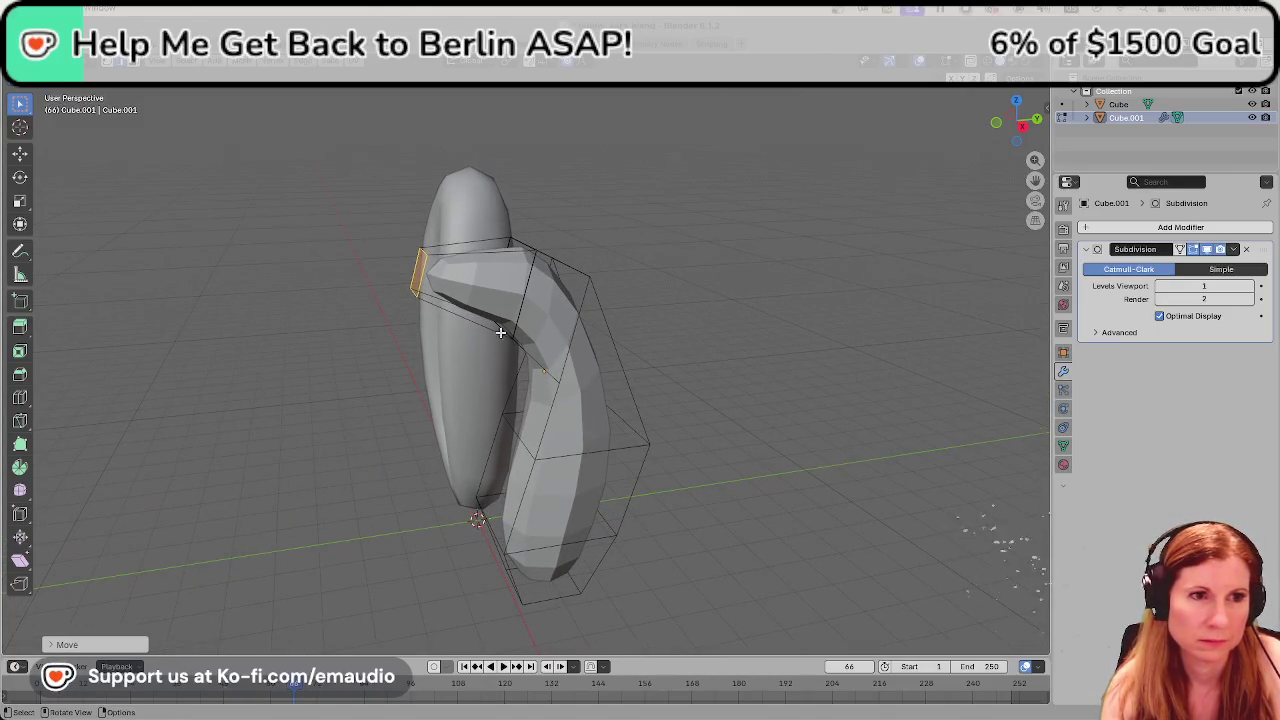
# Select the tip's end face and rotate it, then rotate it about Z.
pyautogui.click(665, 238)
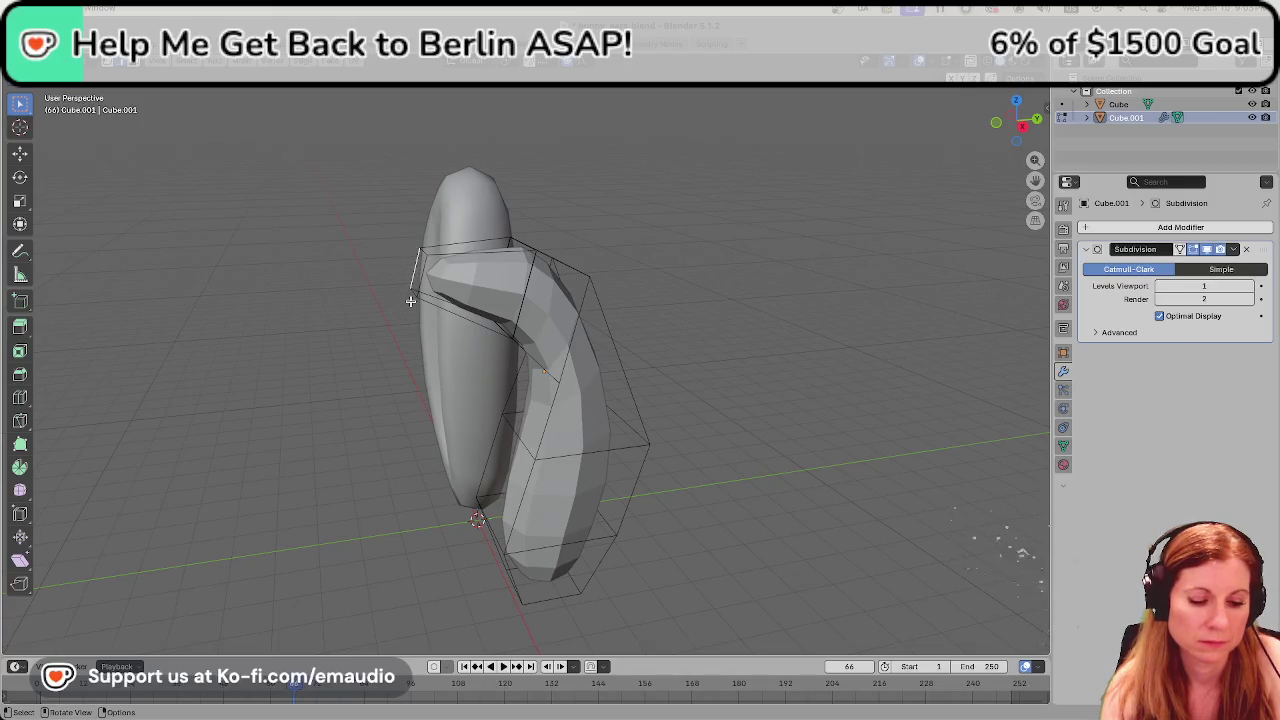
pyautogui.moveTo(410, 301); pyautogui.dragTo(488, 285, button='middle')
pyautogui.click(476, 268)
pyautogui.moveTo(487, 389); pyautogui.dragTo(457, 397, button='middle')
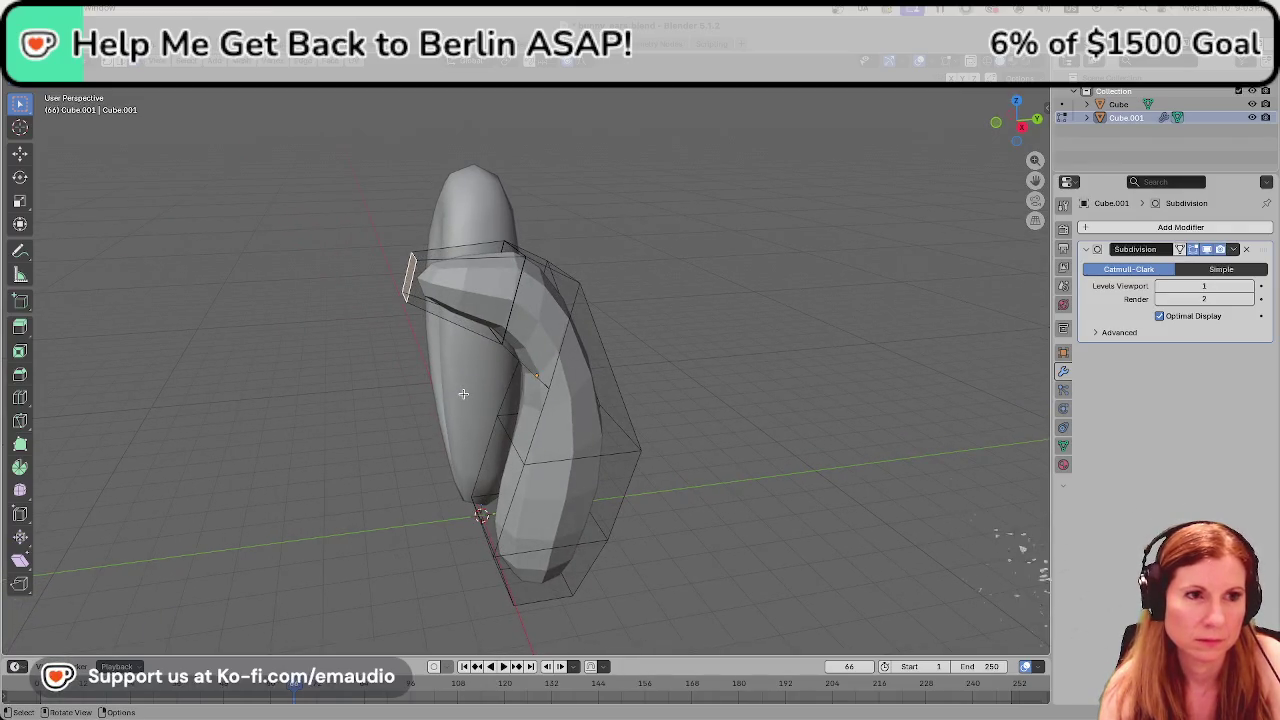
pyautogui.press('r')
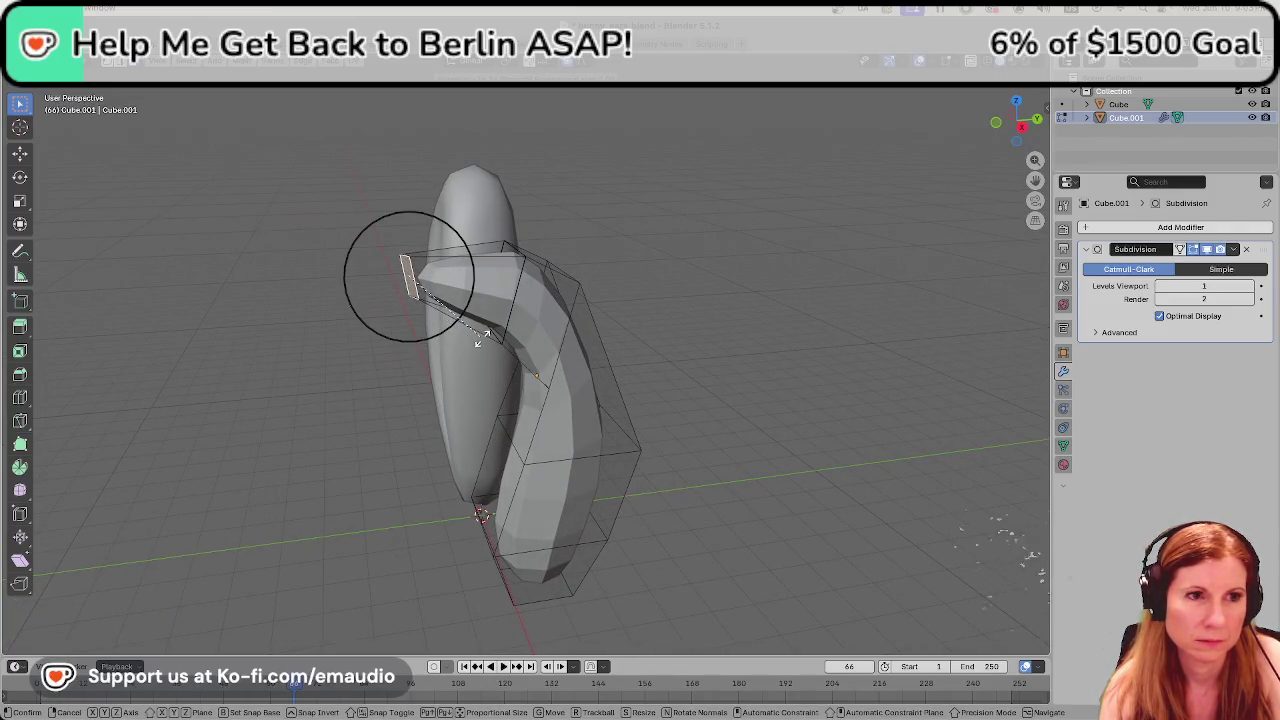
pyautogui.click(476, 345)
pyautogui.press('r')
pyautogui.press('z')
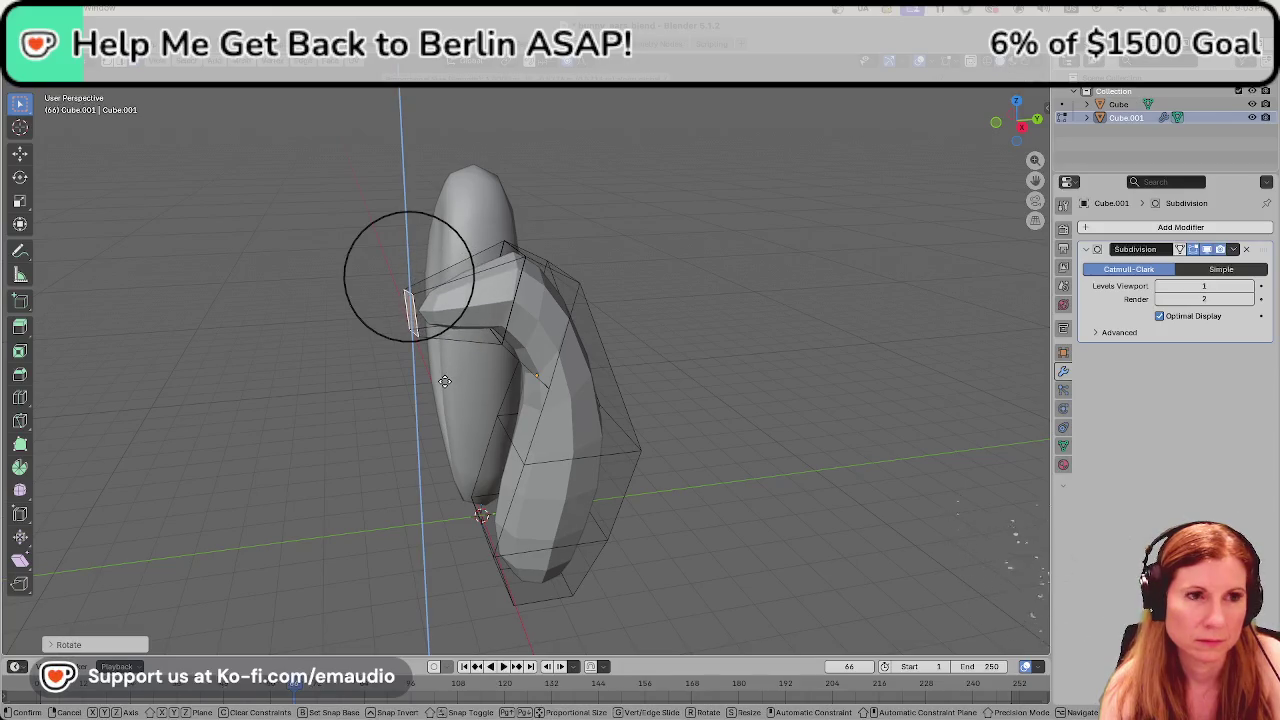
pyautogui.click(445, 381)
# Attempt two further rotations of the end face, cancelling both.
pyautogui.scroll(2, 453, 396)
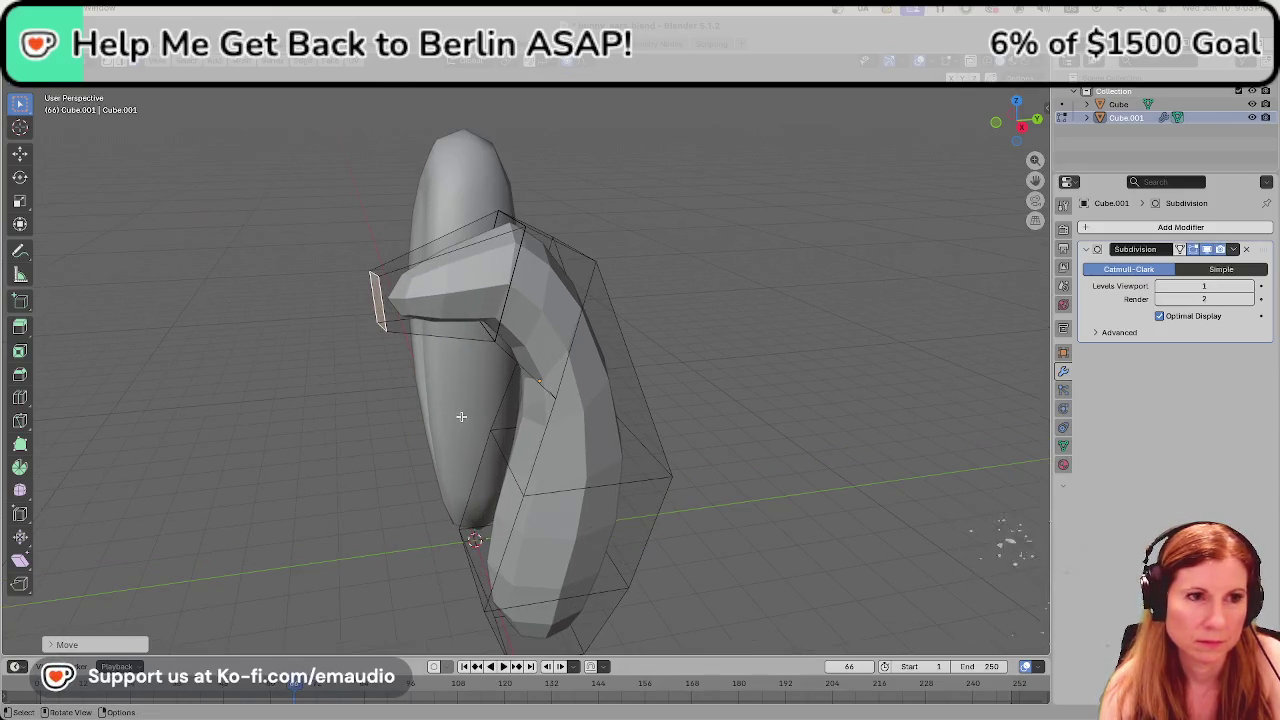
pyautogui.press('r')
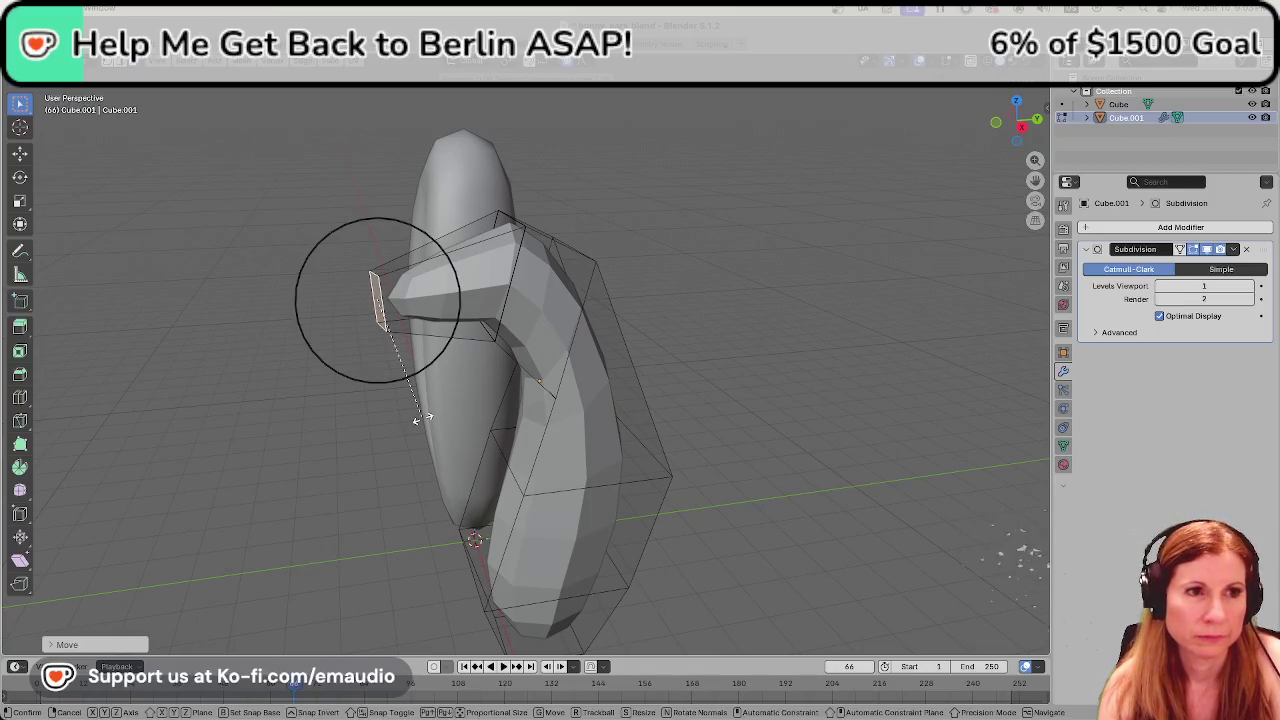
pyautogui.rightClick(435, 372)
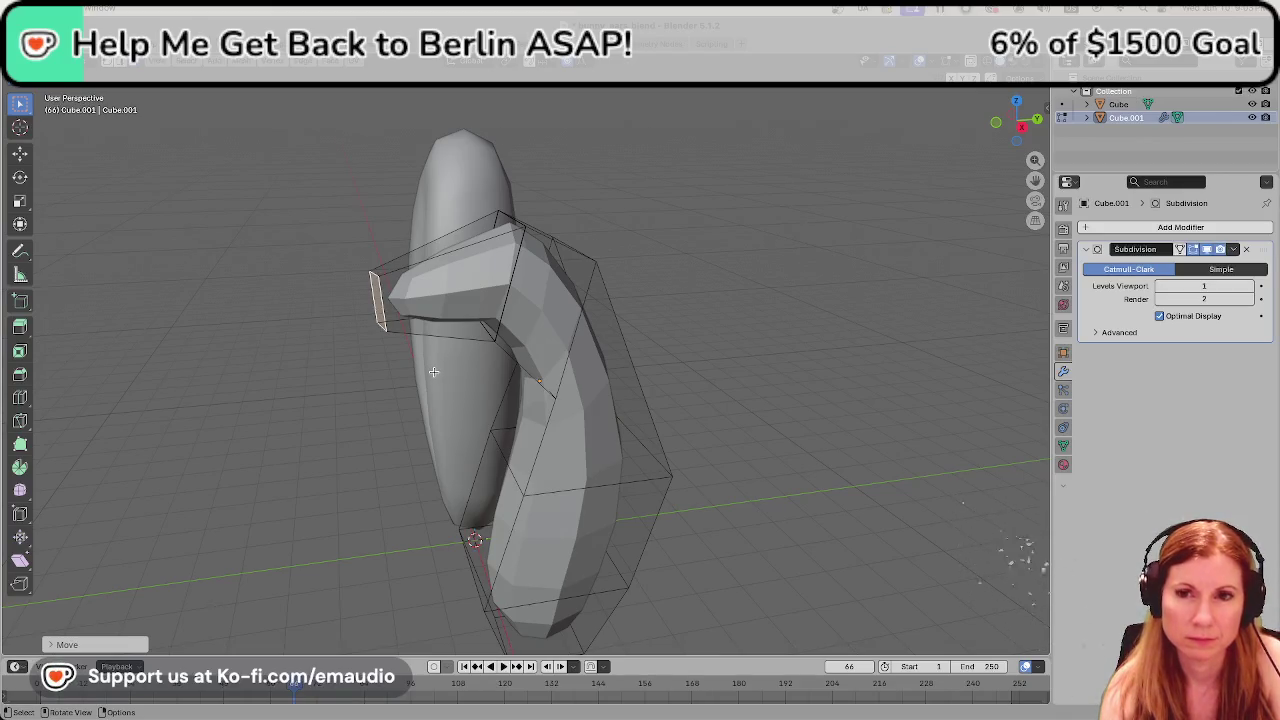
pyautogui.press('r')
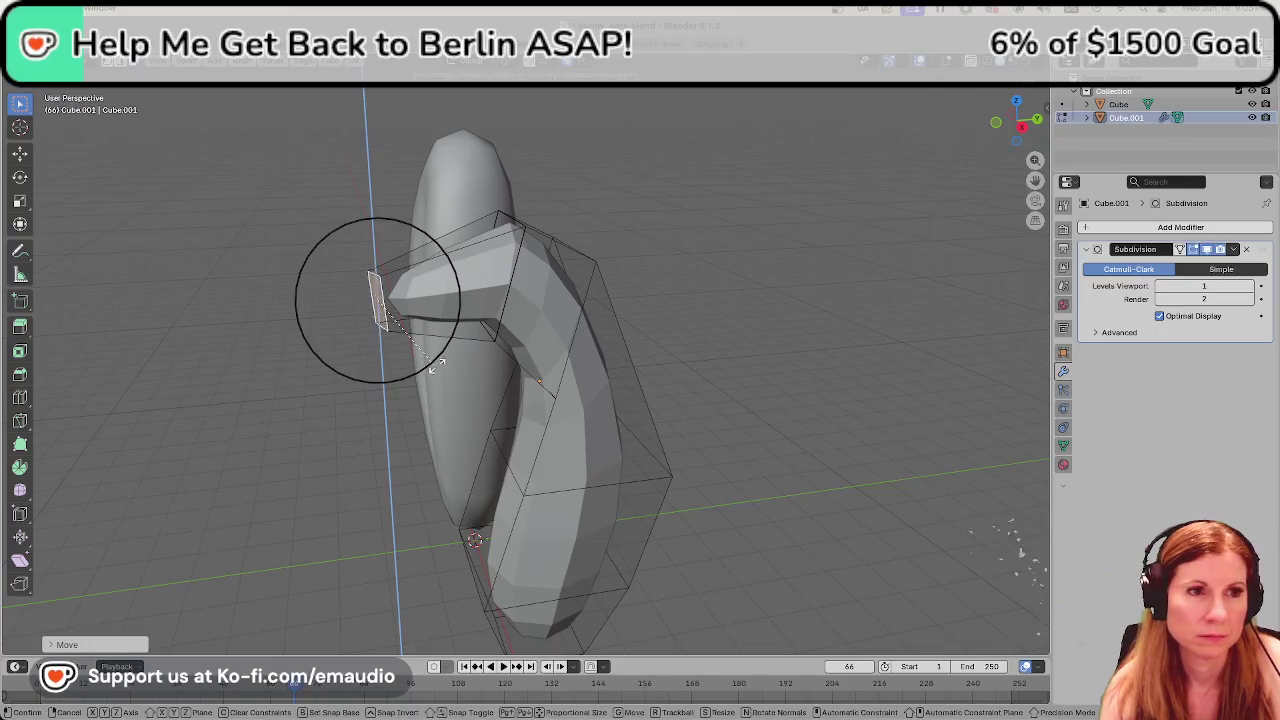
pyautogui.rightClick(441, 345)
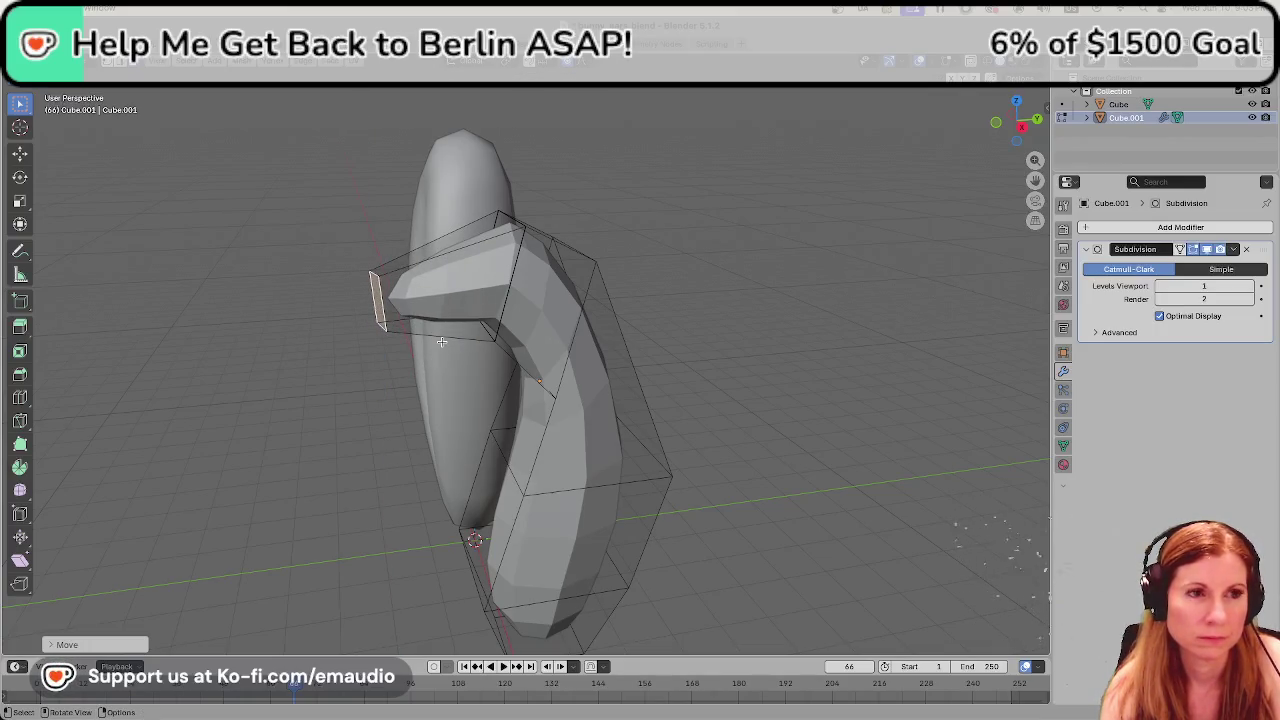
# Lift the end face along Z and tilt it, then undo the tilt.
pyautogui.press('g')
pyautogui.press('z')
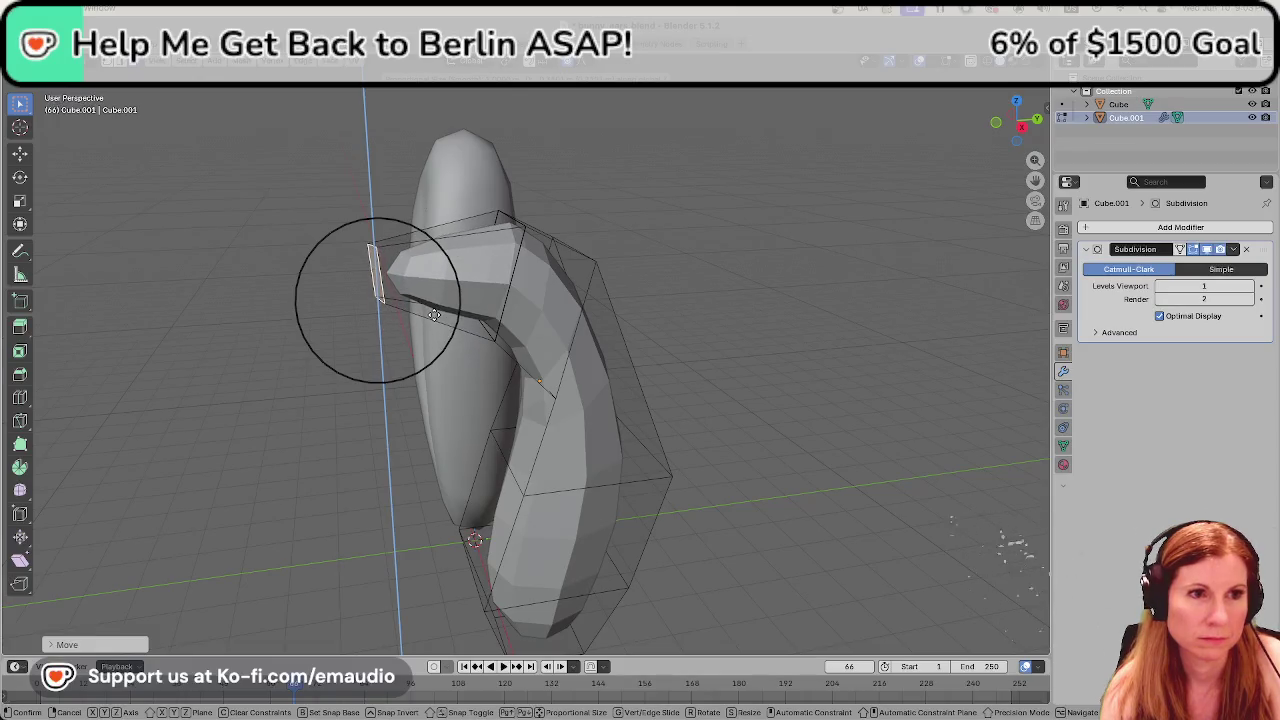
pyautogui.click(433, 315)
pyautogui.press('r')
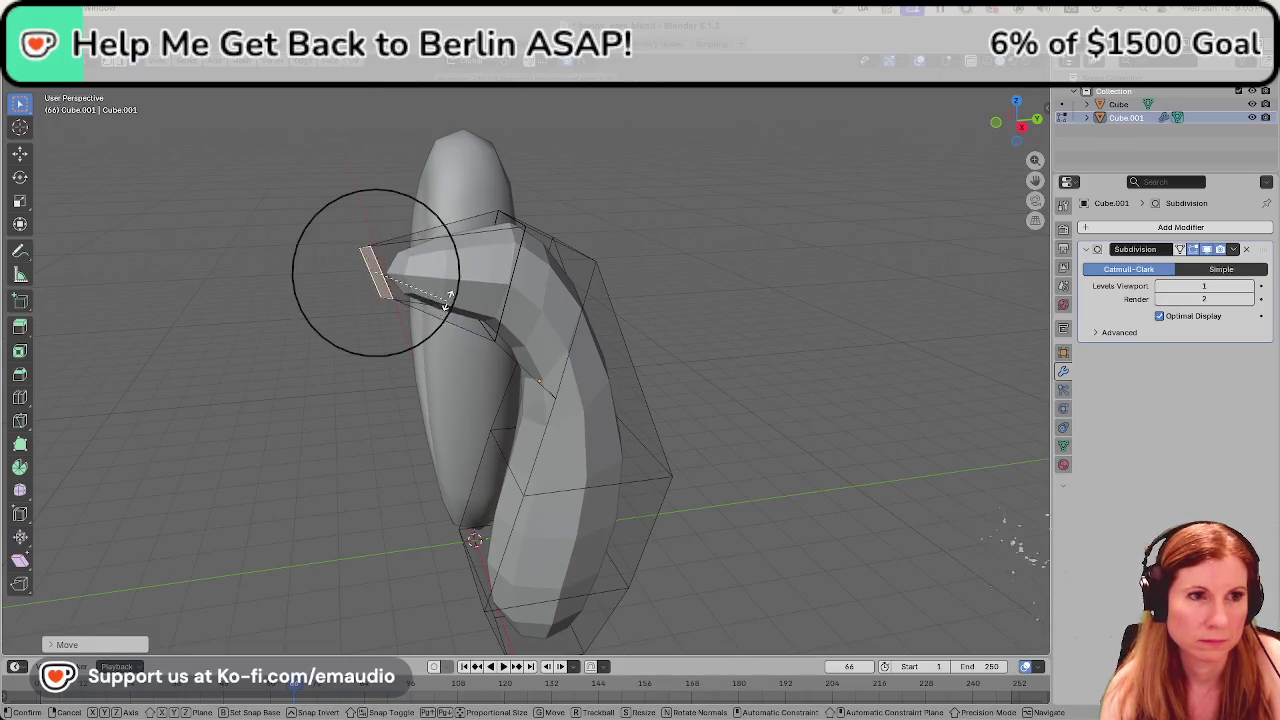
pyautogui.click(446, 288)
pyautogui.moveTo(446, 288); pyautogui.dragTo(640, 322, button='middle')
pyautogui.hotkey('ctrl', 'z')
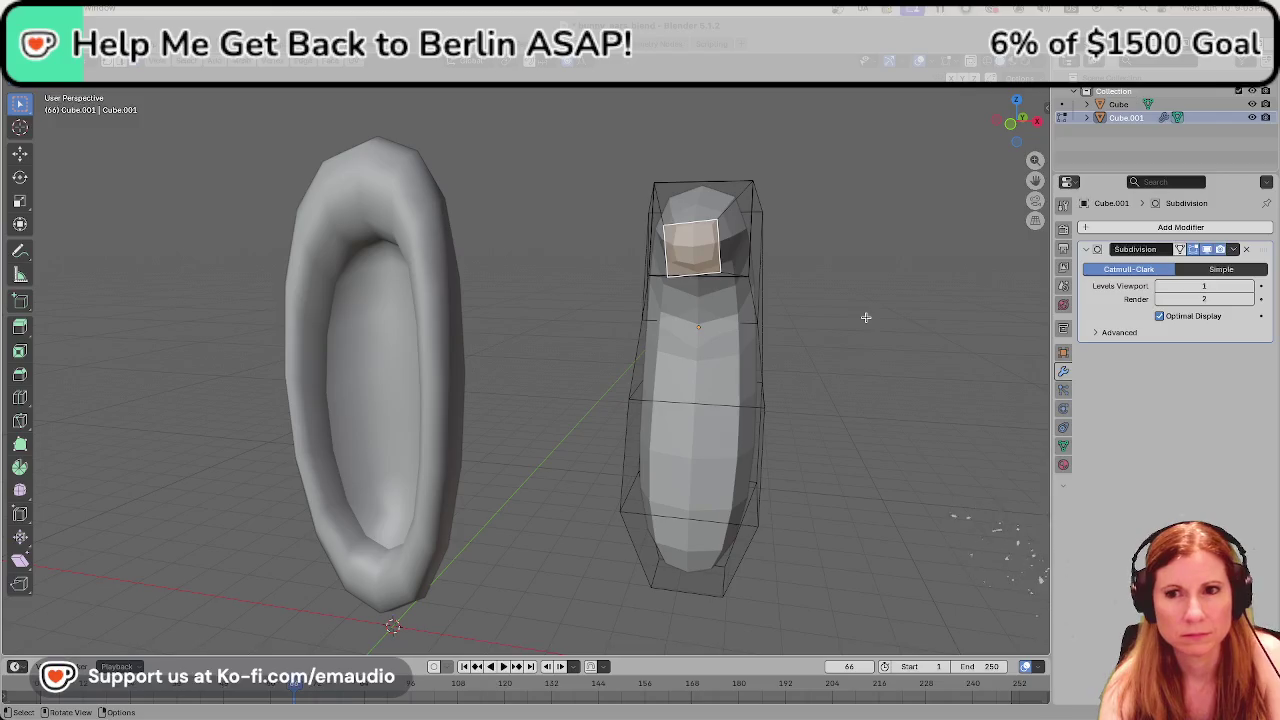
# Undo back through the face selections and return the view to the side.
pyautogui.hotkey('ctrl', 'z')
pyautogui.click(701, 250)
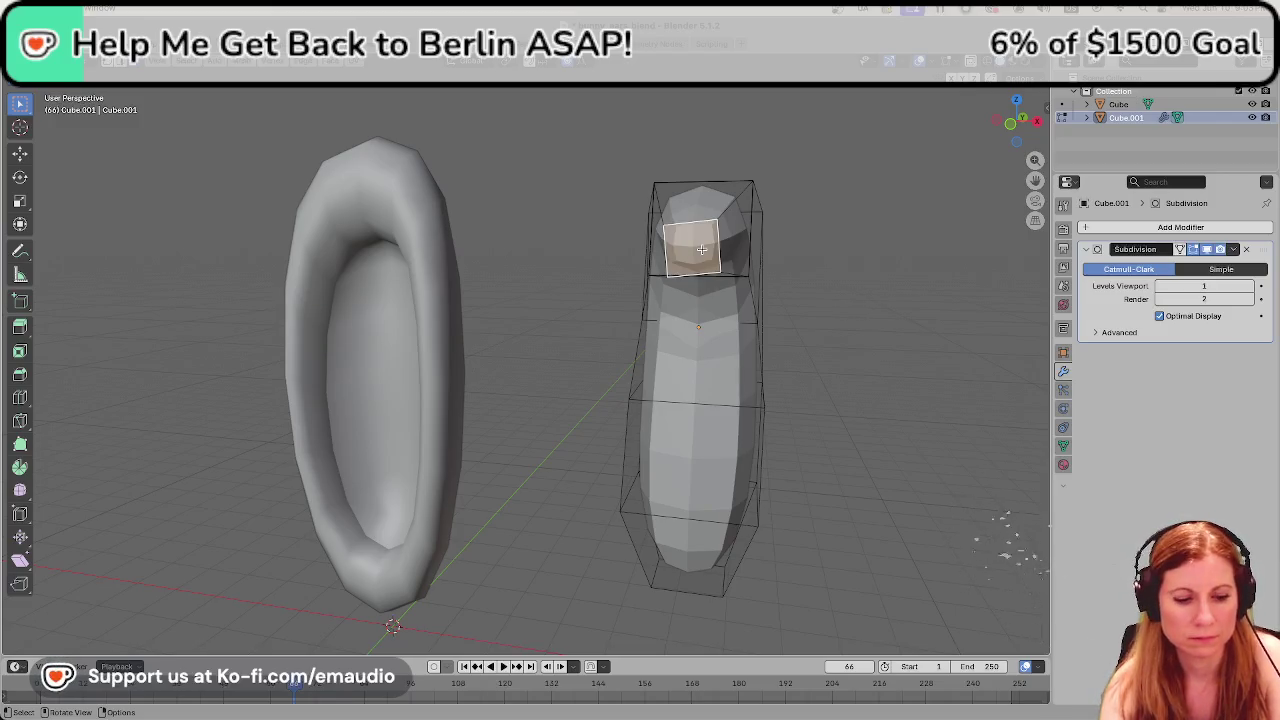
pyautogui.hotkey('ctrl', 'z')
pyautogui.hotkey('ctrl', 'shift', 'z')
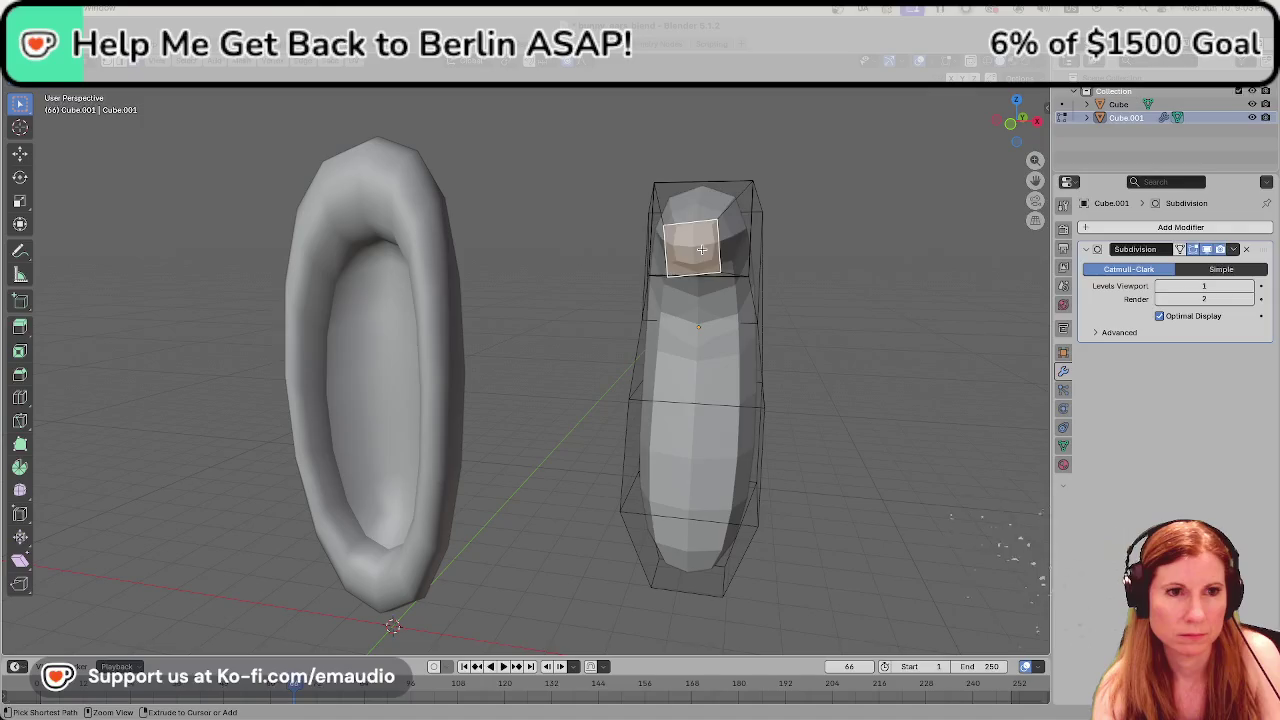
pyautogui.hotkey('ctrl', 'z')
pyautogui.hotkey('ctrl', 'z')
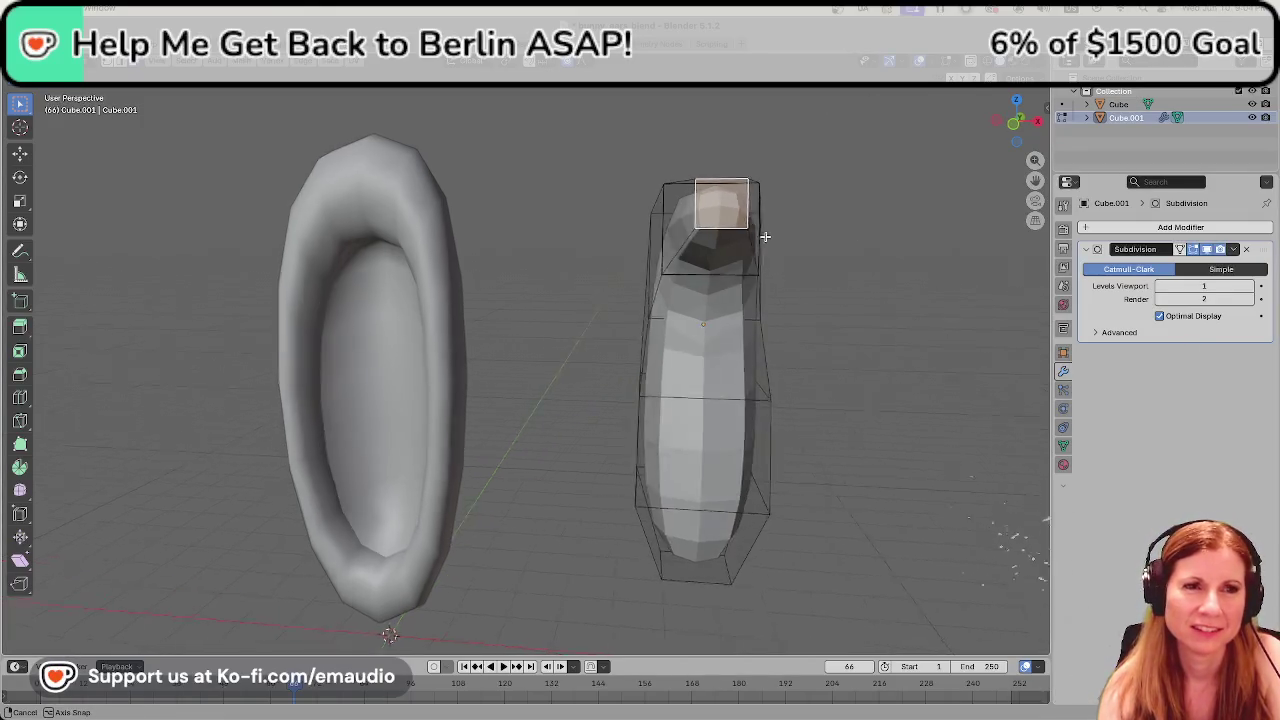
pyautogui.moveTo(832, 266)
pyautogui.keyDown('shift'); pyautogui.mouseDown(button='middle')
pyautogui.moveTo(513, 350)
pyautogui.moveTo(537, 334)
pyautogui.moveTo(680, 320)
pyautogui.mouseUp(button='middle'); pyautogui.keyUp('shift')
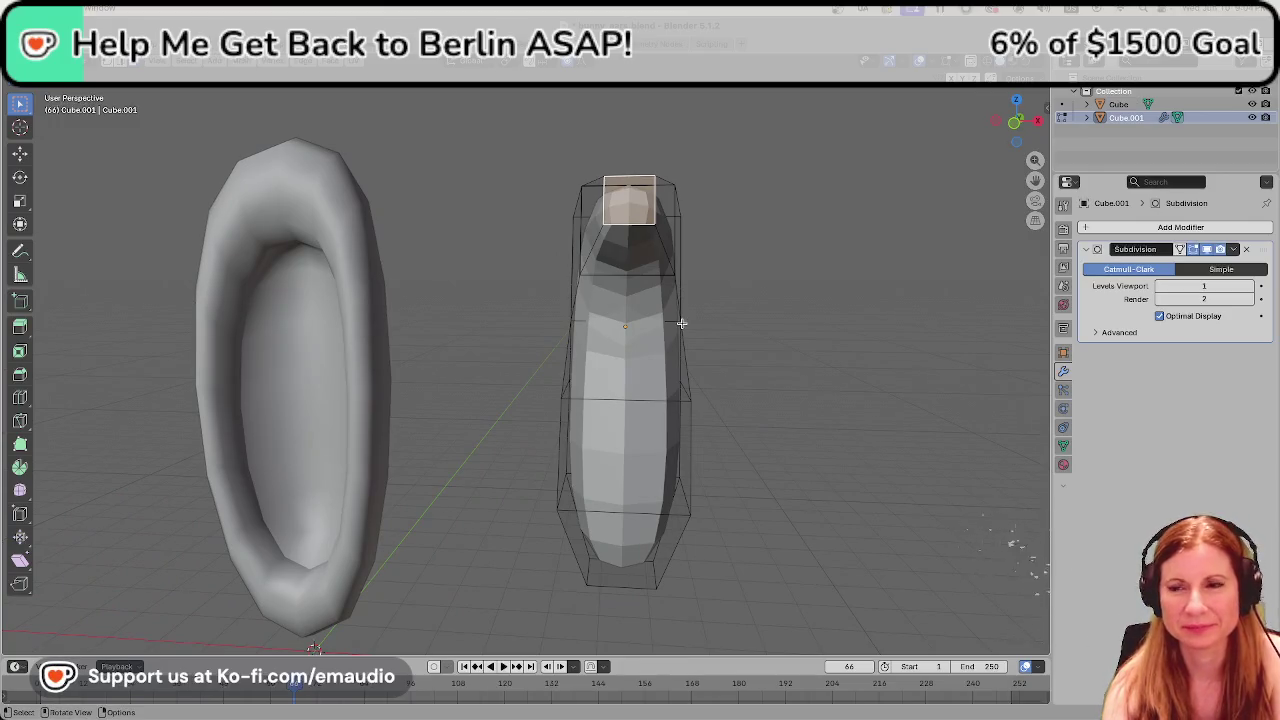
pyautogui.moveTo(636, 321)
pyautogui.mouseDown(button='middle')
pyautogui.moveTo(689, 280)
pyautogui.moveTo(612, 286)
pyautogui.moveTo(510, 260)
pyautogui.moveTo(545, 256)
pyautogui.mouseUp(button='middle')
# Nudge the tip face, then try extruding and shrinking it again, cancelling.
pyautogui.press('g')
pyautogui.click(503, 250)
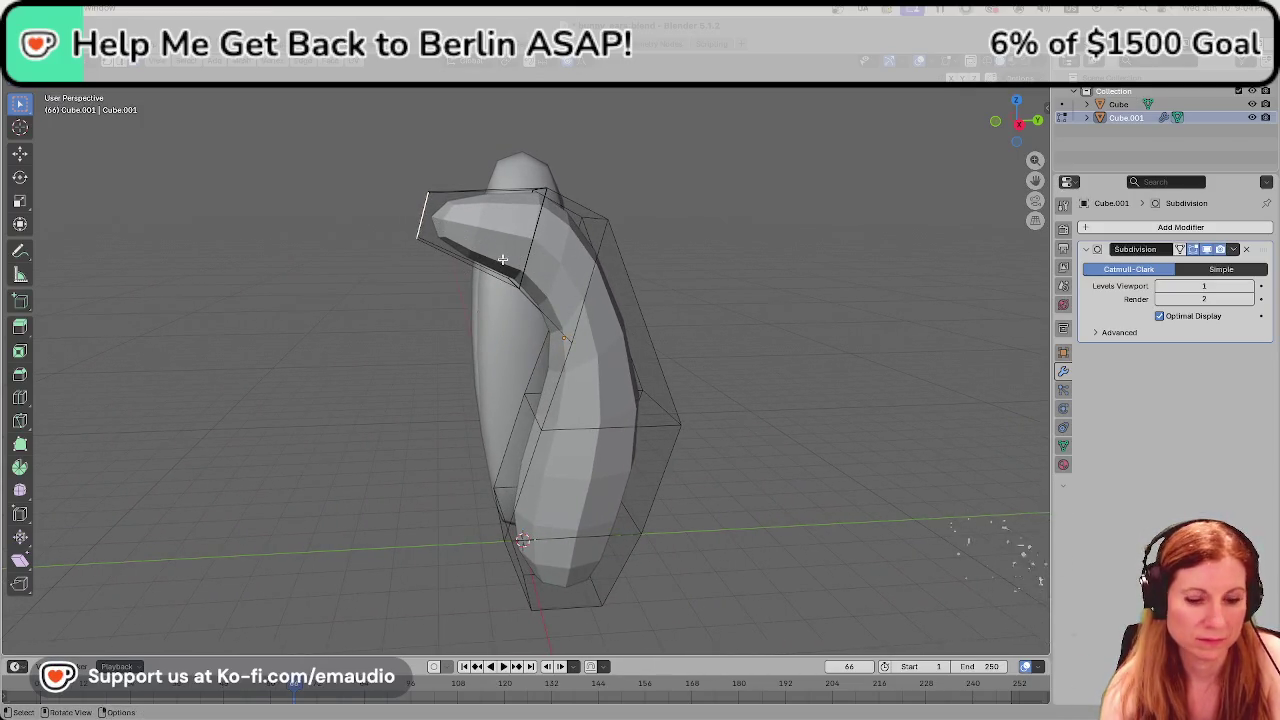
pyautogui.press('e')
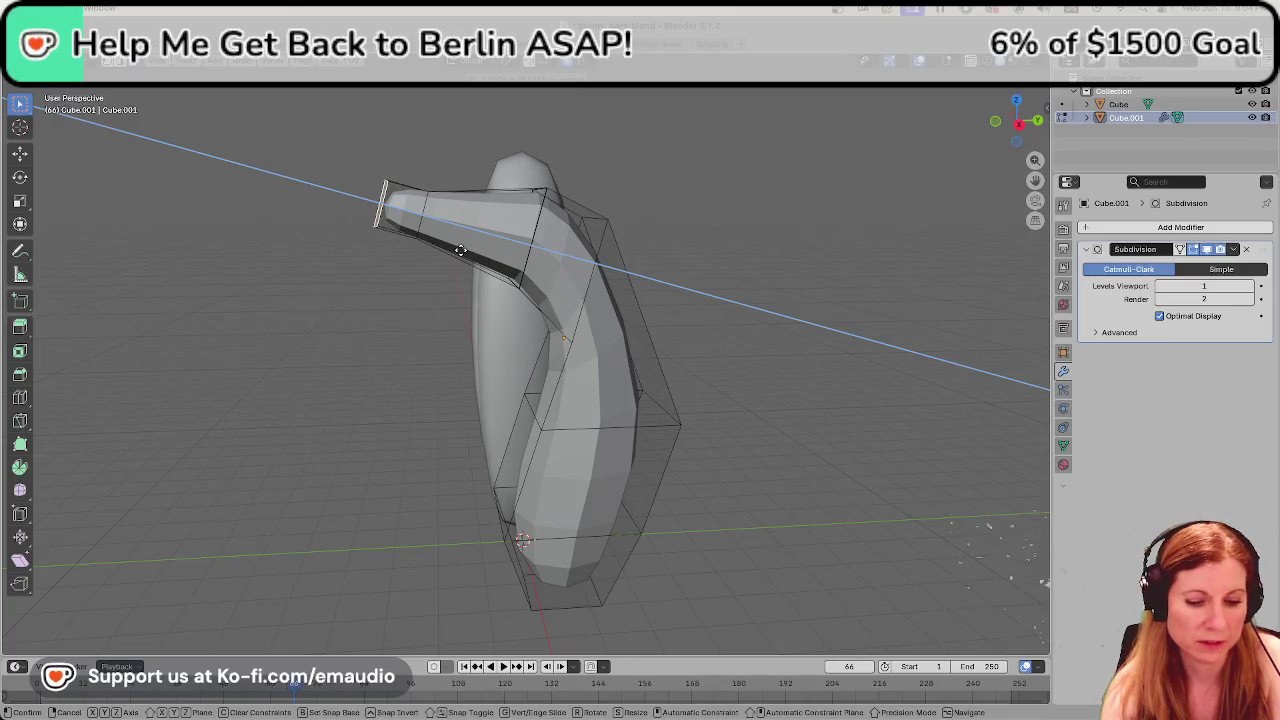
pyautogui.rightClick(460, 250)
pyautogui.press('e')
pyautogui.click(440, 235)
pyautogui.press('s')
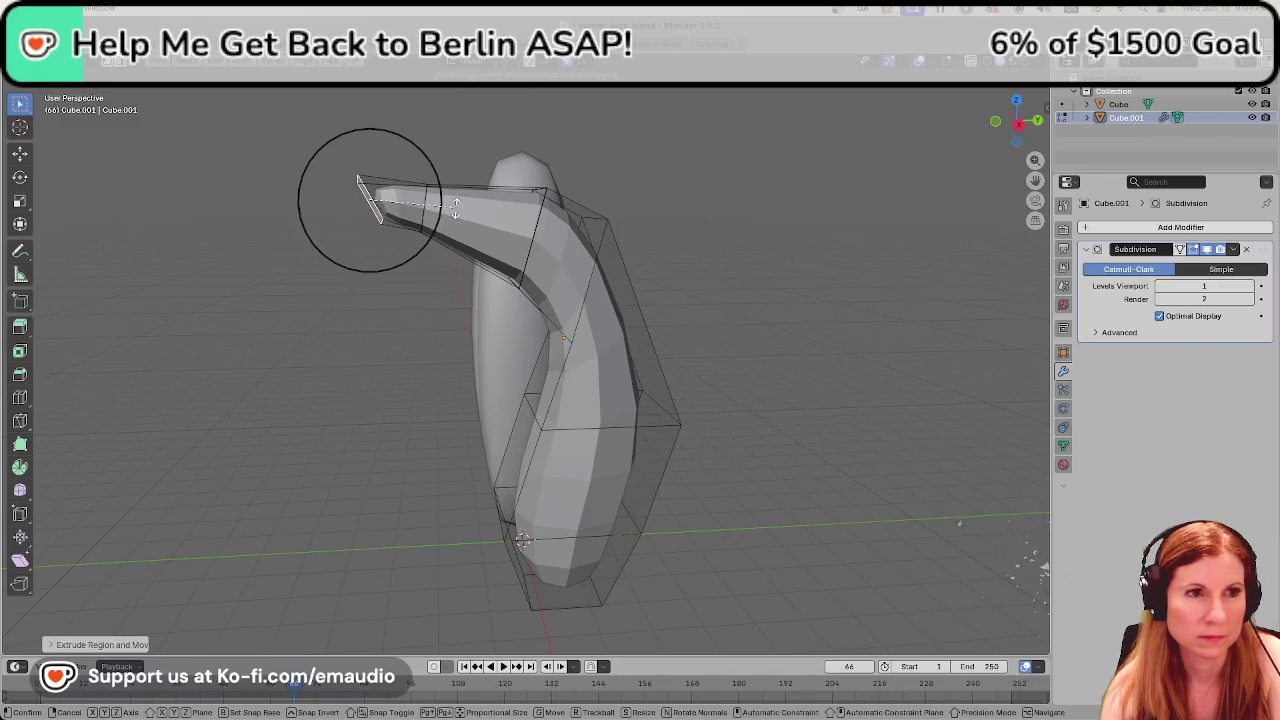
pyautogui.rightClick(433, 216)
# Undo repeatedly to remove the extruded sideways arm.
pyautogui.hotkey('ctrl', 'z')
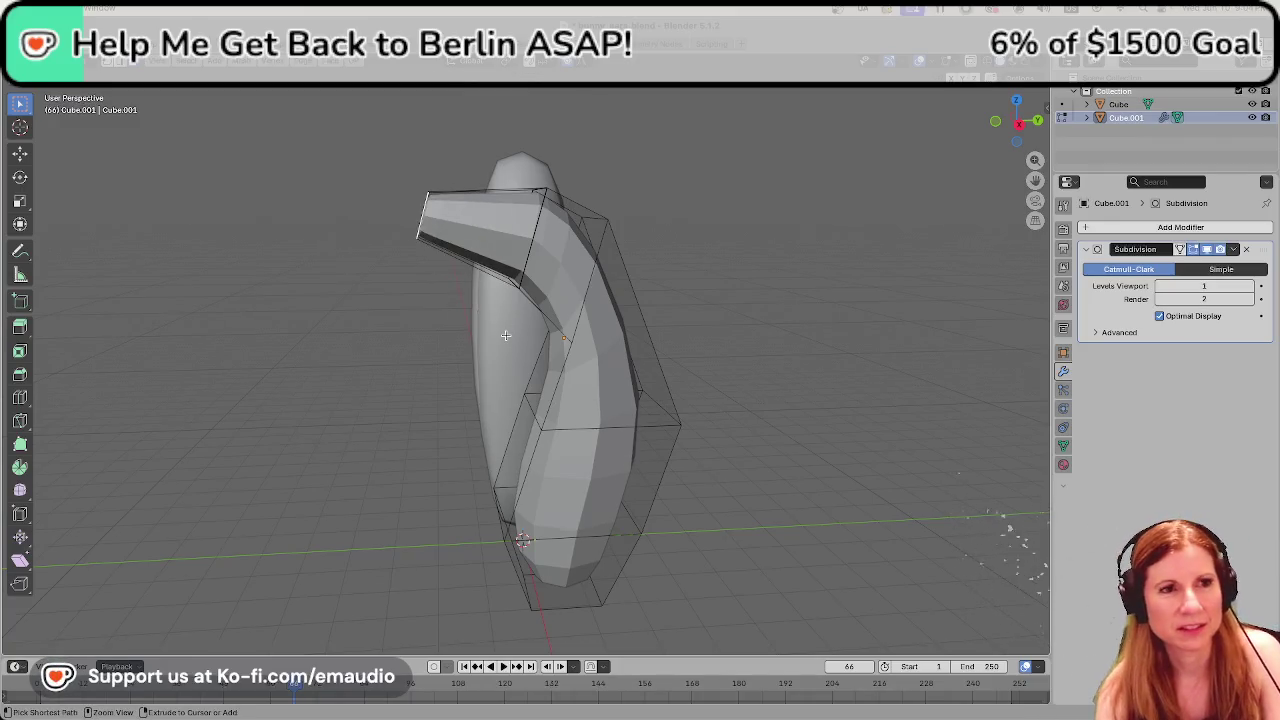
pyautogui.hotkey('ctrl', 'z')
pyautogui.hotkey('ctrl', 'z')
pyautogui.press('KP_Divide')
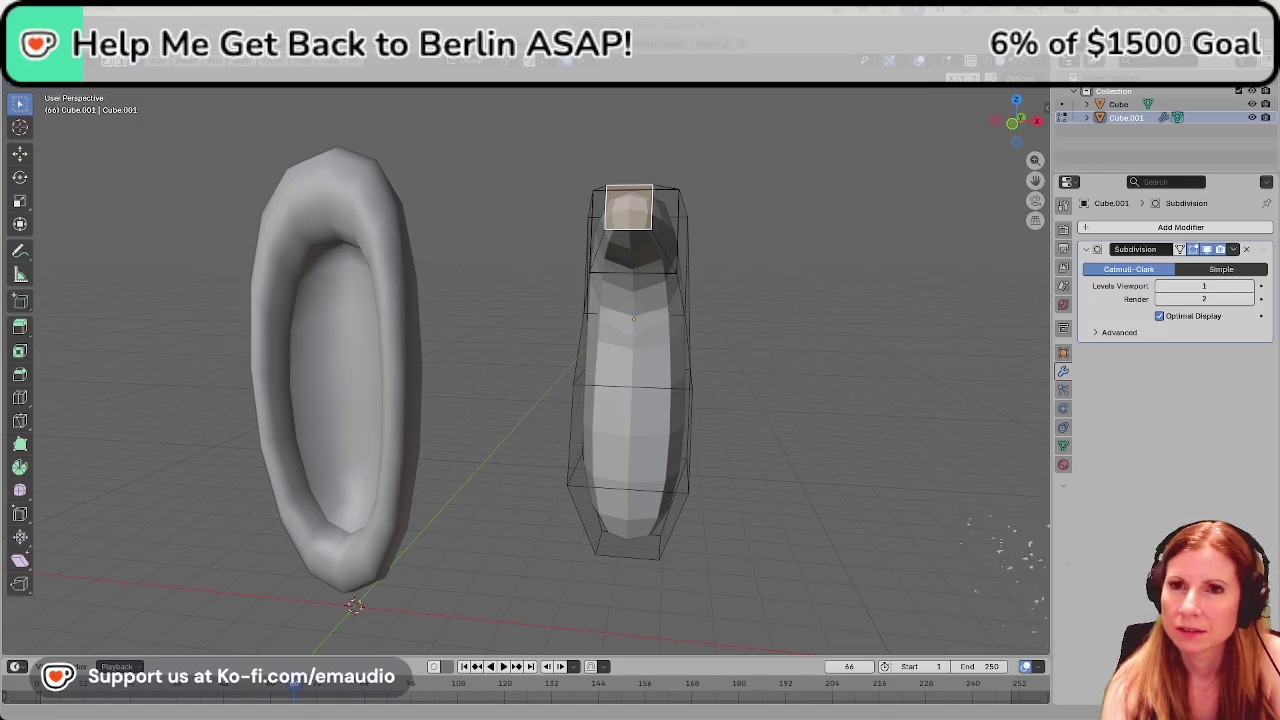
pyautogui.press('super+Tab')
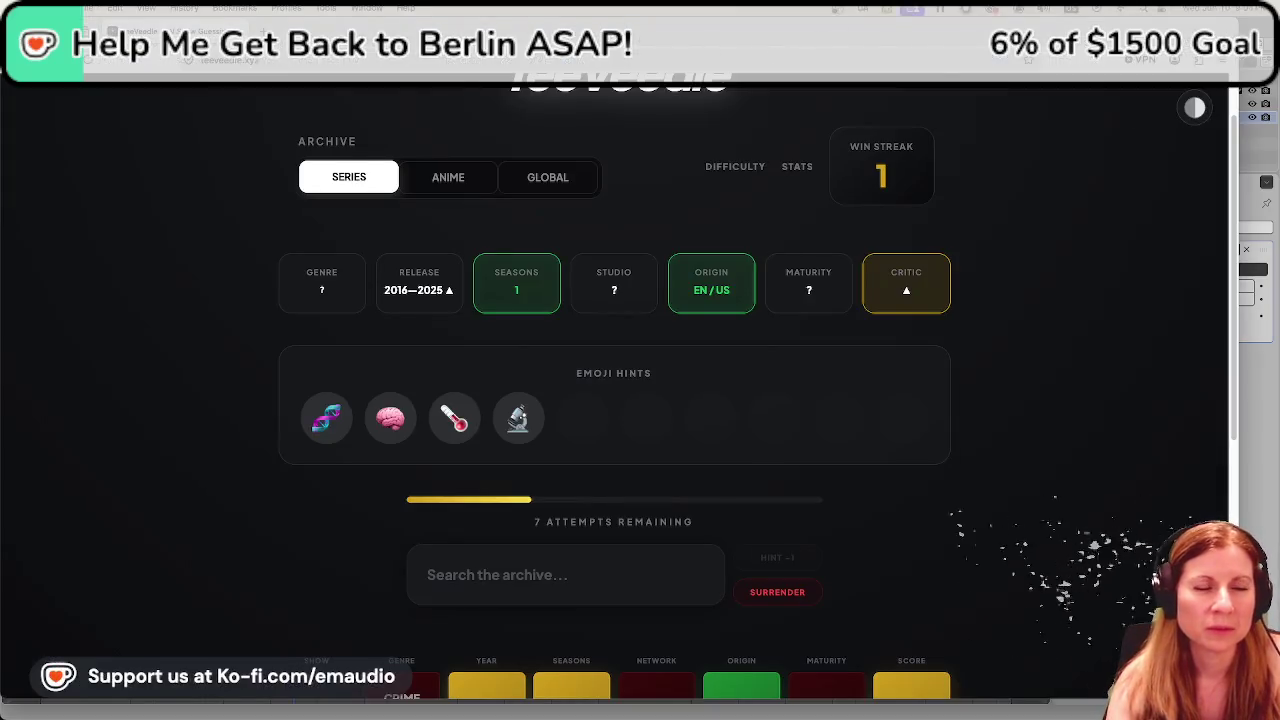
# Scroll through the TeeVeedle series puzzle's clues.
pyautogui.scroll(-2, 1075, 484)
pyautogui.scroll(-1, 1071, 484)
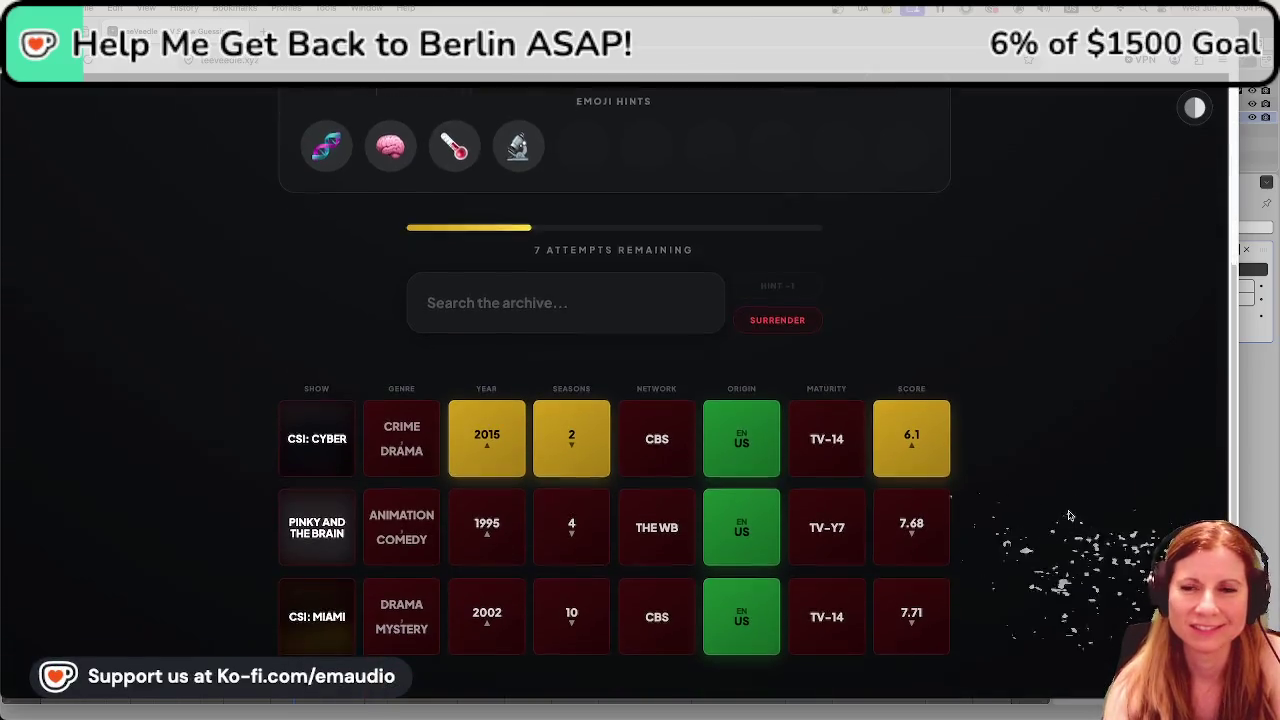
pyautogui.scroll(-1, 1050, 482)
pyautogui.scroll(-1, 1045, 484)
pyautogui.scroll(5, 1043, 485)
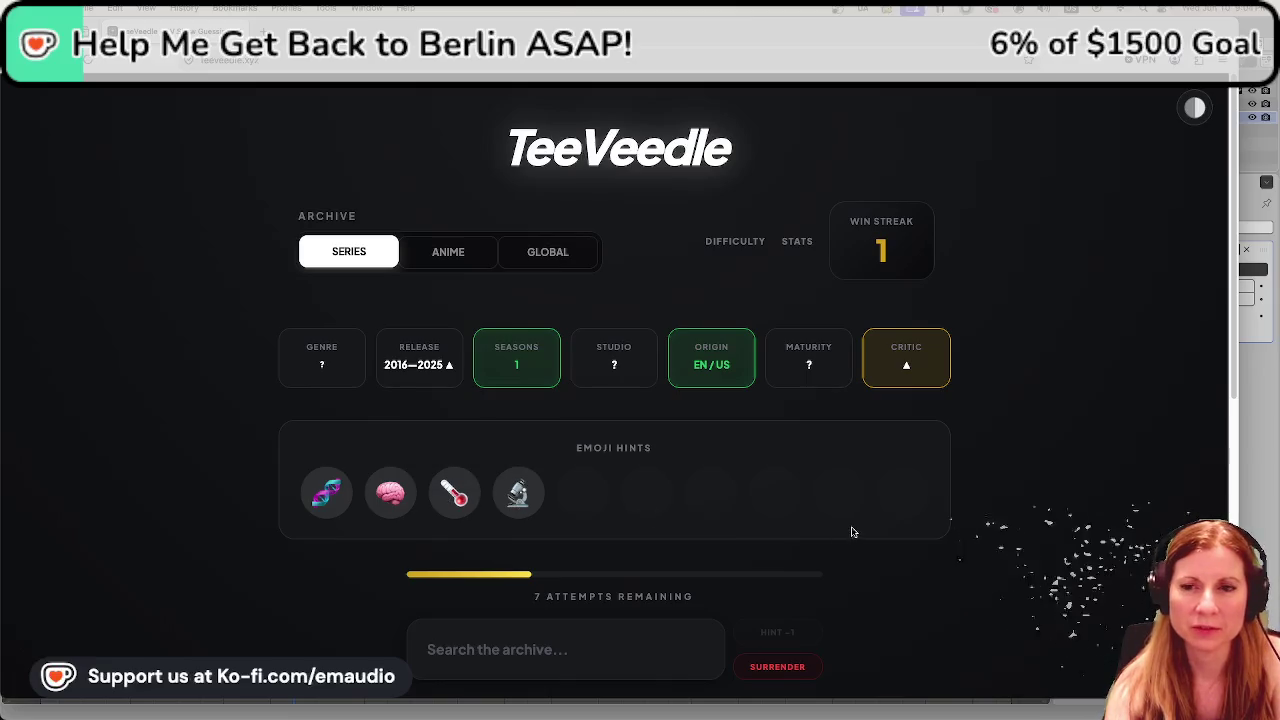
pyautogui.scroll(-2, 853, 532)
pyautogui.scroll(-2, 843, 517)
pyautogui.scroll(-5, 831, 523)
pyautogui.scroll(2, 823, 520)
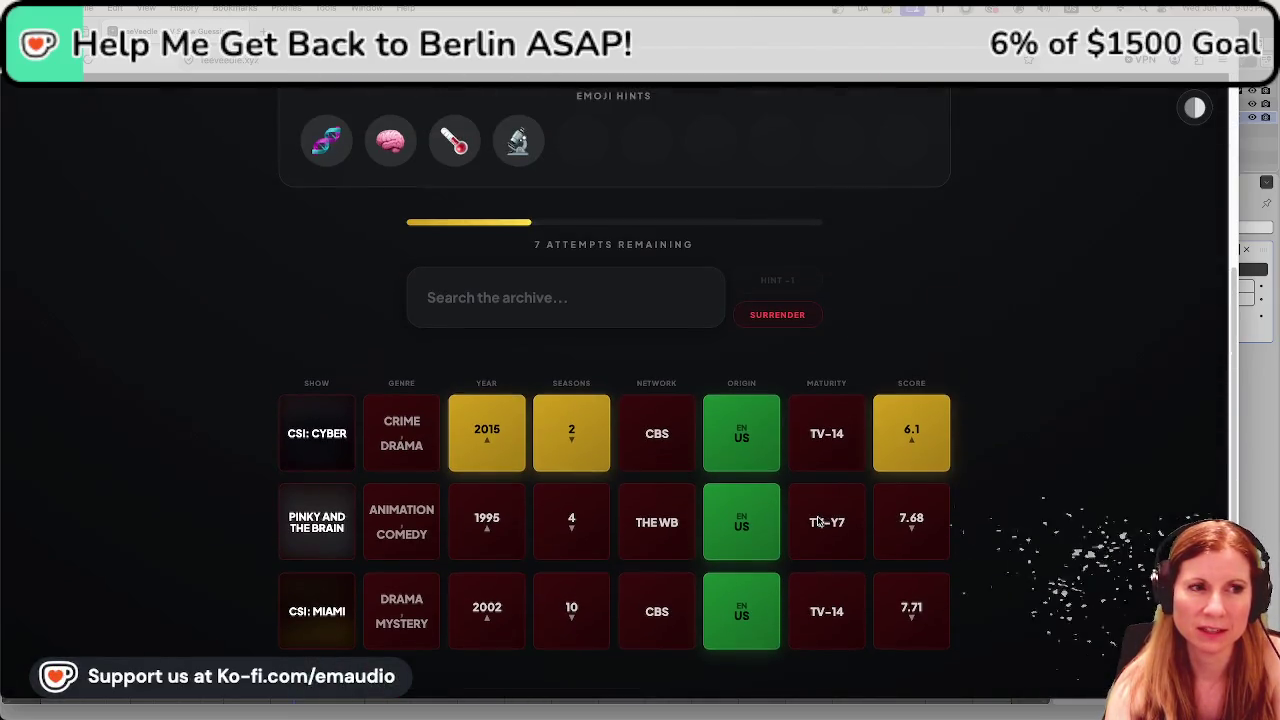
pyautogui.scroll(3, 811, 513)
pyautogui.scroll(4, 811, 513)
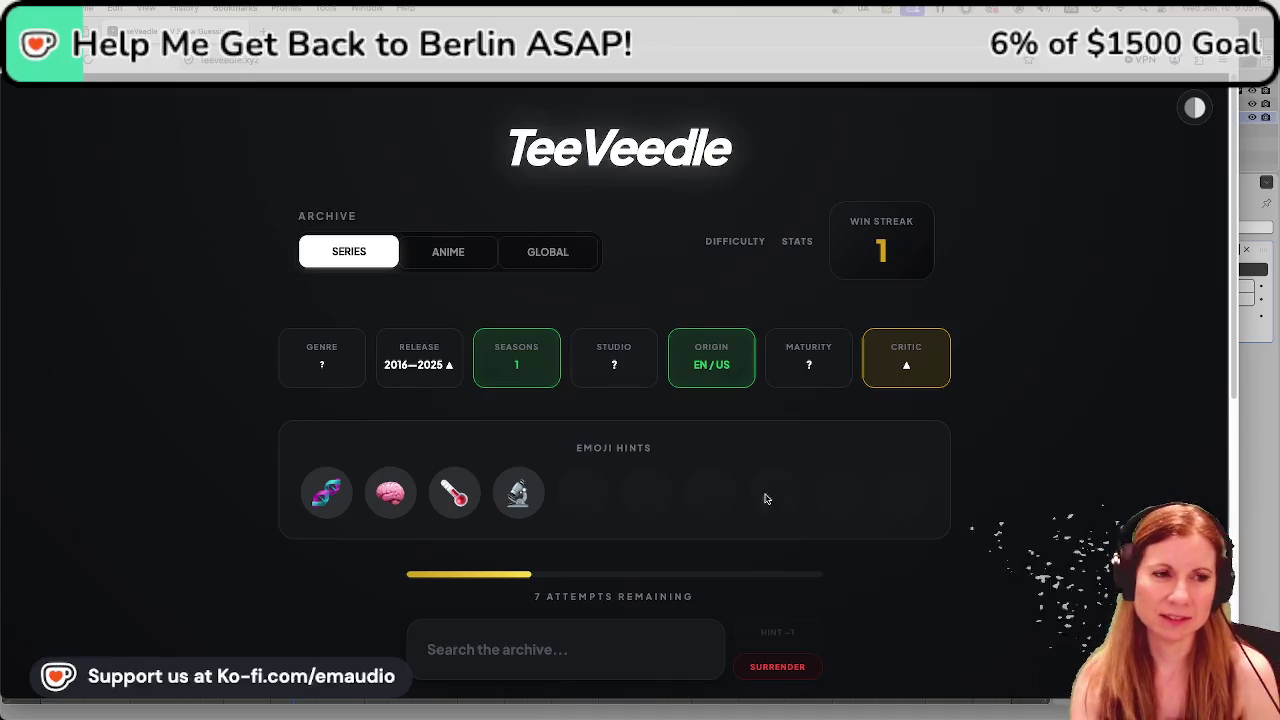
# Guess ER, then The Pitt, in the archive search.
pyautogui.click(521, 644)
pyautogui.write('er')
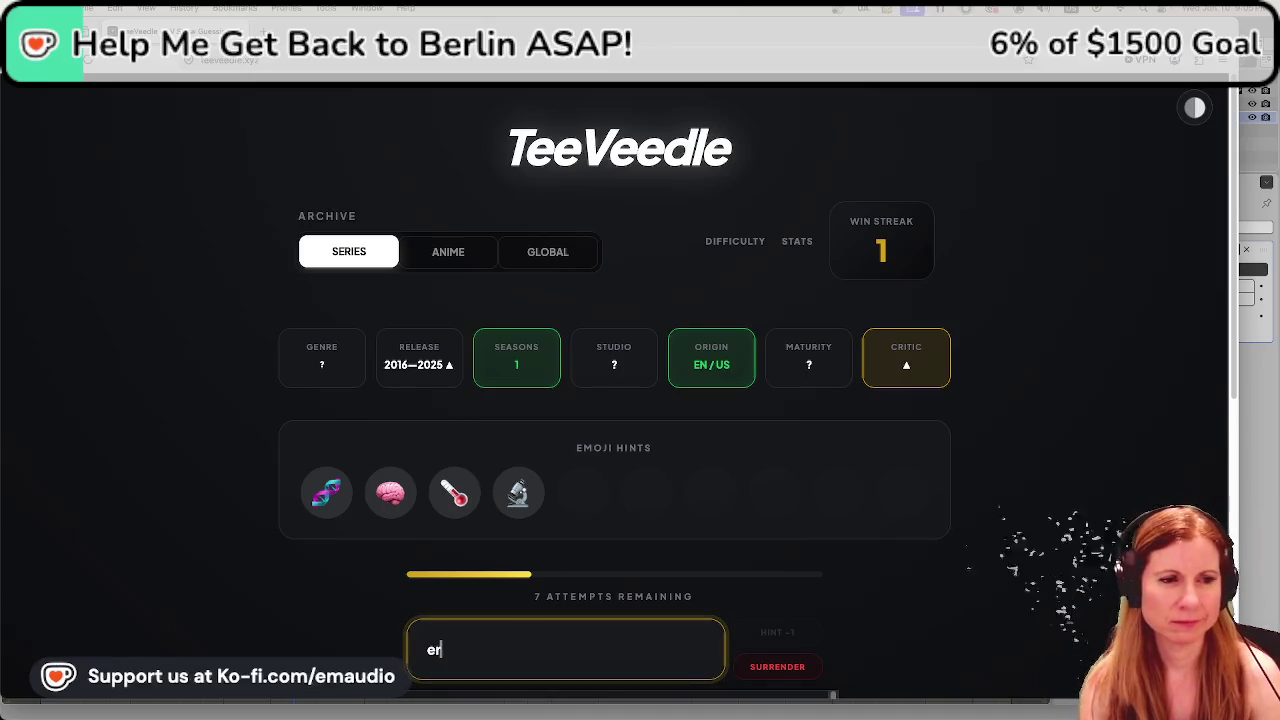
pyautogui.scroll(-1, 530, 583)
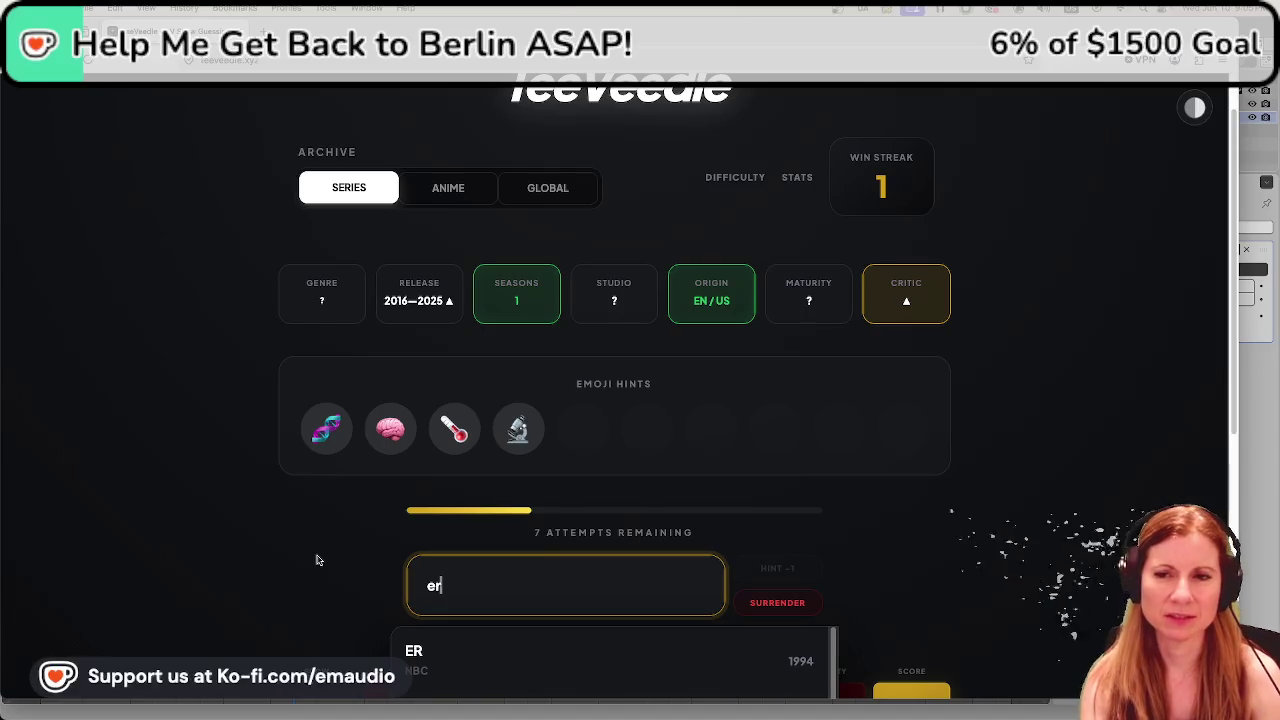
pyautogui.press('Return')
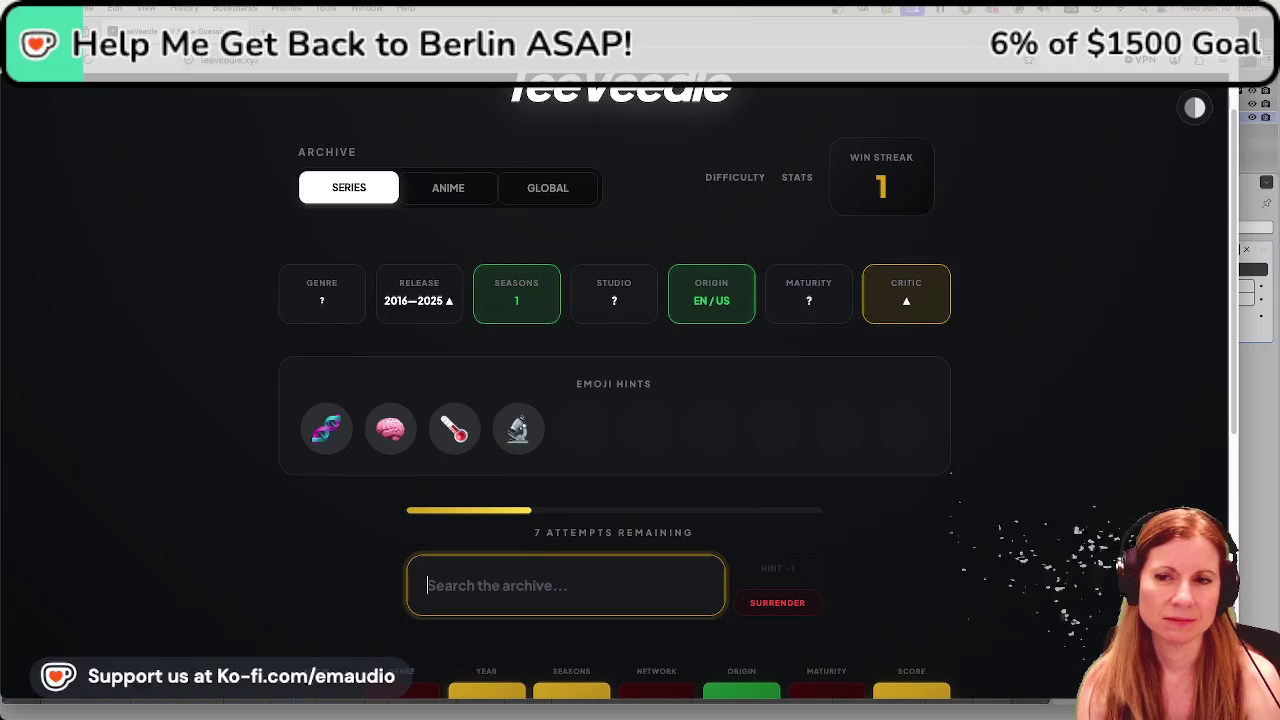
pyautogui.write('the p')
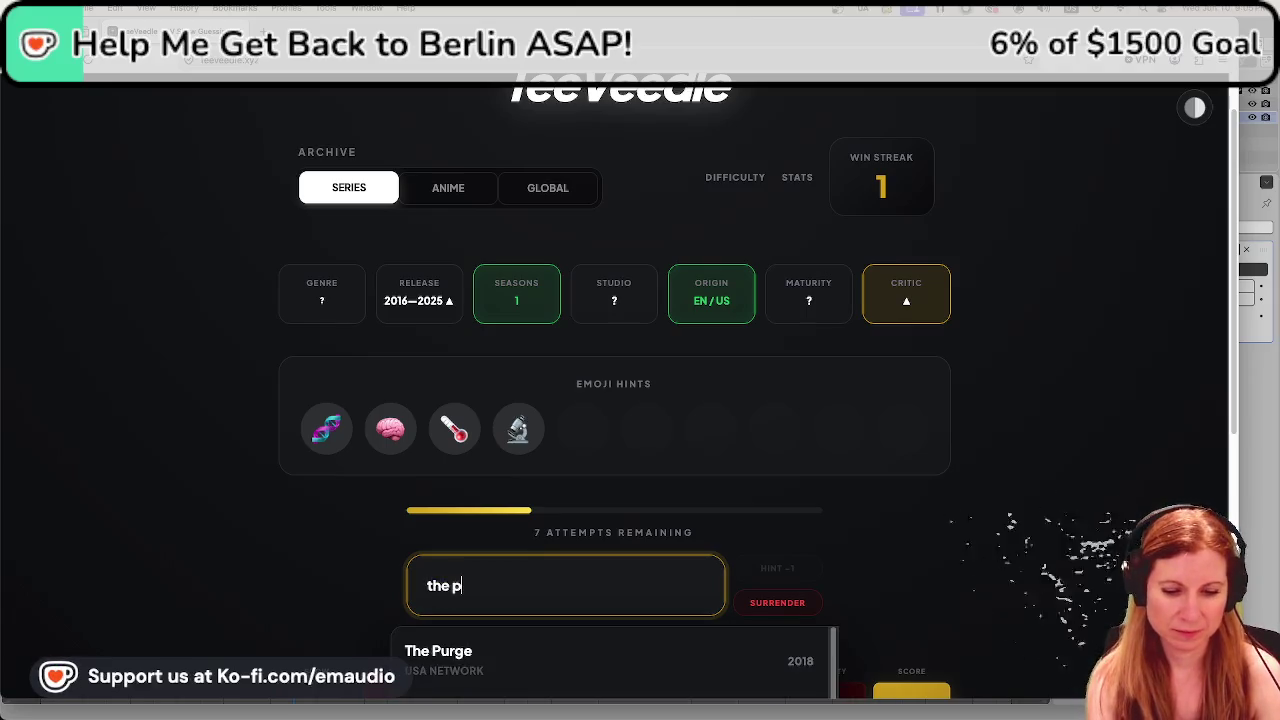
pyautogui.write('itt')
pyautogui.click(505, 645)
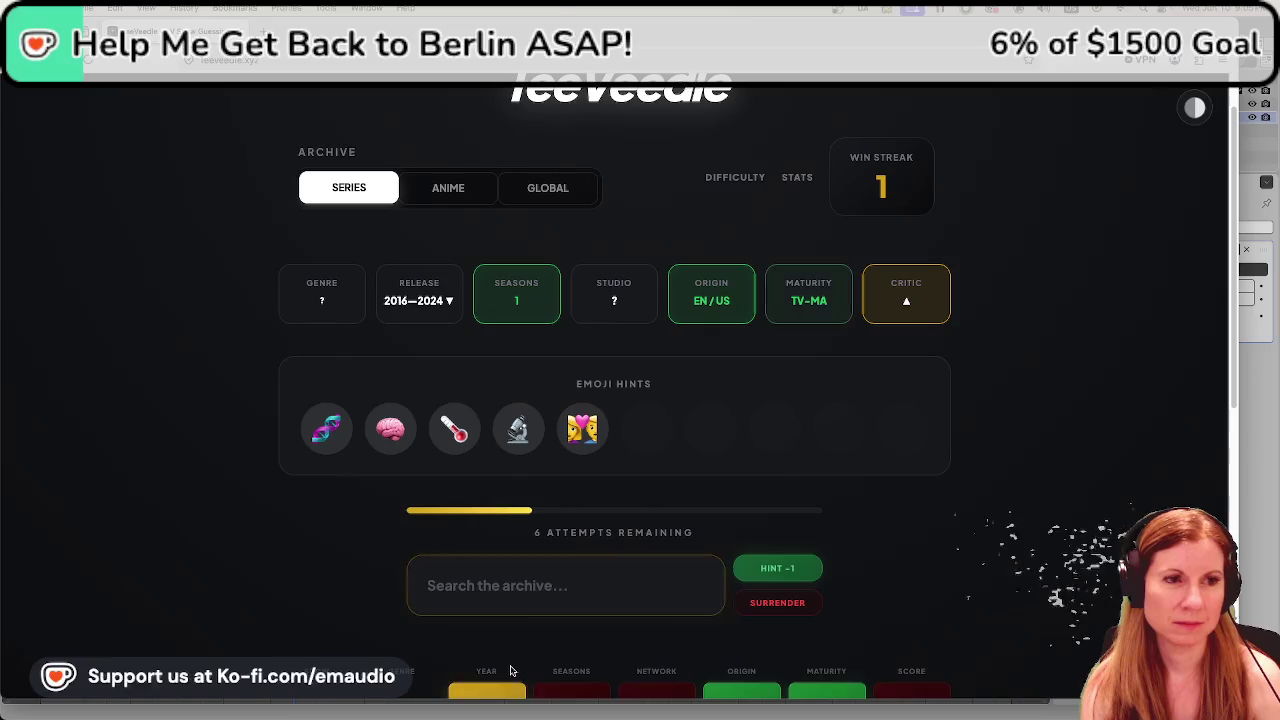
pyautogui.scroll(-1, 297, 526)
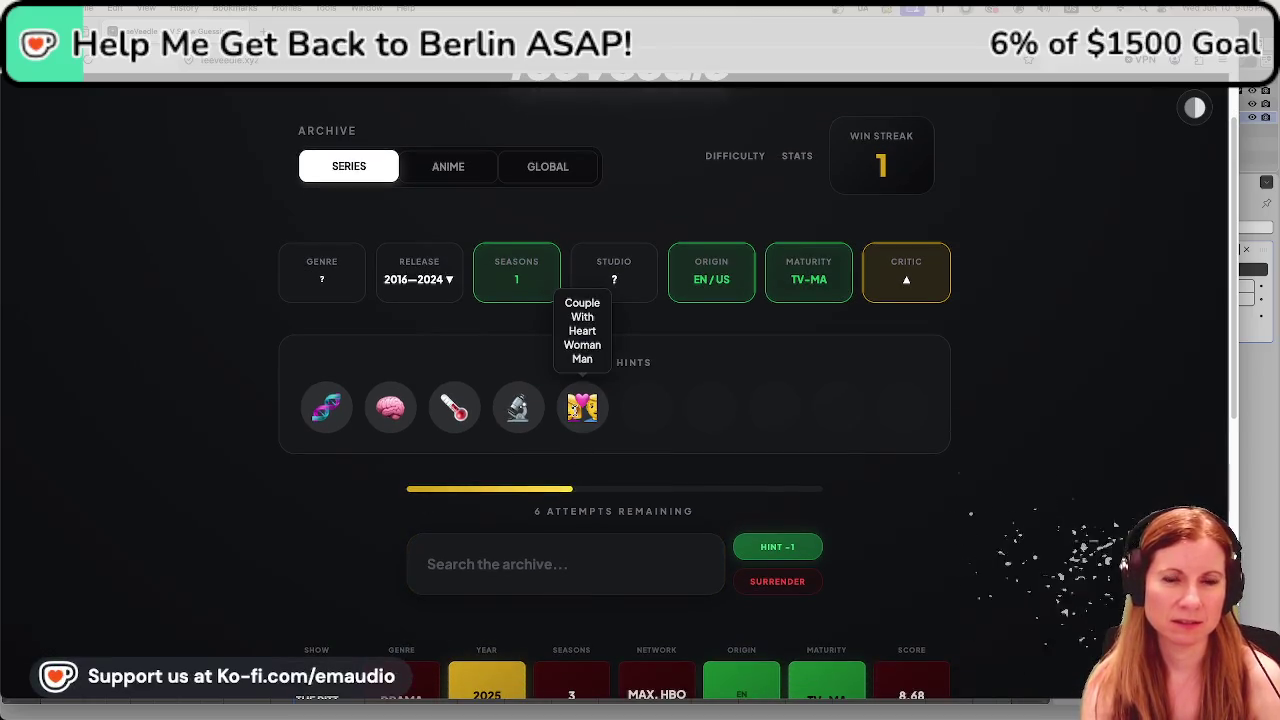
pyautogui.scroll(-3, 552, 420)
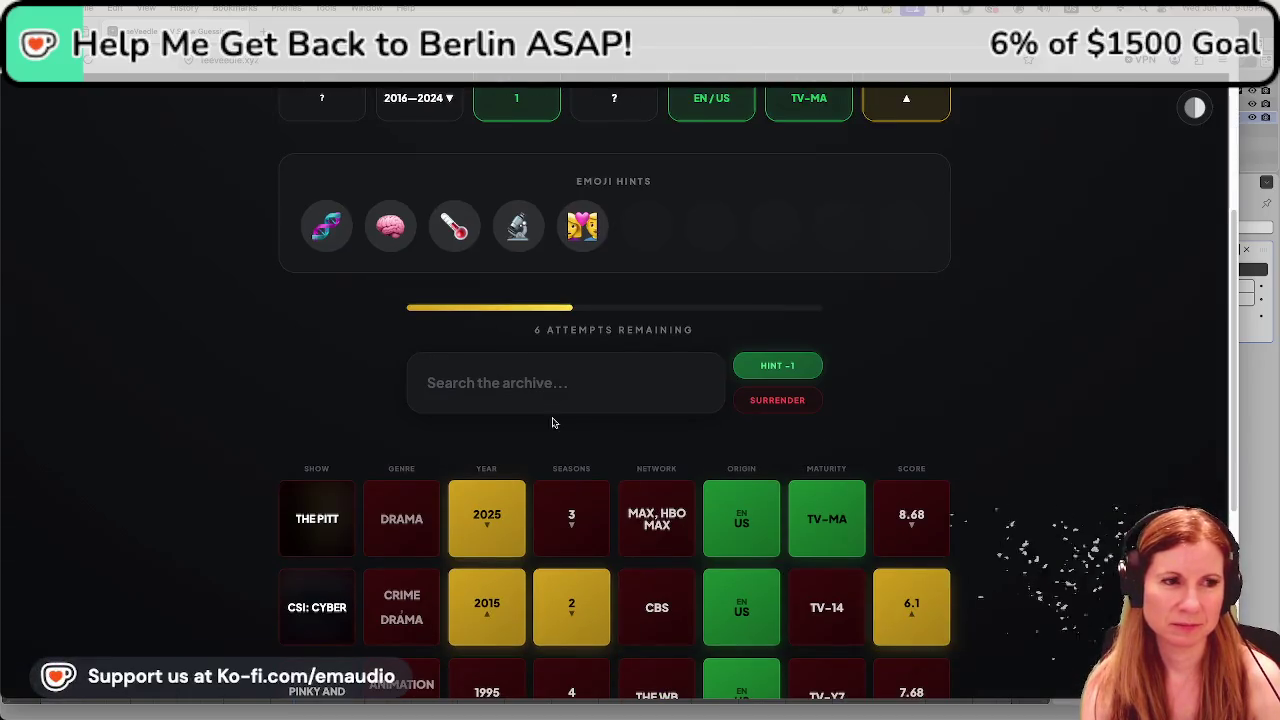
pyautogui.scroll(3, 233, 475)
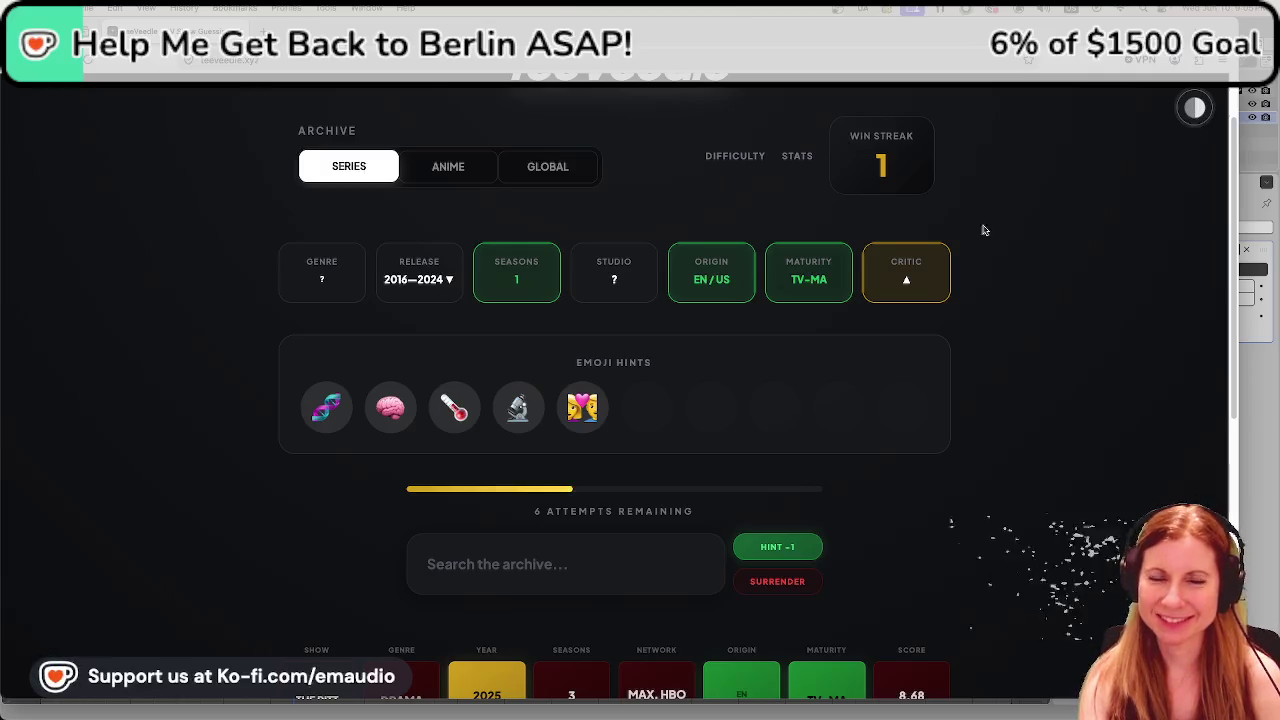
# Guess The Mentalist and reveal the description hint for one attempt.
pyautogui.click(500, 564)
pyautogui.write('the men')
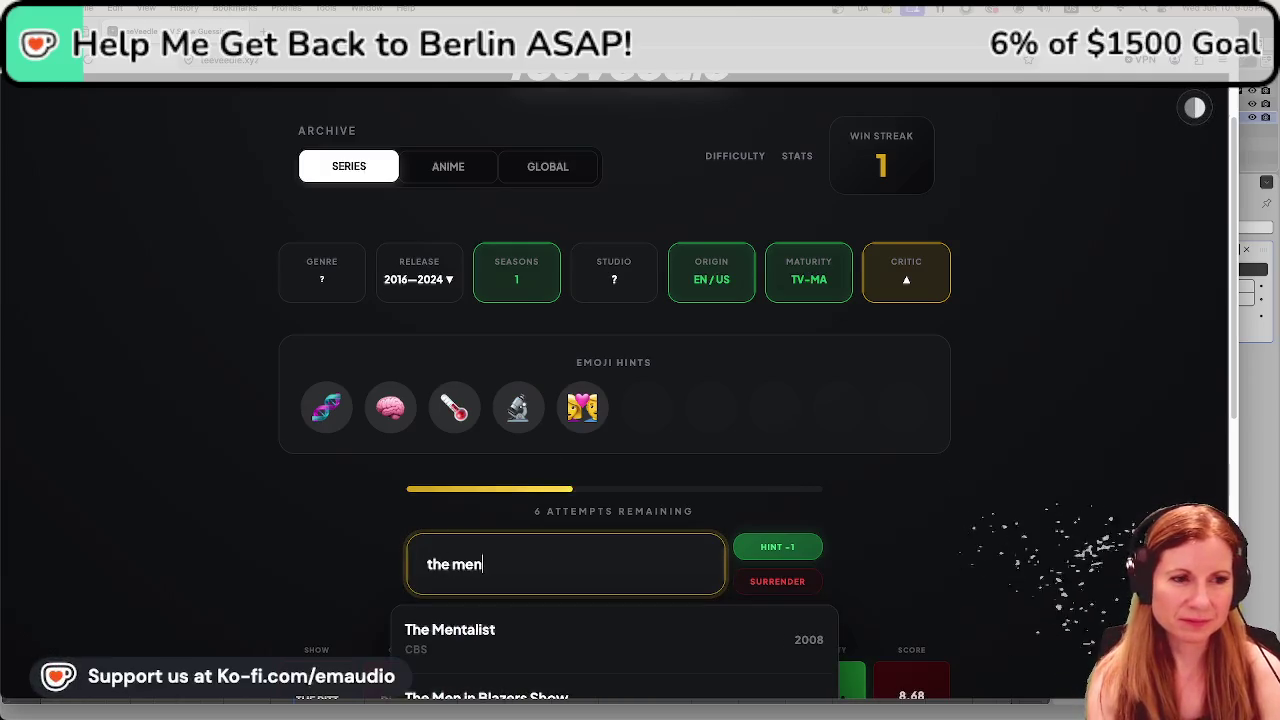
pyautogui.click(517, 625)
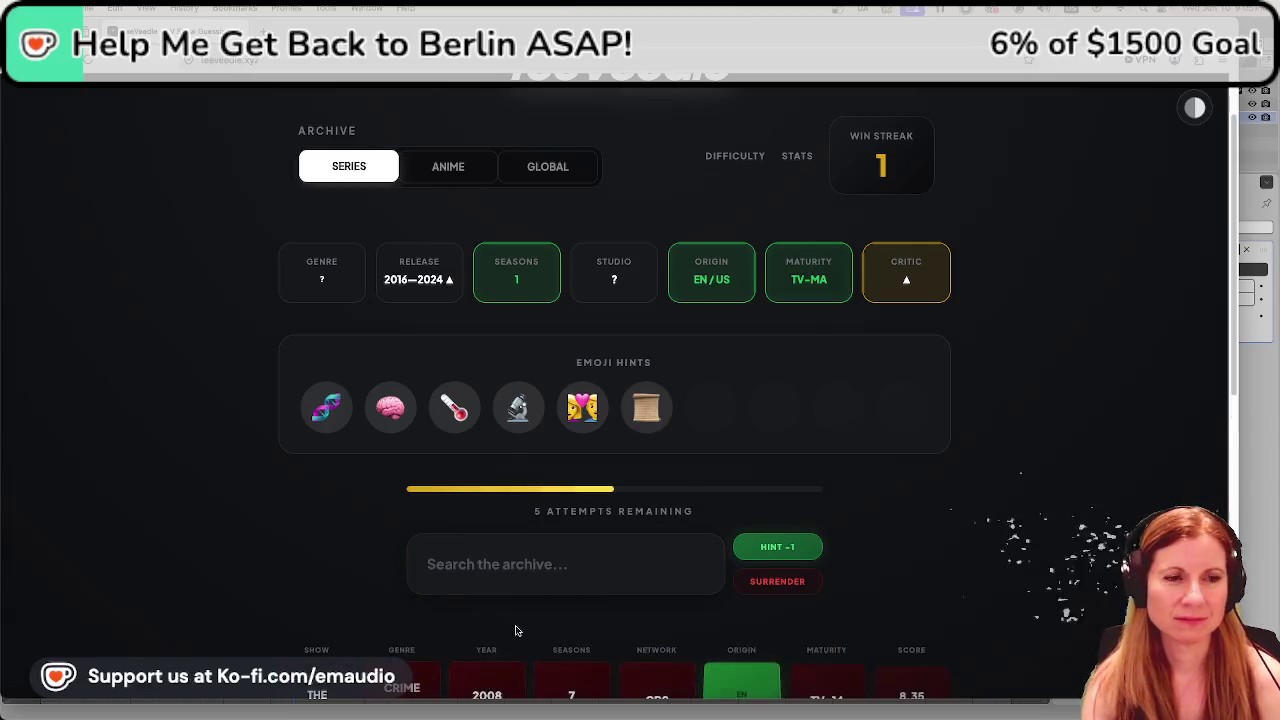
pyautogui.click(790, 546)
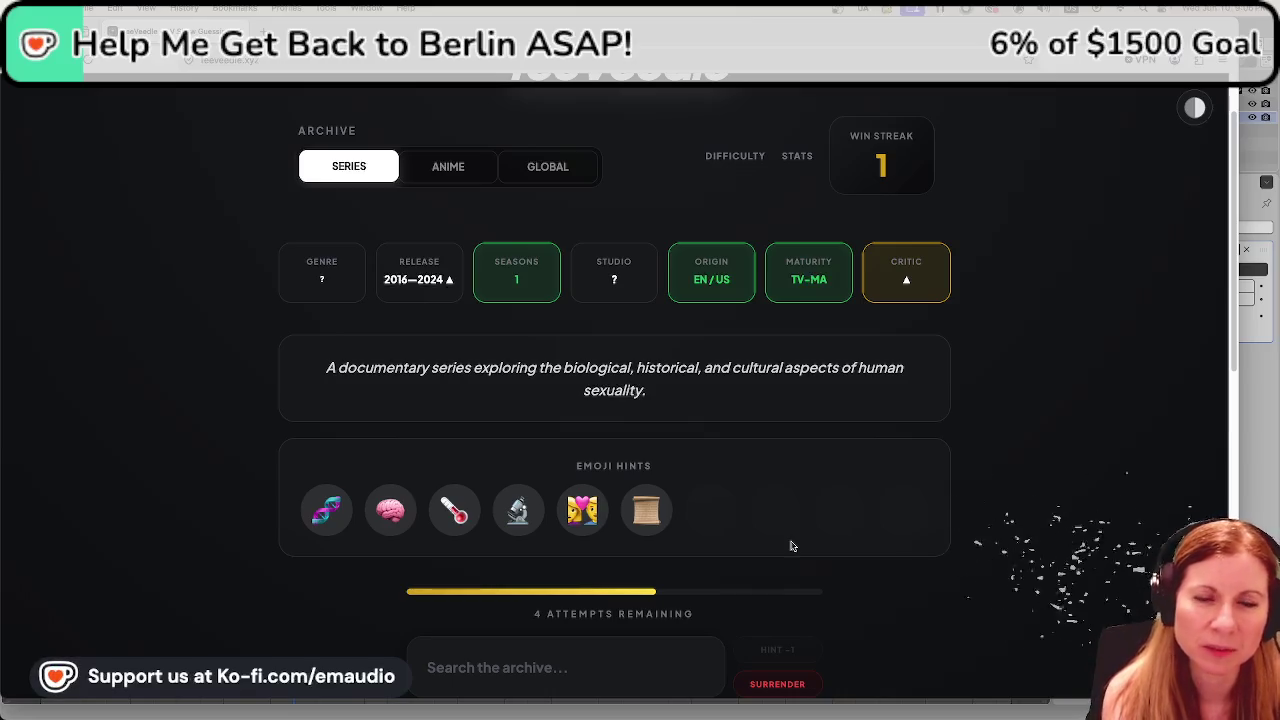
pyautogui.scroll(-1, 253, 534)
# Guess Sex Education in the archive search.
pyautogui.click(560, 645)
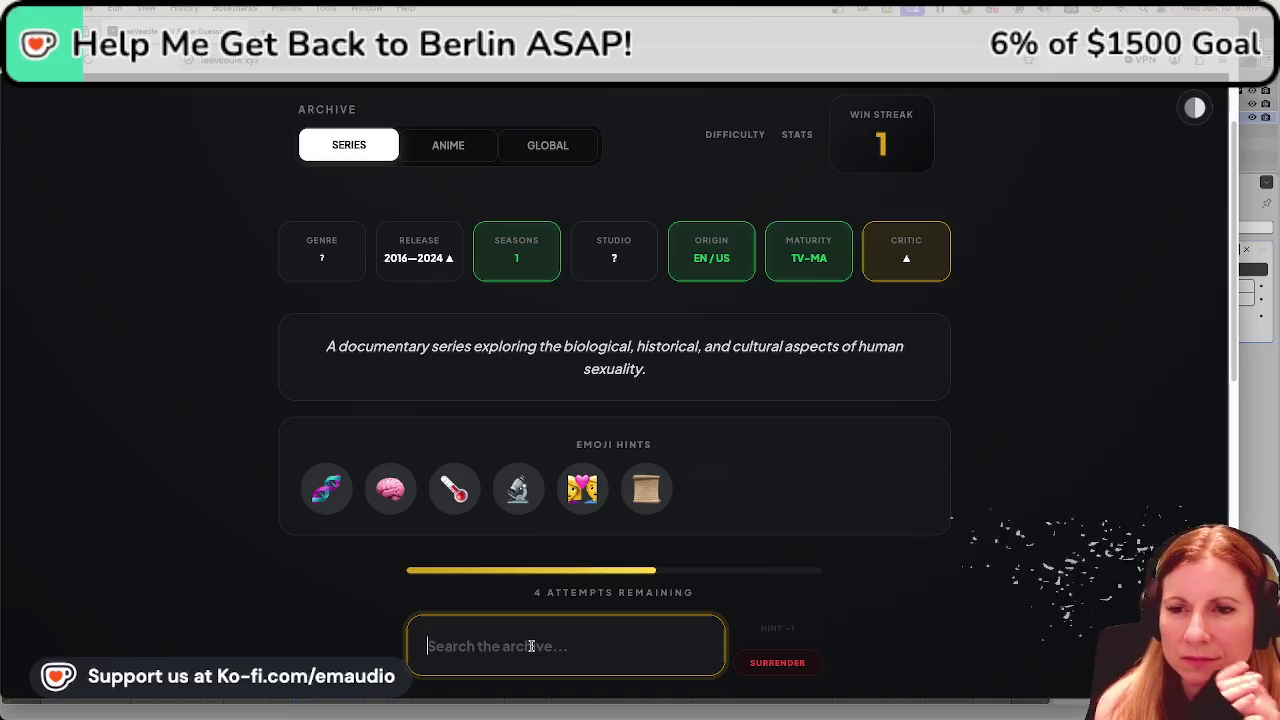
pyautogui.write('sex ed')
pyautogui.scroll(-3, 190, 546)
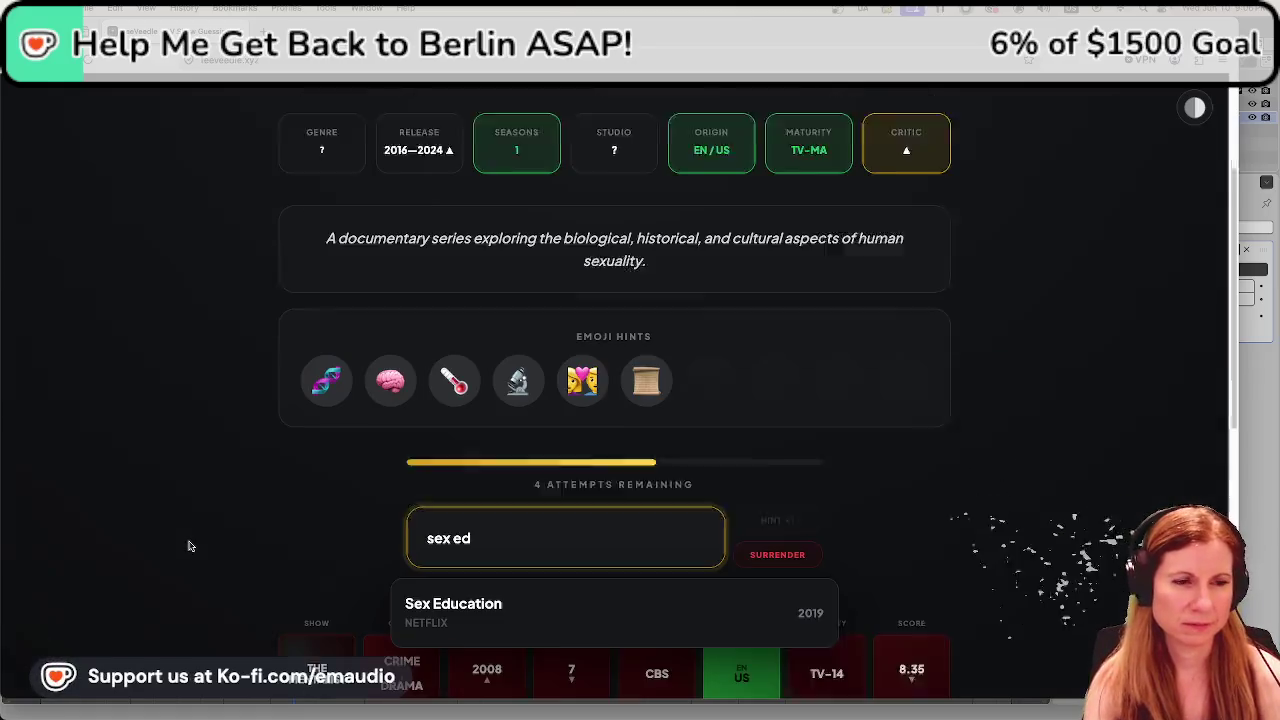
pyautogui.click(470, 548)
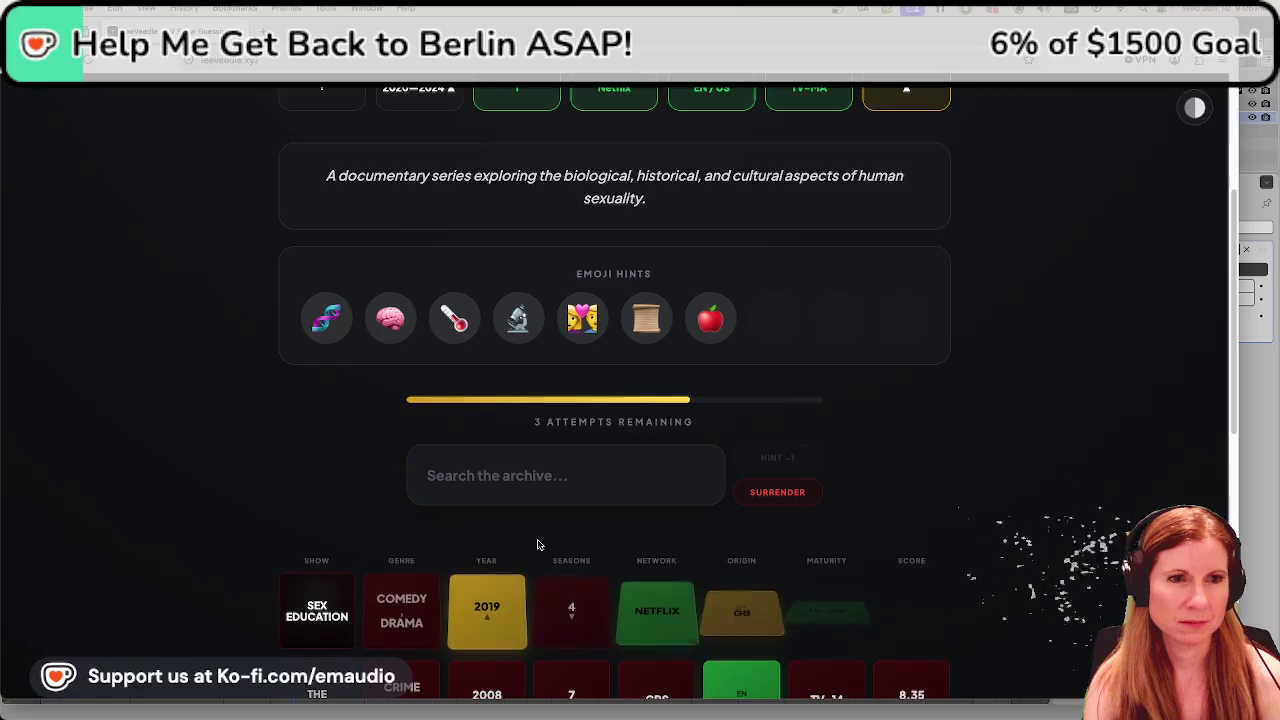
pyautogui.scroll(1, 619, 494)
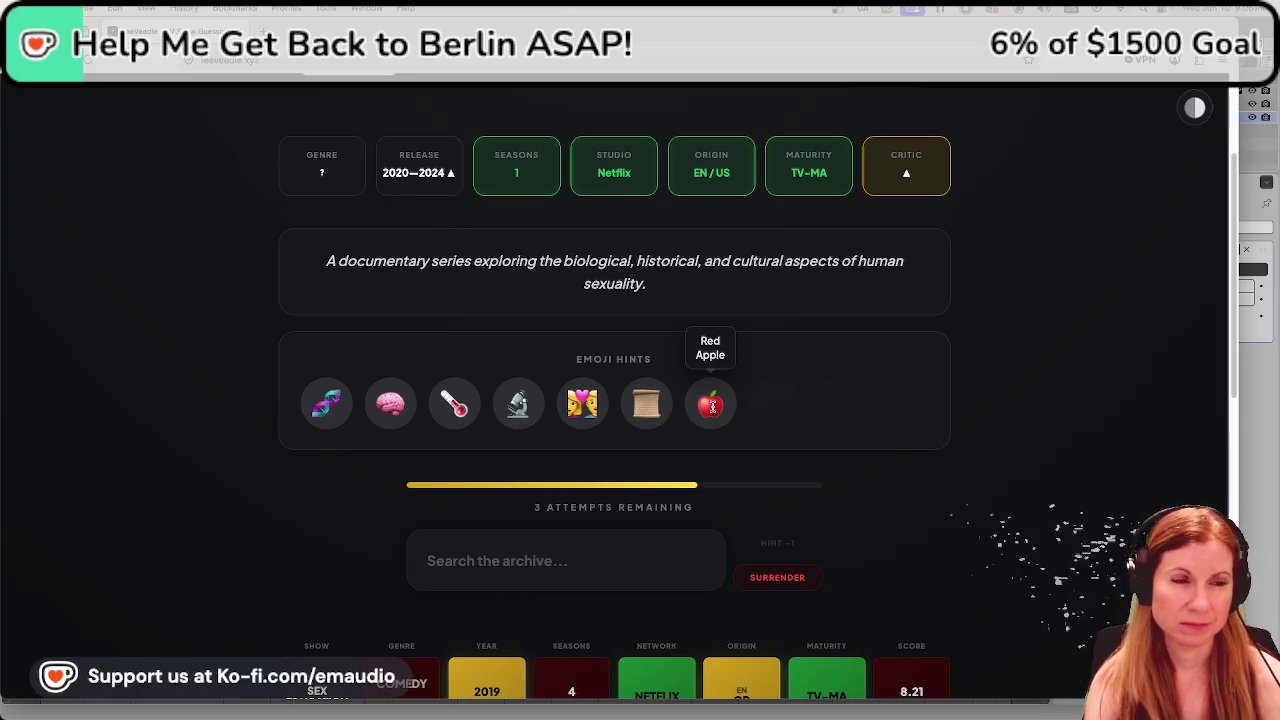
pyautogui.scroll(1, 712, 407)
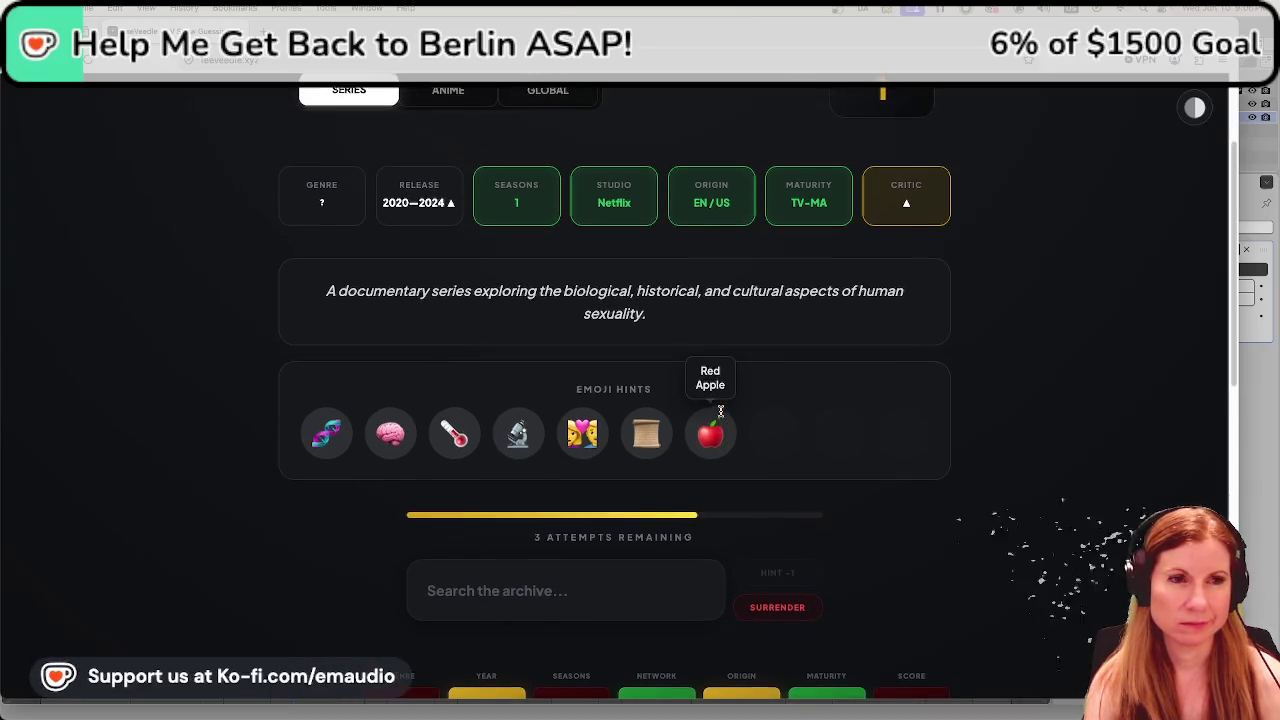
# Guess Sex, Explained from the suggestions to win the puzzle.
pyautogui.click(578, 603)
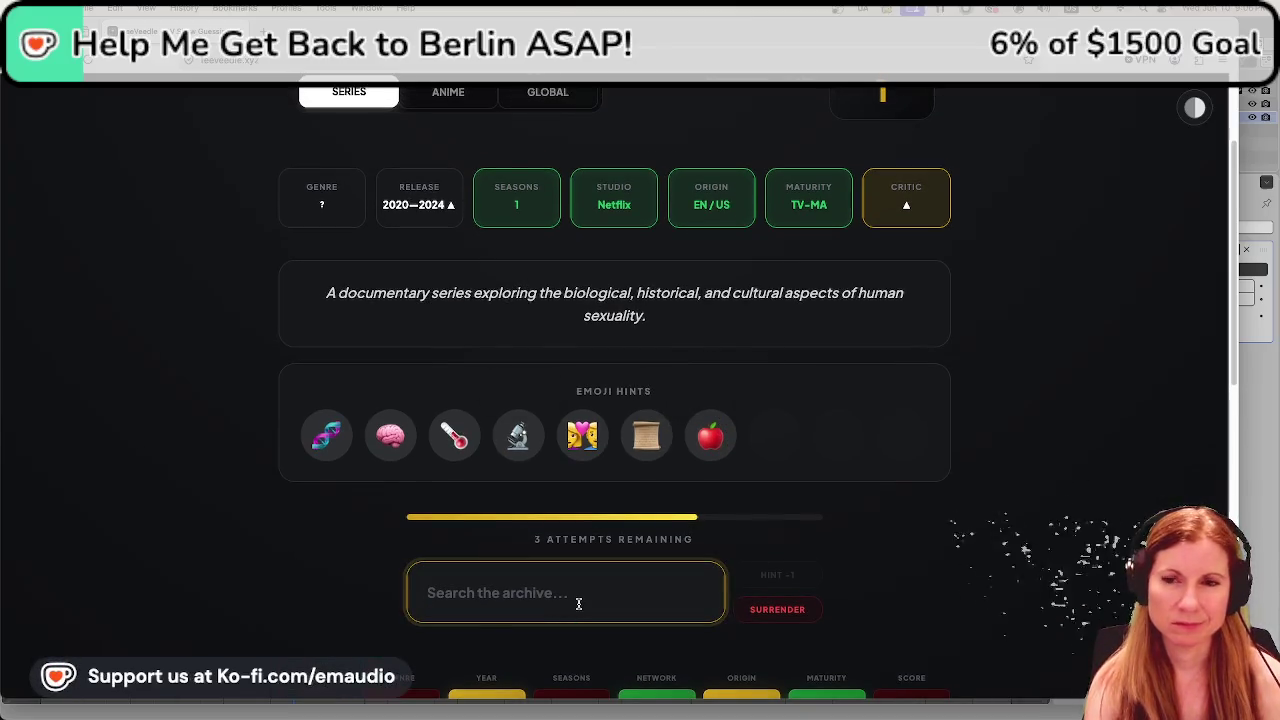
pyautogui.write('sex')
pyautogui.scroll(-2, 342, 505)
pyautogui.scroll(-1, 342, 505)
pyautogui.scroll(-1, 330, 515)
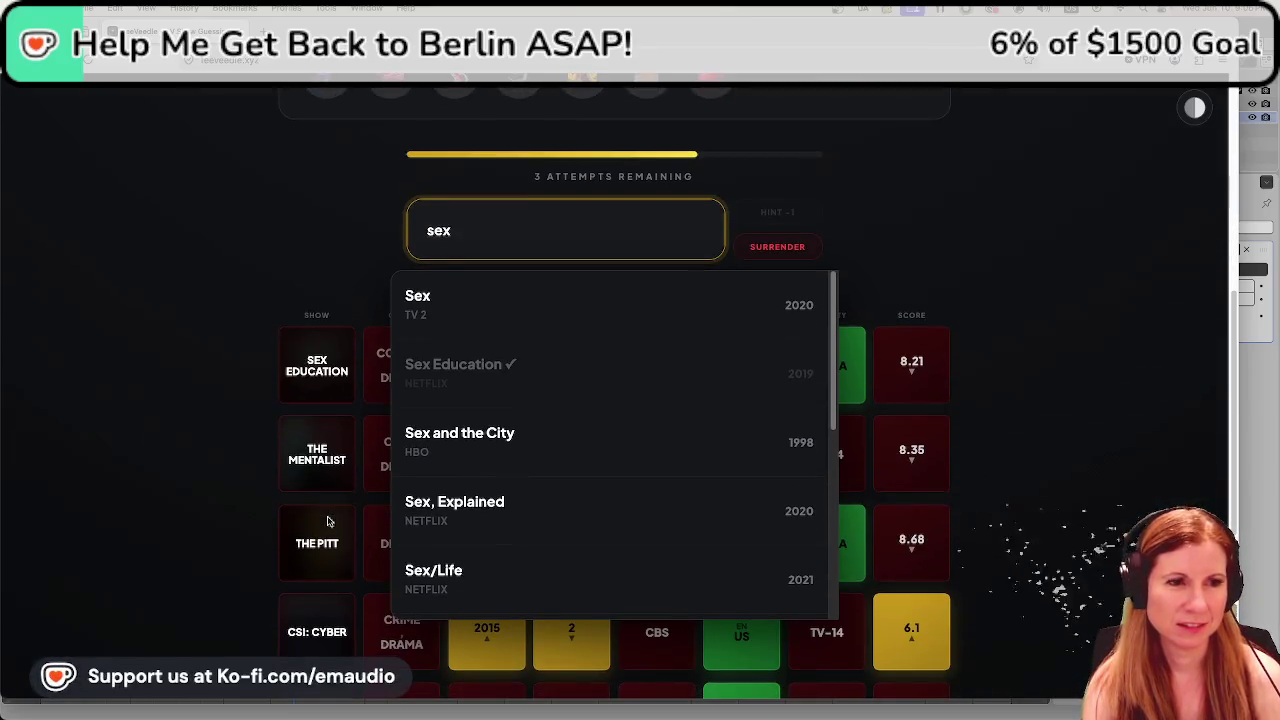
pyautogui.click(594, 526)
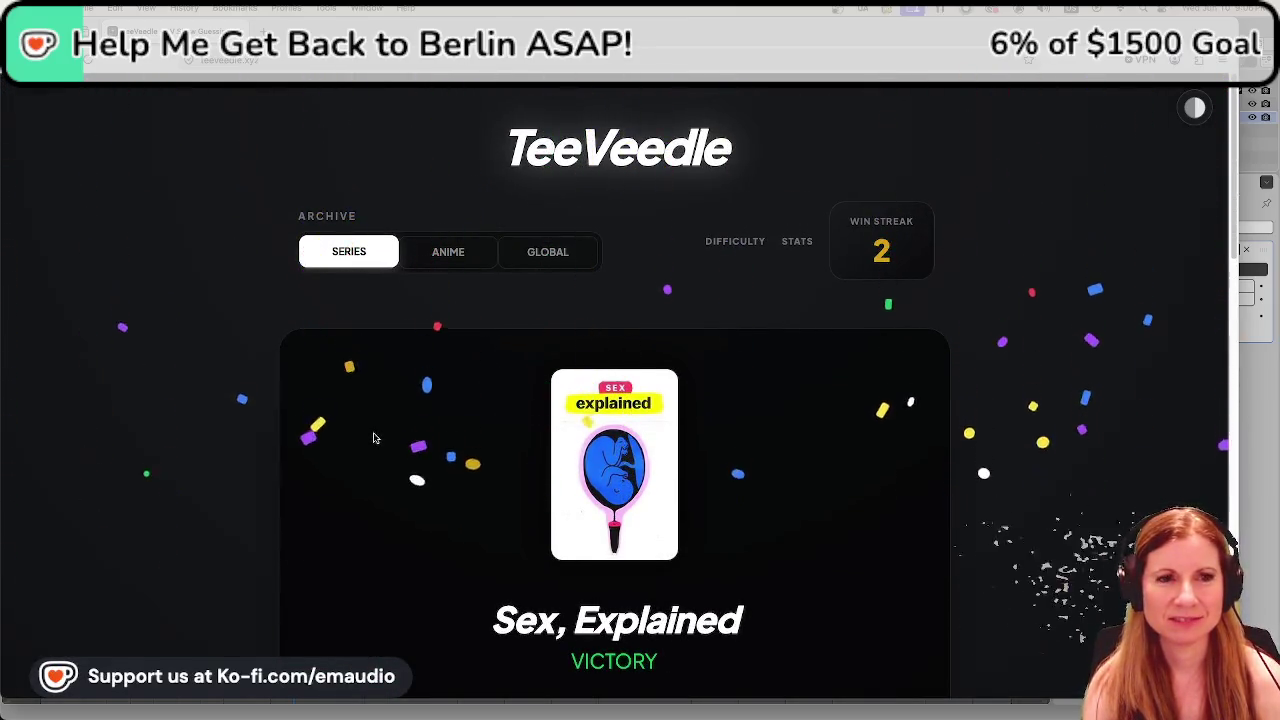
pyautogui.scroll(-1, 370, 440)
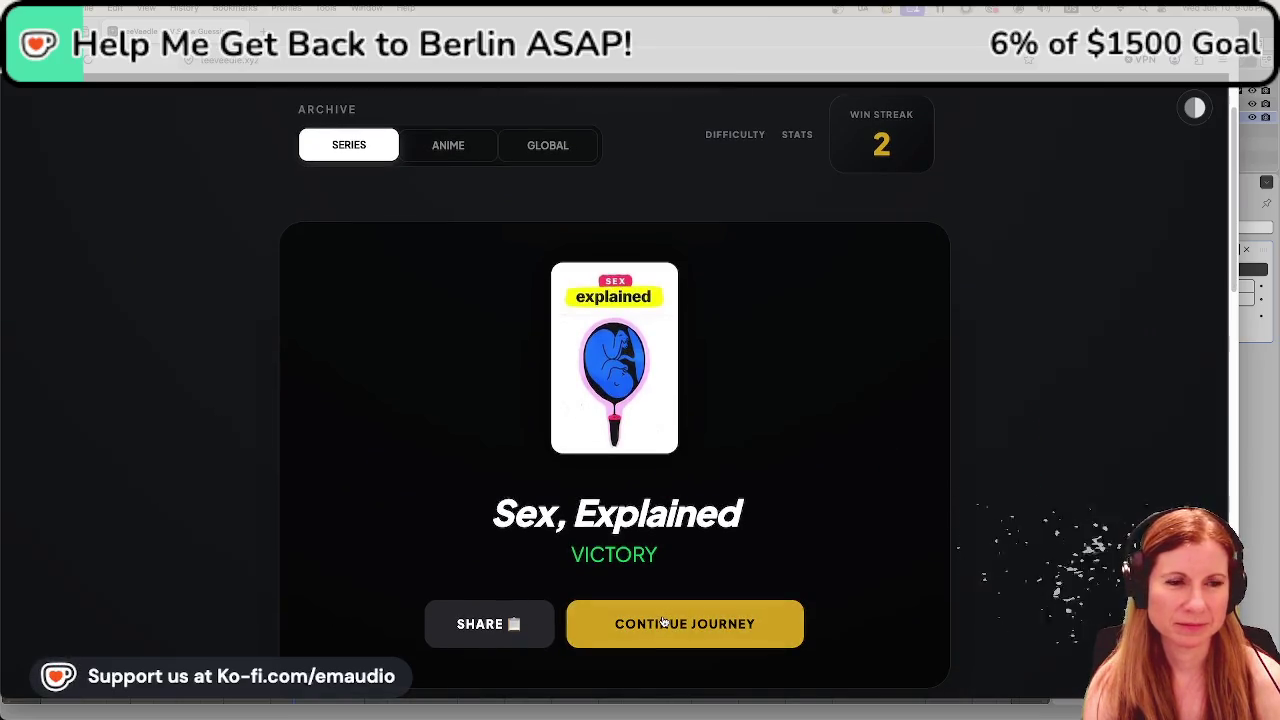
# Continue to the next puzzle and guess Full House for a first-try win.
pyautogui.click(662, 621)
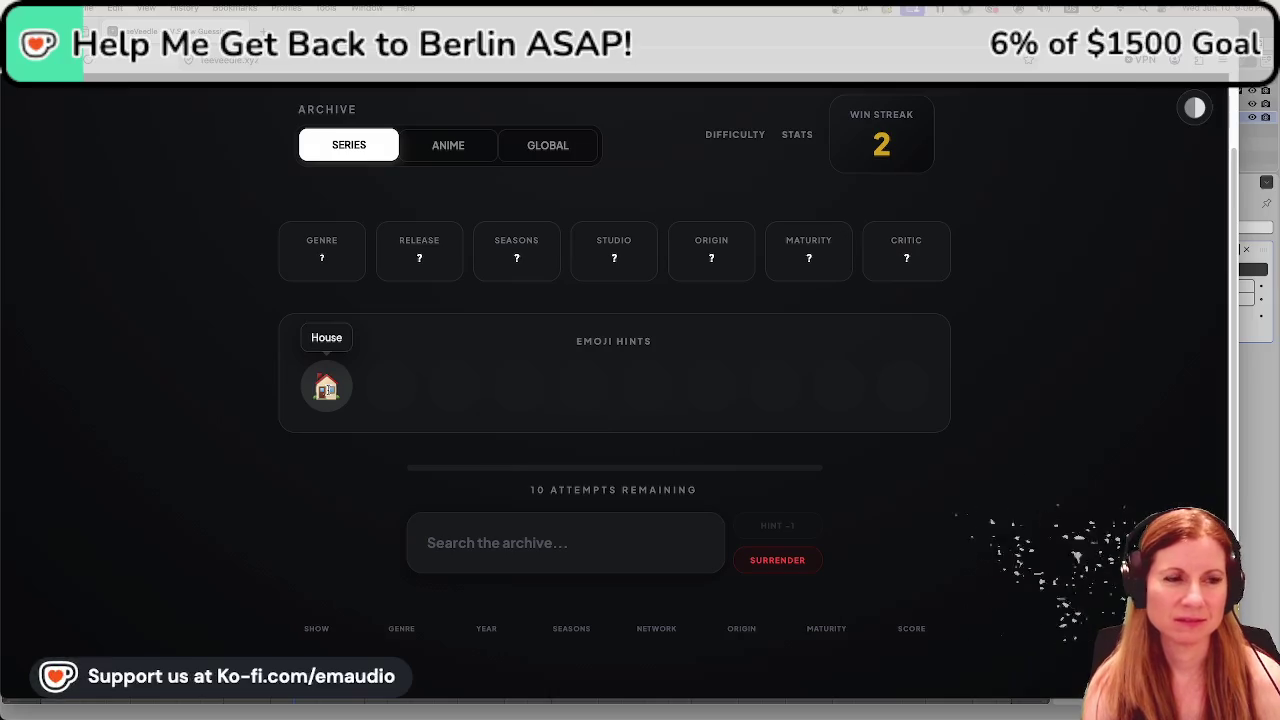
pyautogui.scroll(1, 243, 496)
pyautogui.scroll(1, 243, 496)
pyautogui.click(610, 585)
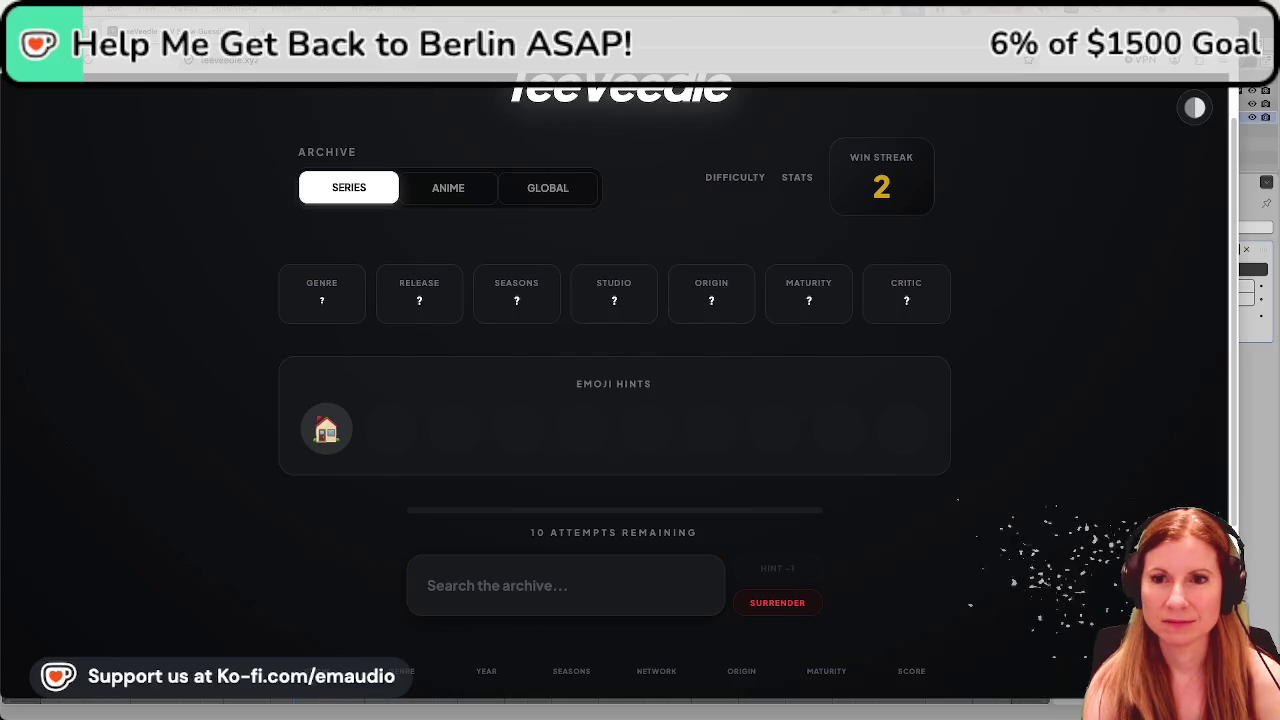
pyautogui.click(496, 604)
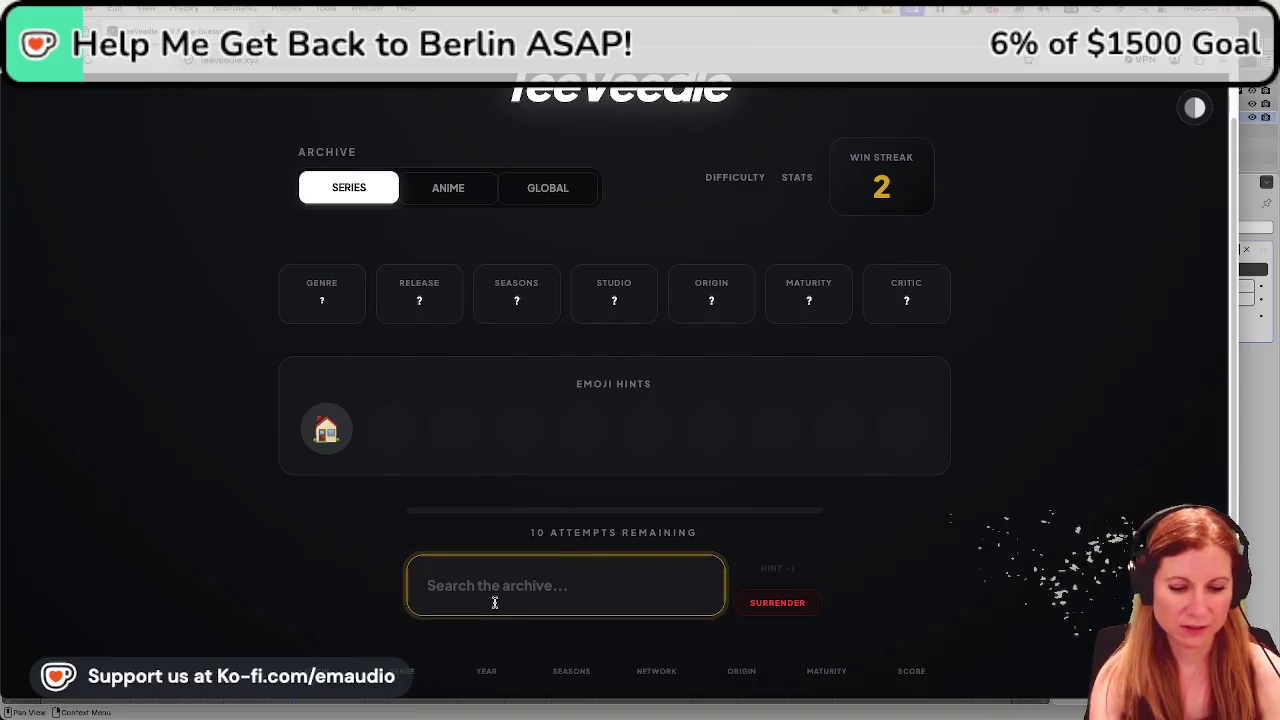
pyautogui.write('ful')
pyautogui.write(' house')
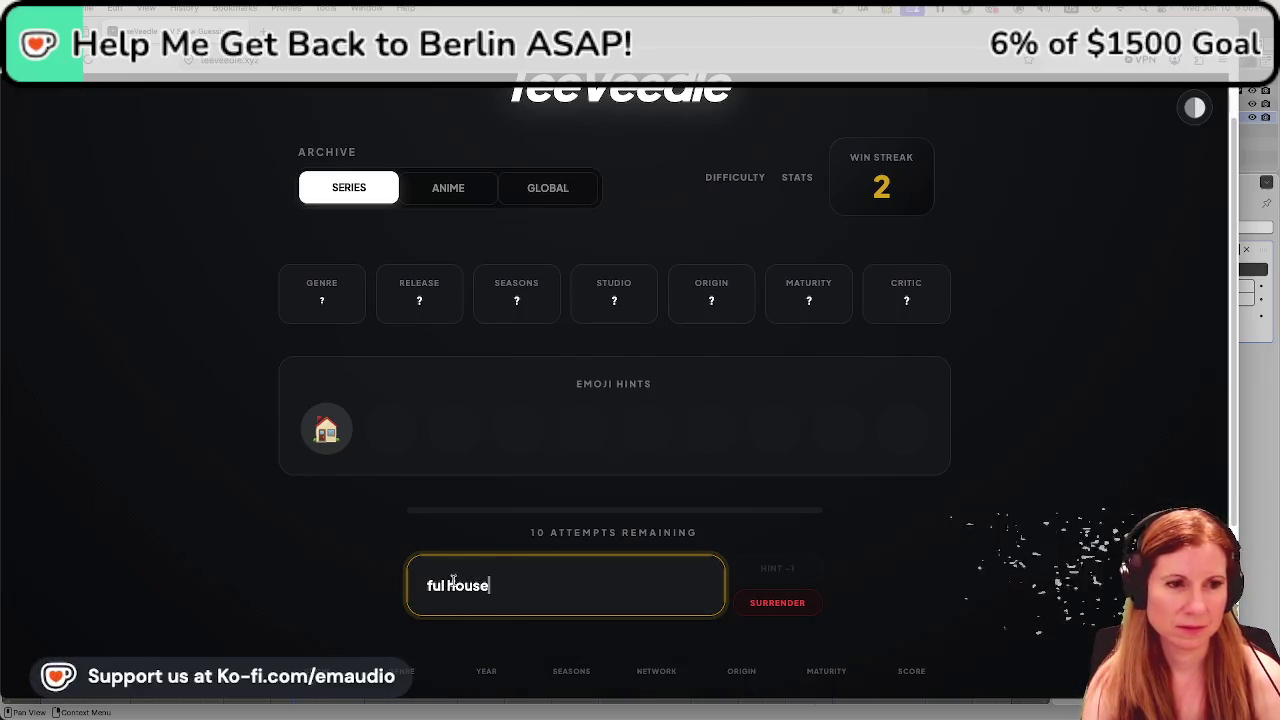
pyautogui.write('l')
pyautogui.click(523, 660)
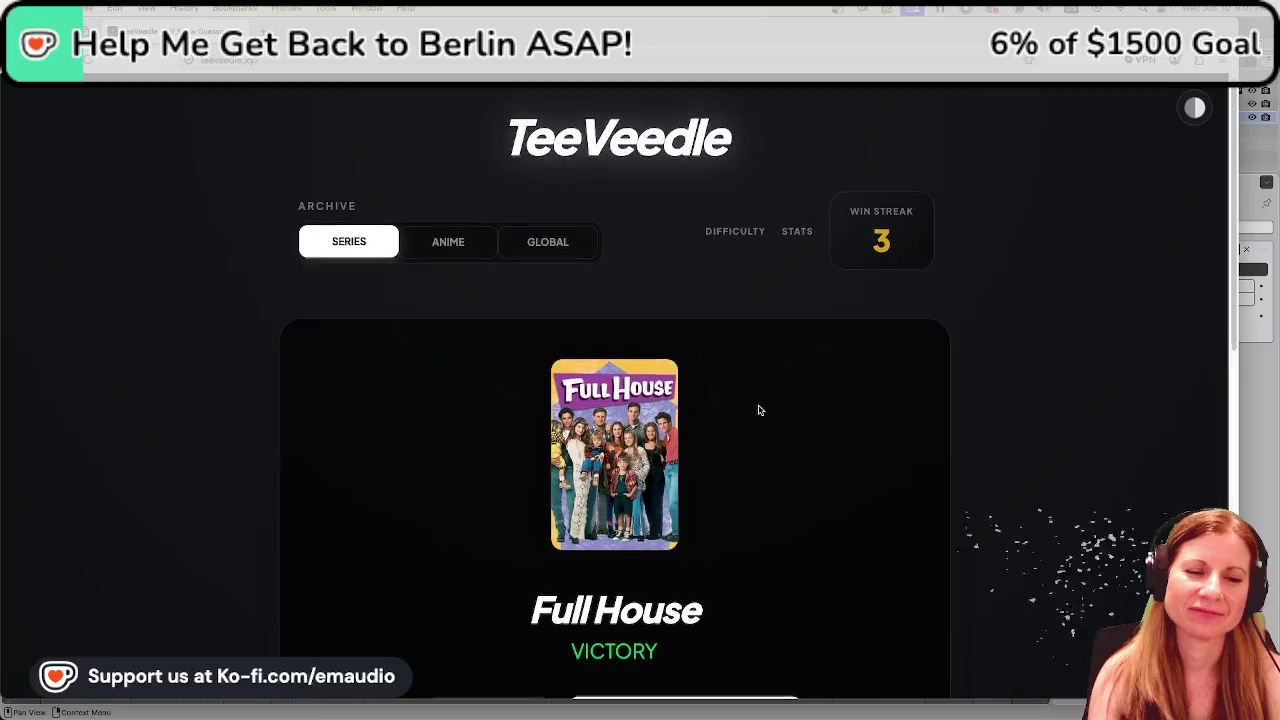
# Start a new TeeVeedle series puzzle and guess Stranger Things by searching 'stra'.
pyautogui.click(700, 645)
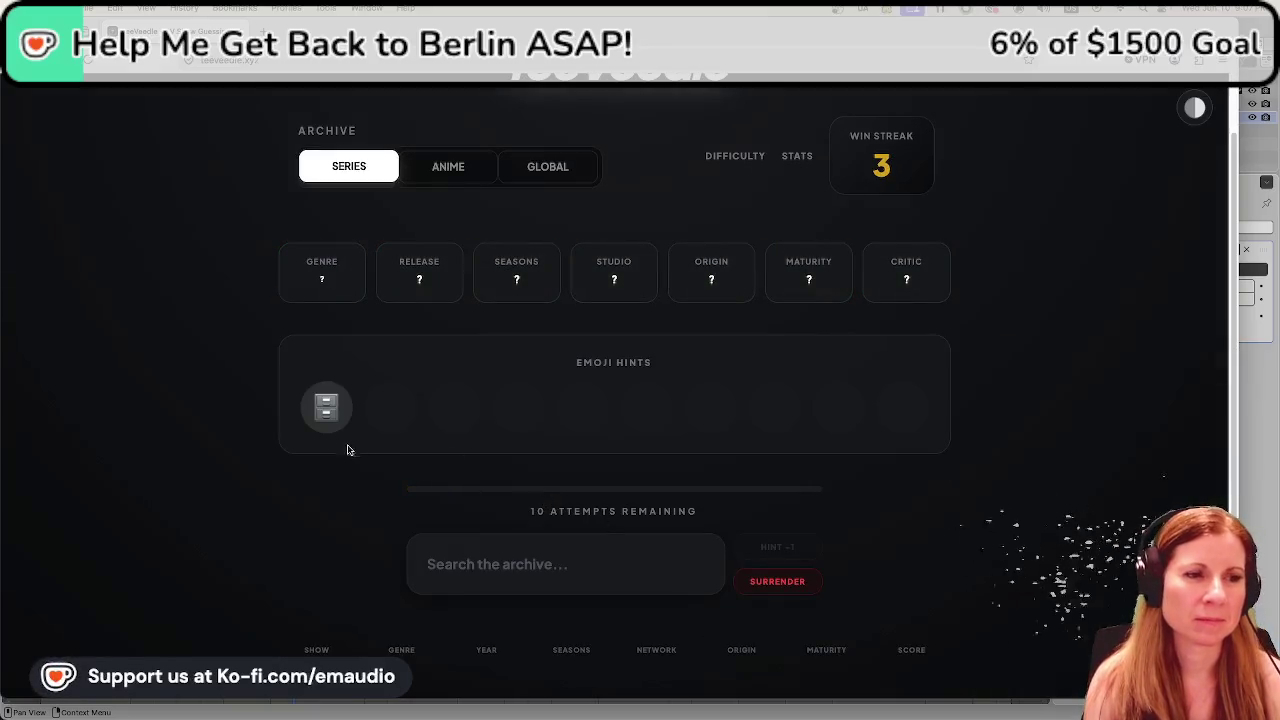
pyautogui.click(529, 543)
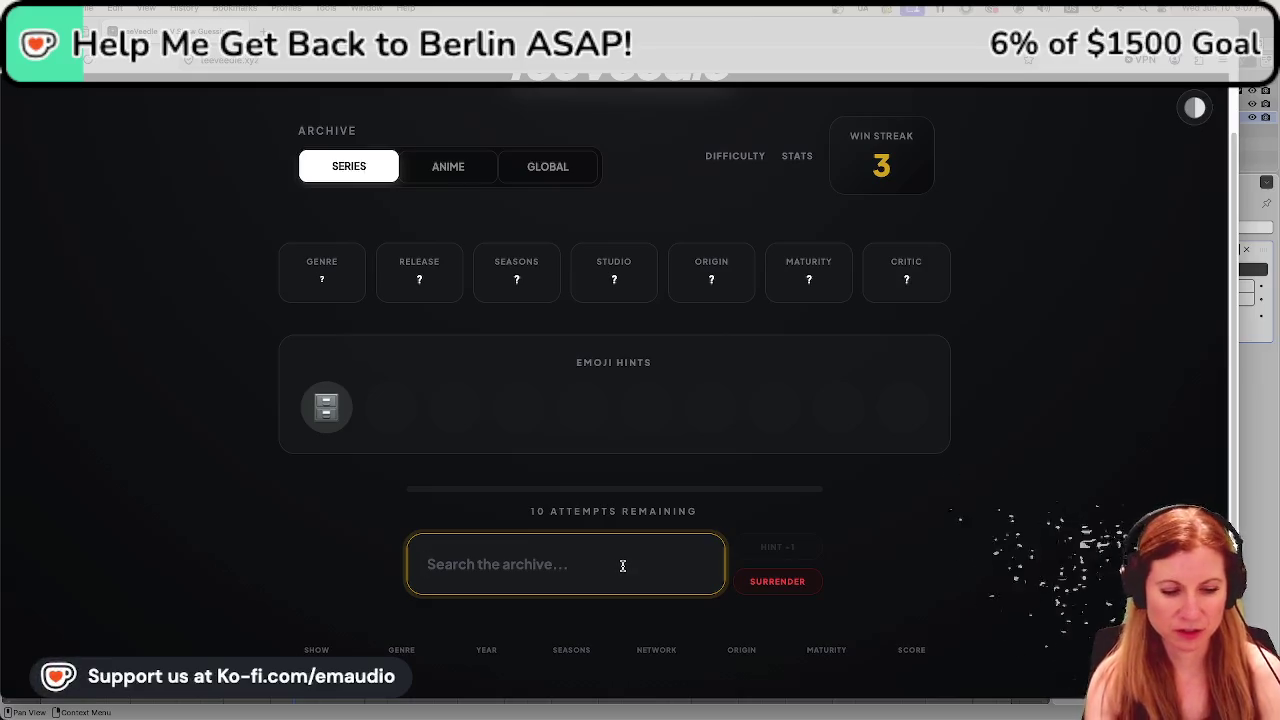
pyautogui.write('stra')
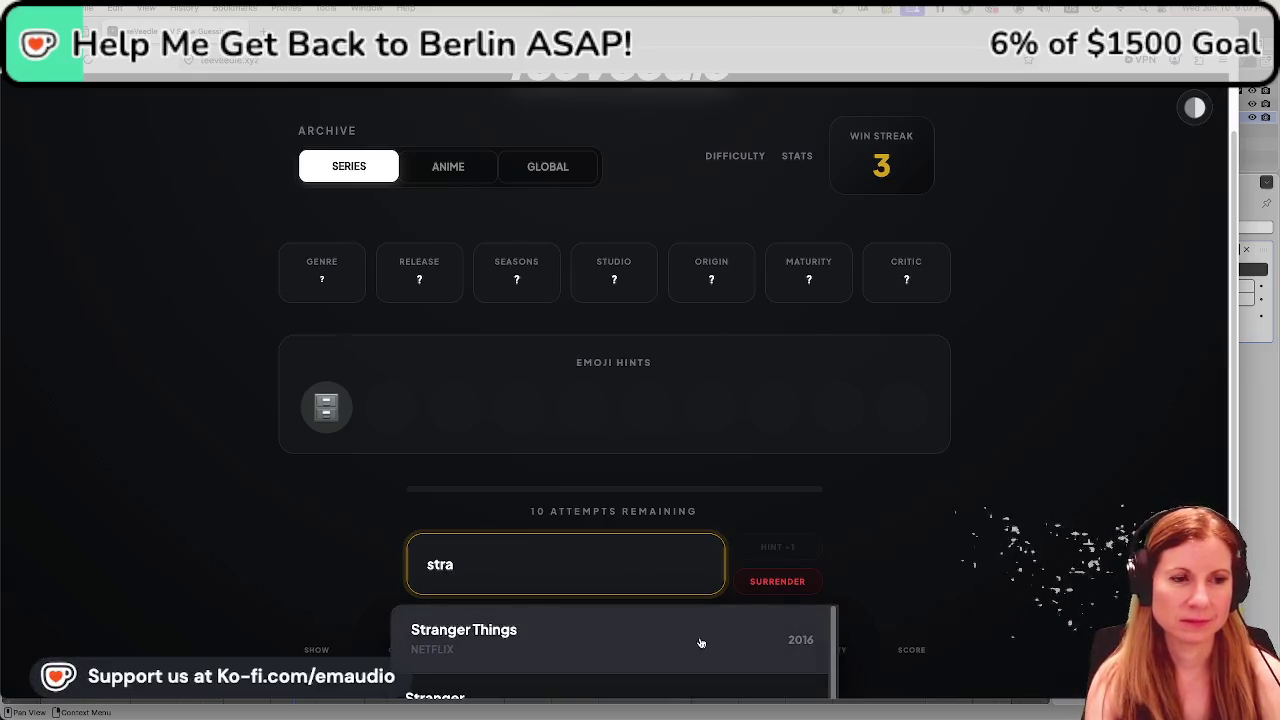
pyautogui.click(700, 640)
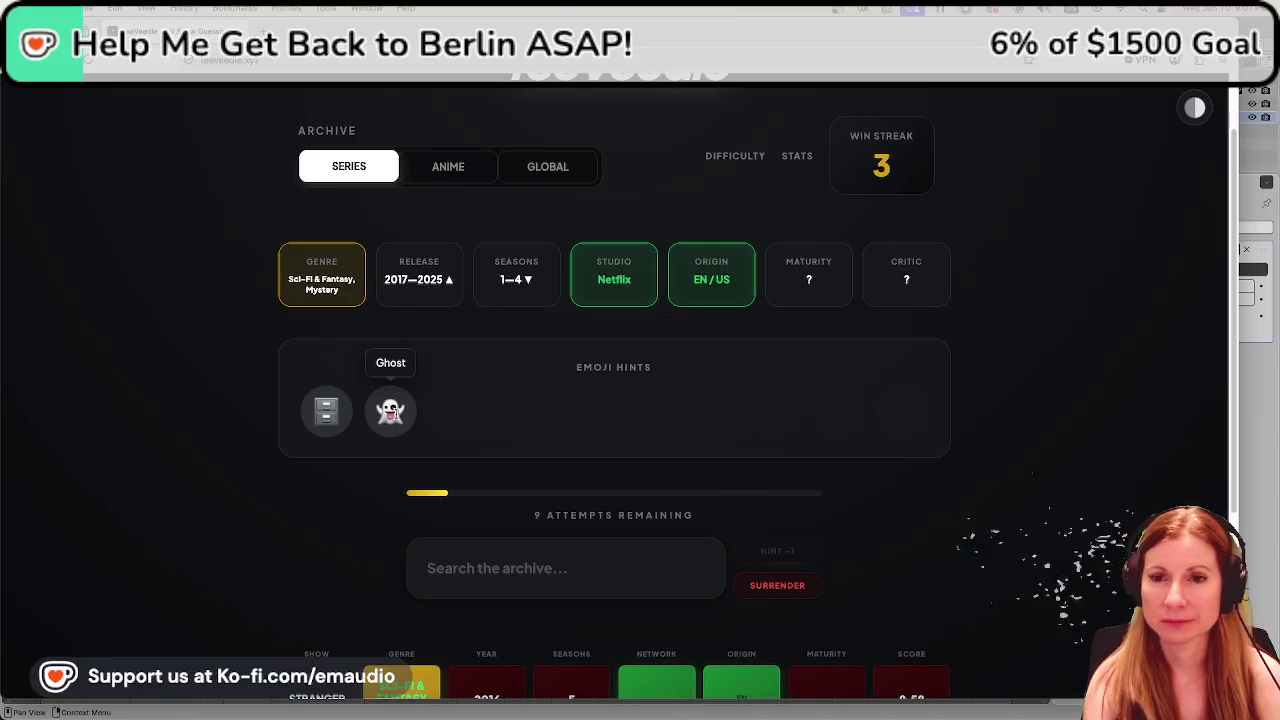
# Search 'homici' and browse the suggested shows, then erase the search text without guessing.
pyautogui.click(503, 576)
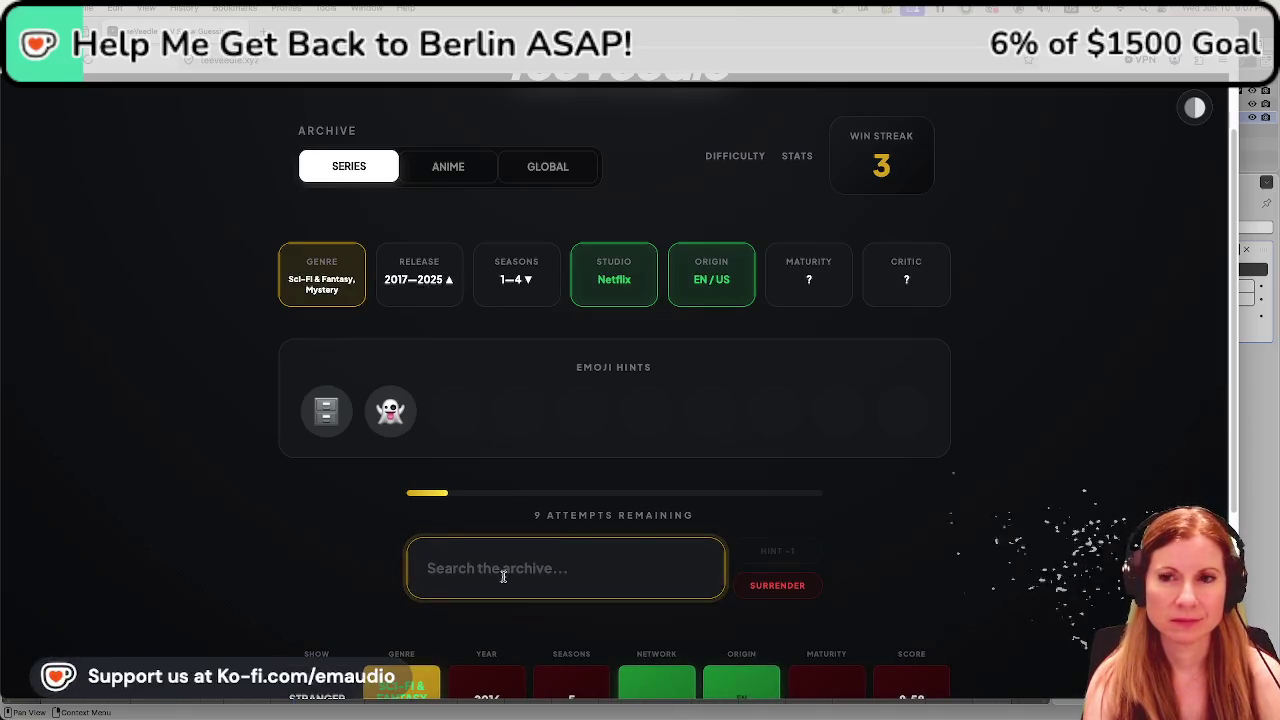
pyautogui.write('homici')
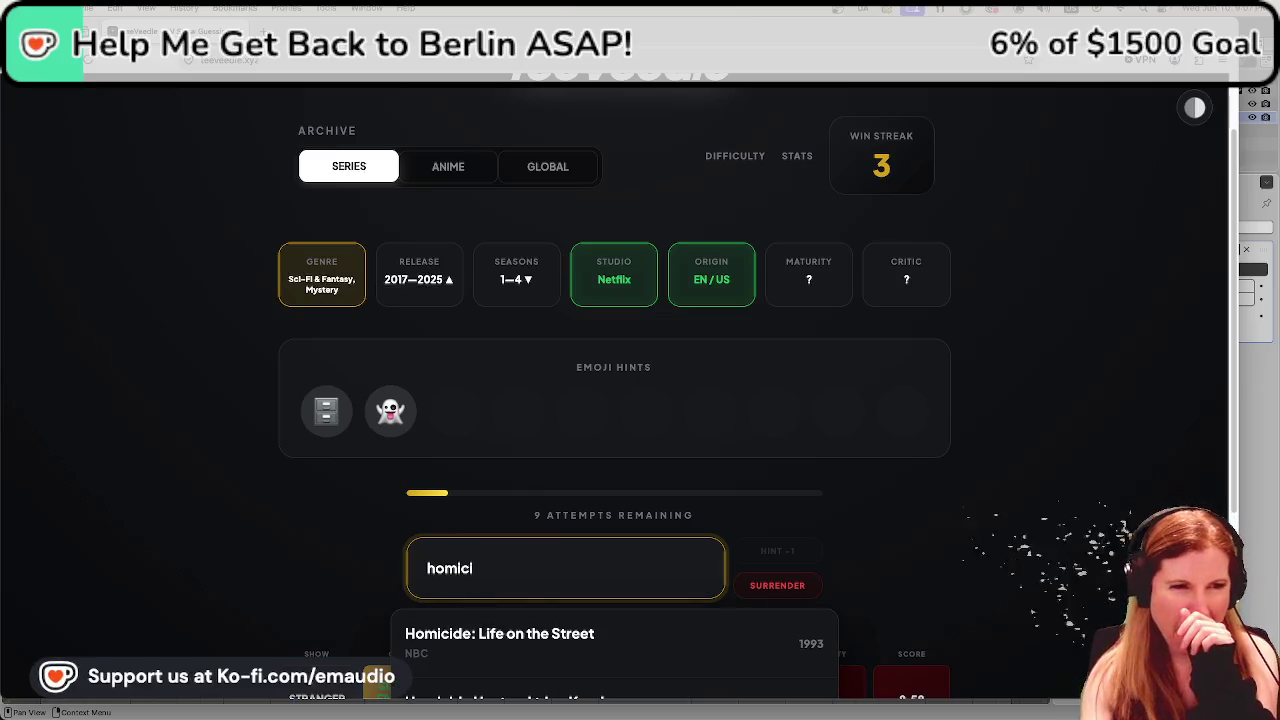
pyautogui.scroll(-1, 347, 562)
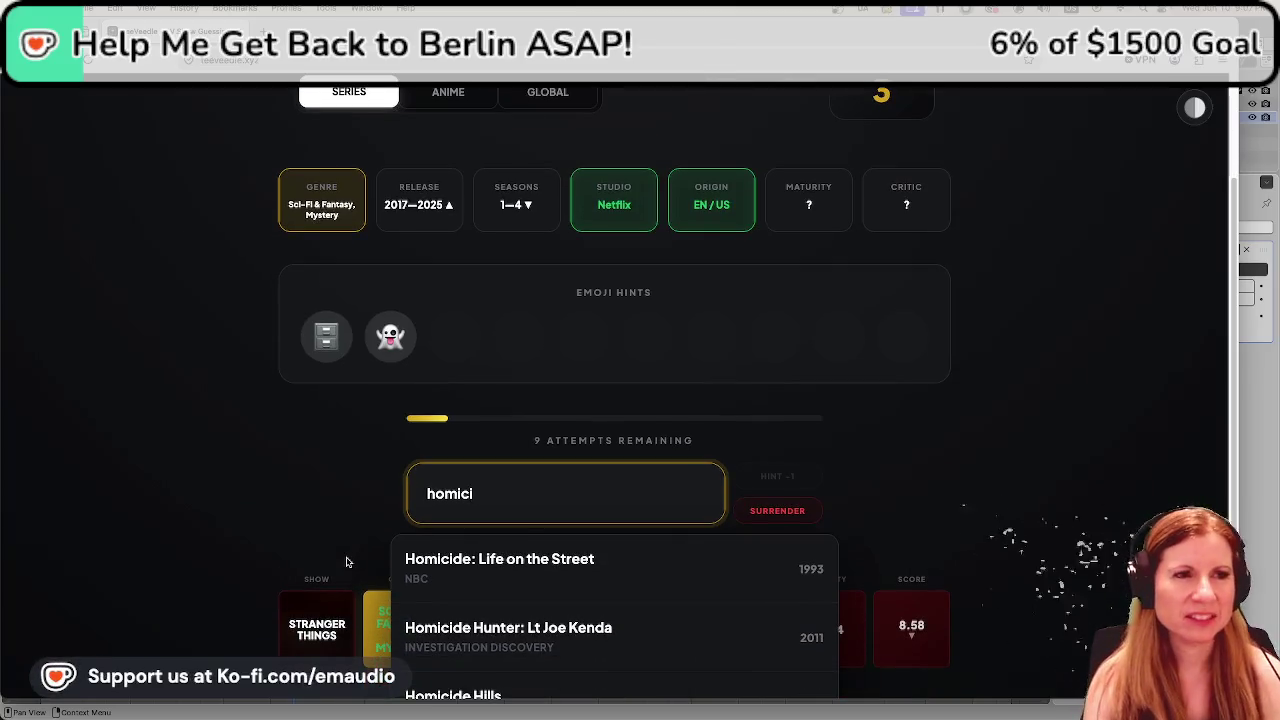
pyautogui.scroll(-1, 347, 562)
pyautogui.scroll(-1, 344, 550)
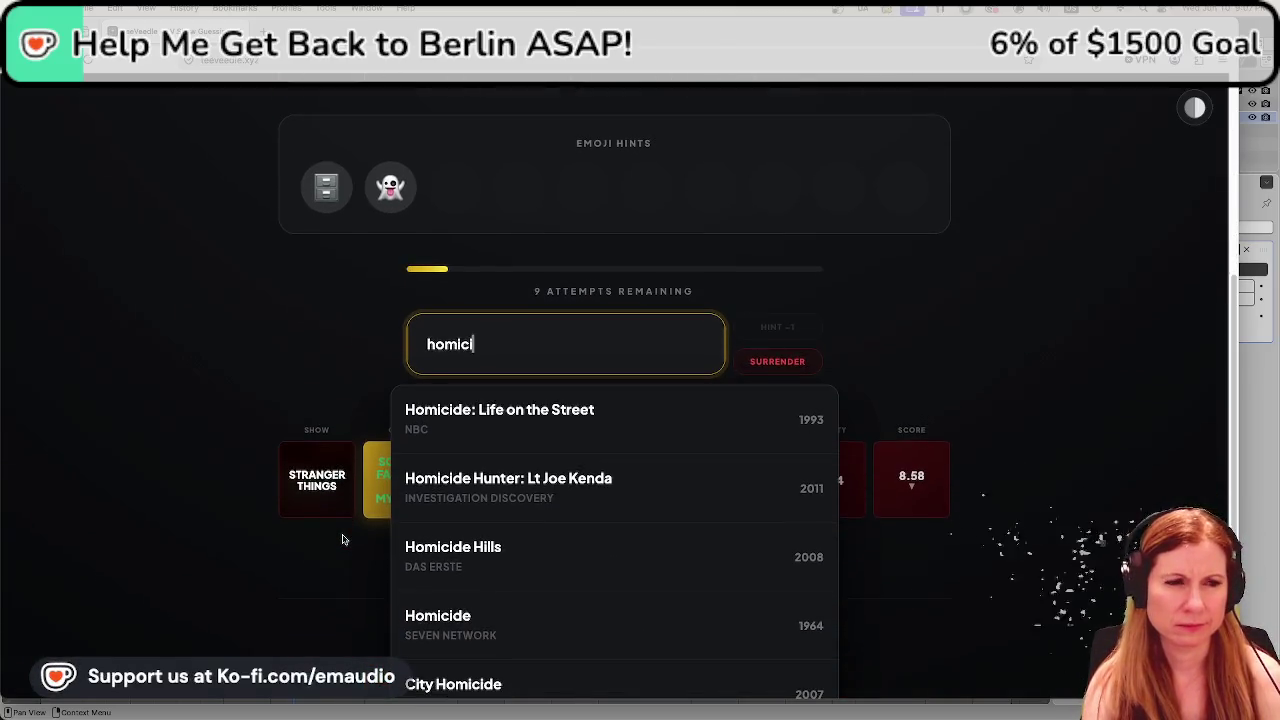
pyautogui.scroll(-1, 342, 540)
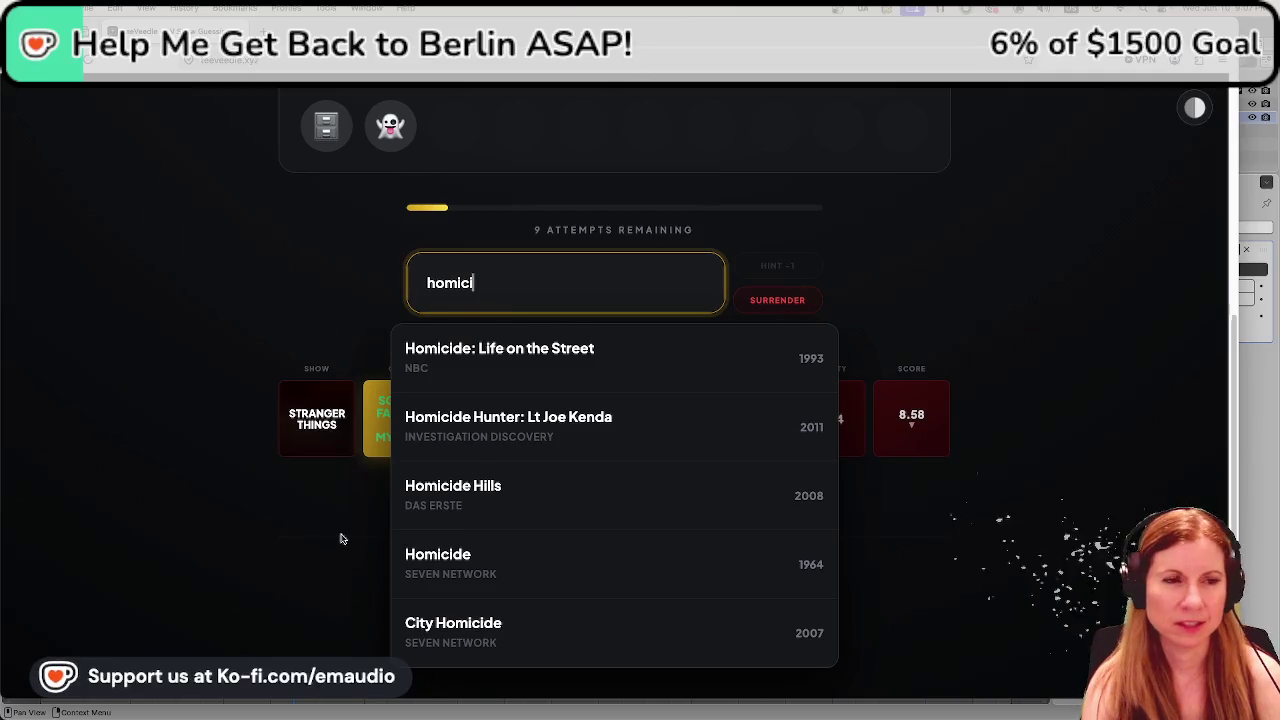
pyautogui.scroll(2, 341, 540)
pyautogui.press('BackSpace')
pyautogui.press('BackSpace')
pyautogui.press('BackSpace')
pyautogui.press('BackSpace')
pyautogui.press('BackSpace')
pyautogui.press('BackSpace')
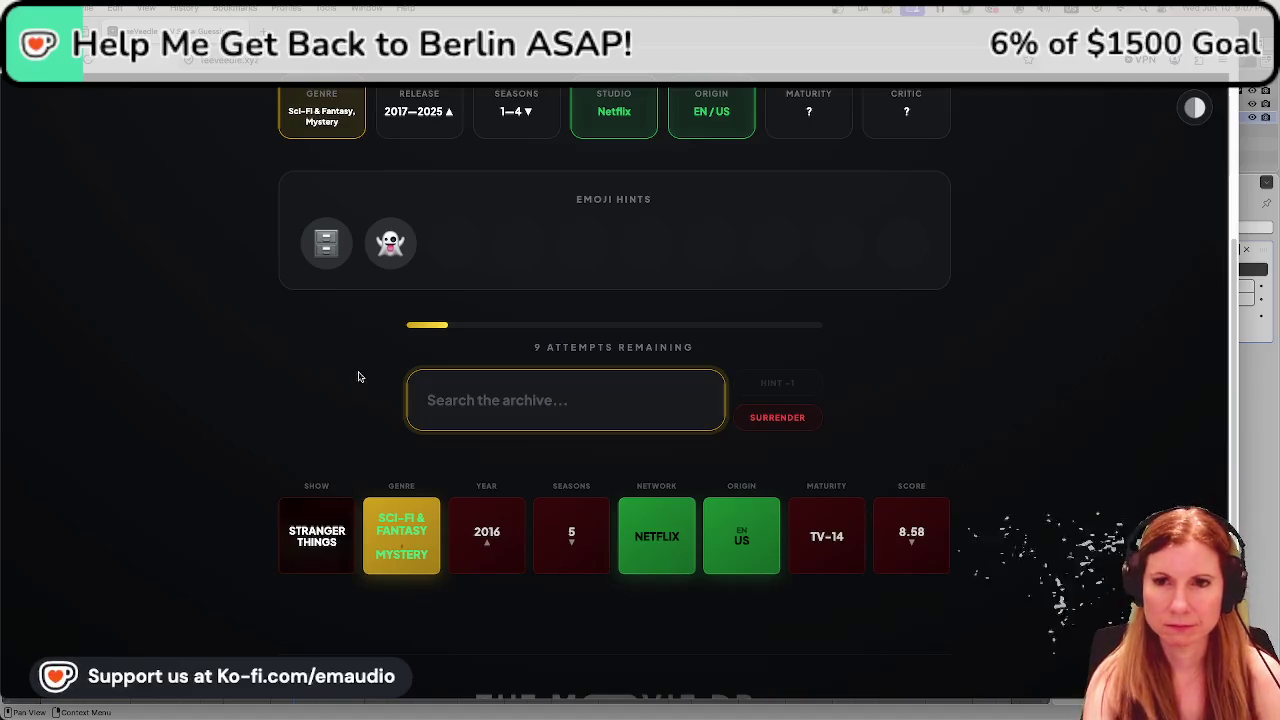
pyautogui.scroll(1, 343, 383)
pyautogui.scroll(1, 343, 383)
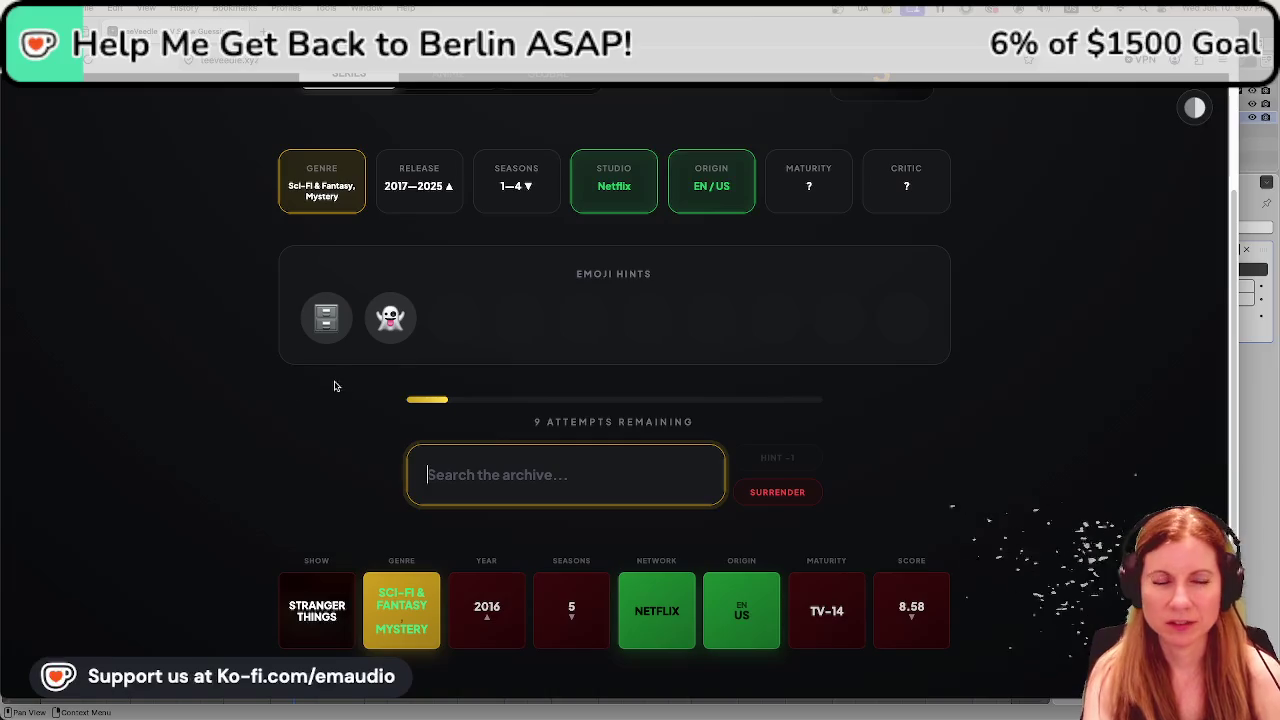
pyautogui.click(212, 449)
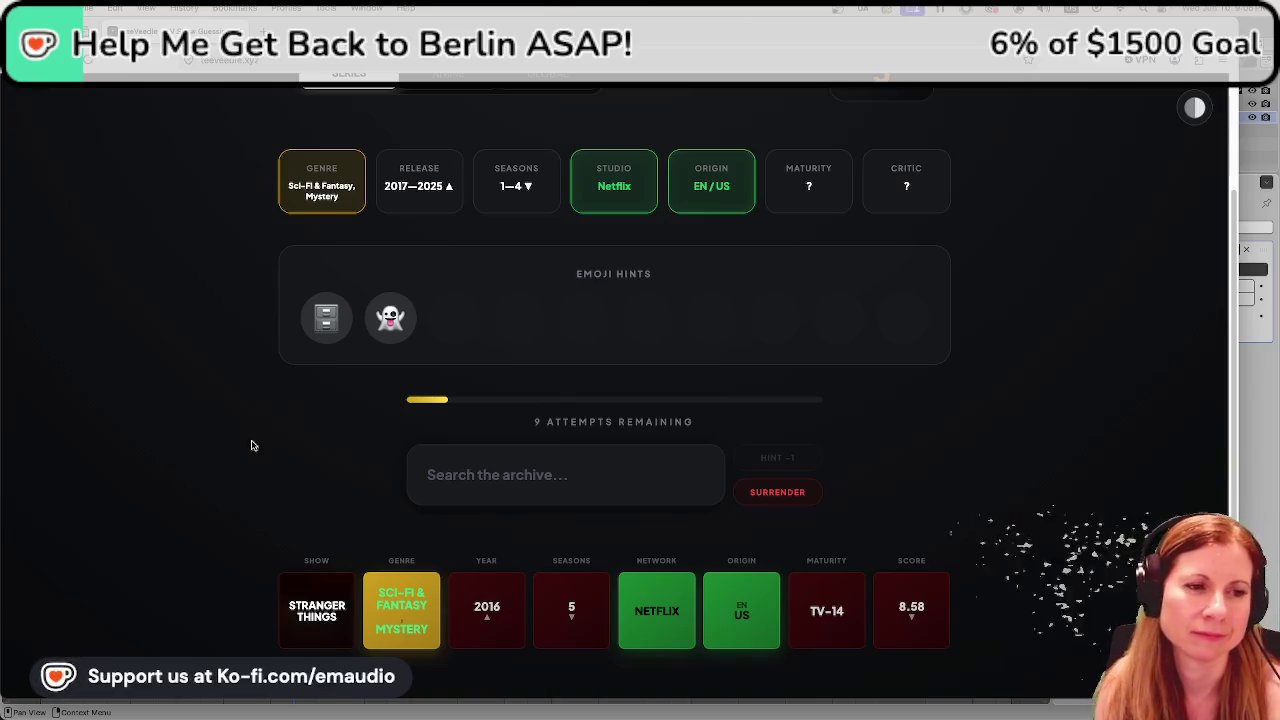
pyautogui.click(482, 465)
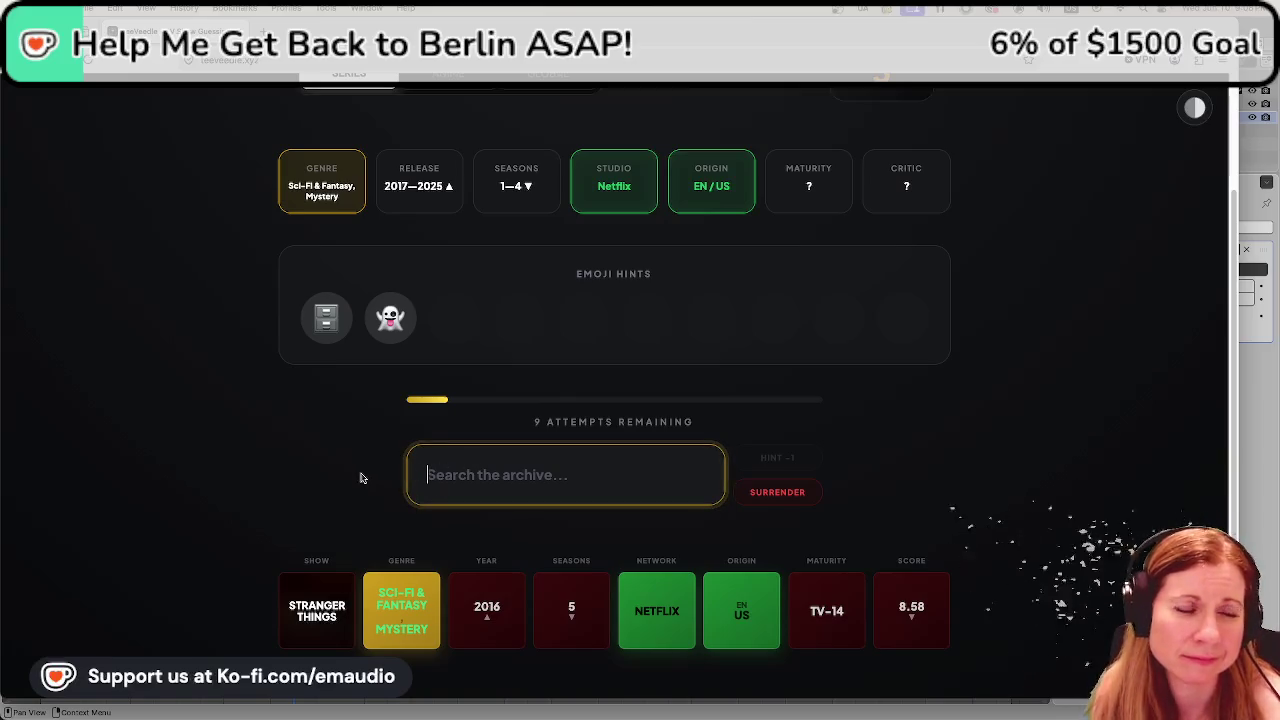
pyautogui.scroll(-1, 279, 470)
pyautogui.scroll(-1, 270, 470)
pyautogui.scroll(2, 263, 470)
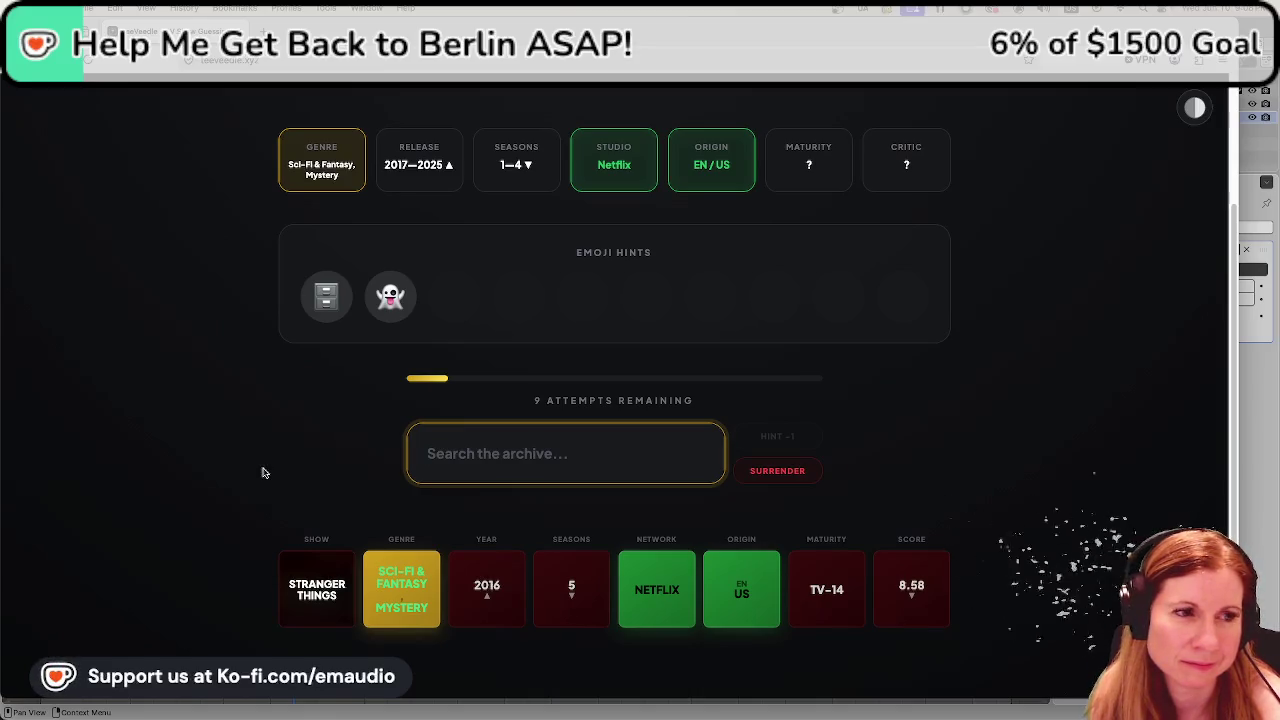
pyautogui.scroll(3, 263, 472)
pyautogui.scroll(-2, 263, 472)
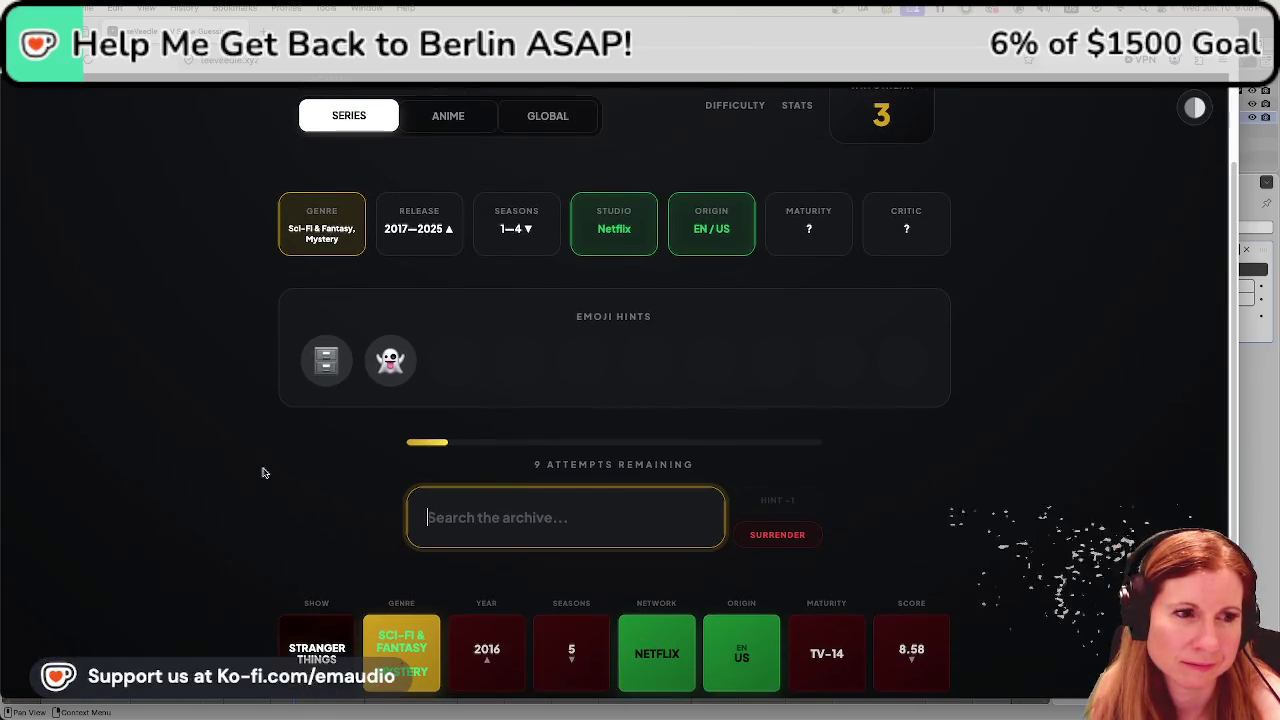
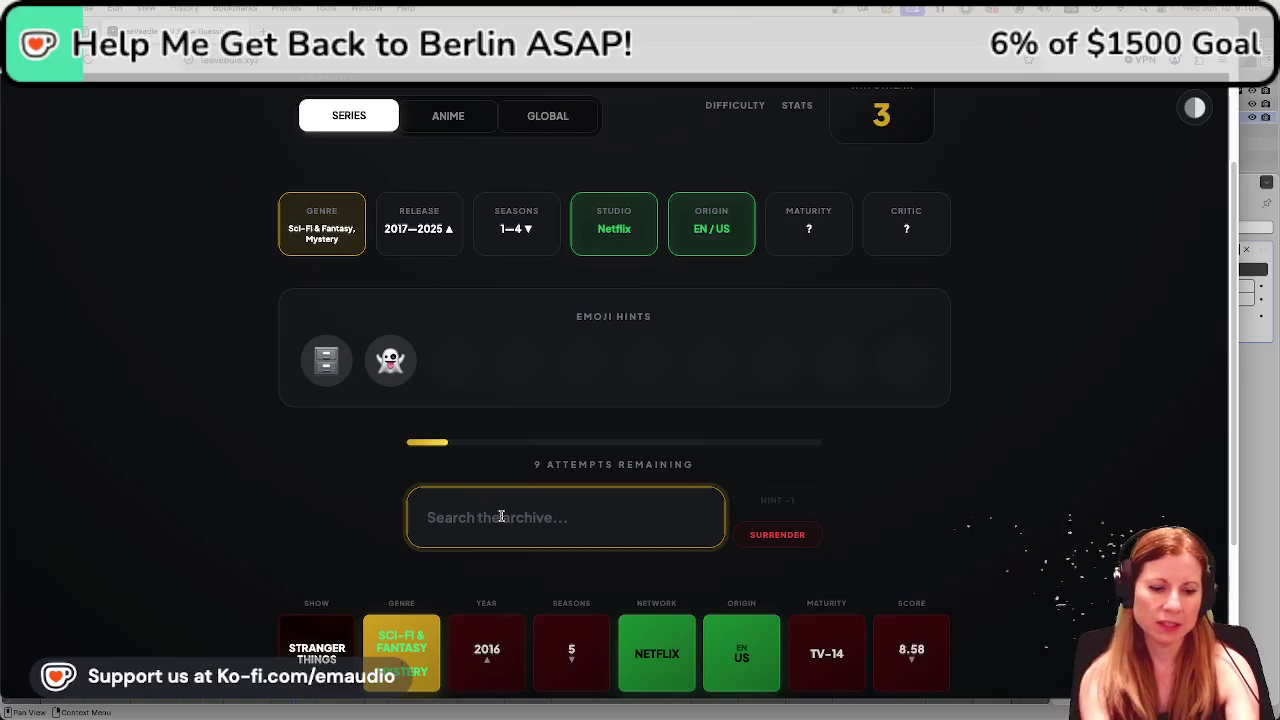
pyautogui.write('serenity')
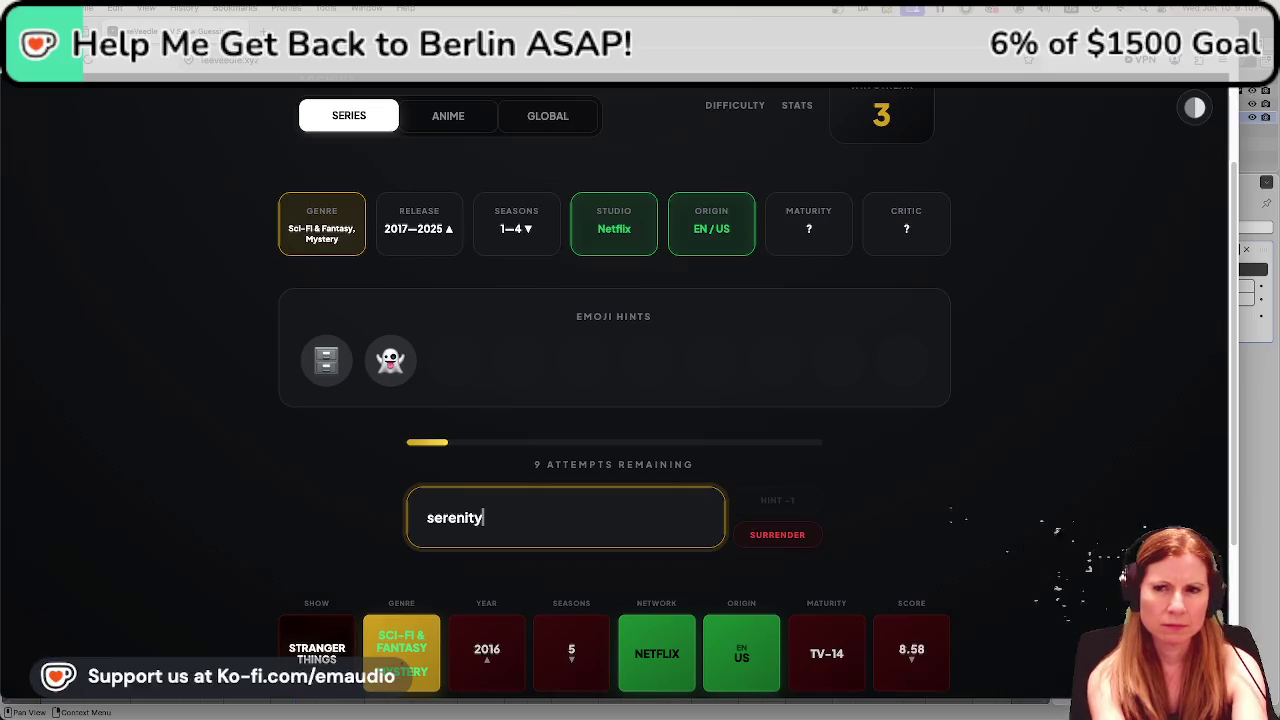
pyautogui.press('BackSpace')
pyautogui.press('BackSpace')
pyautogui.press('BackSpace')
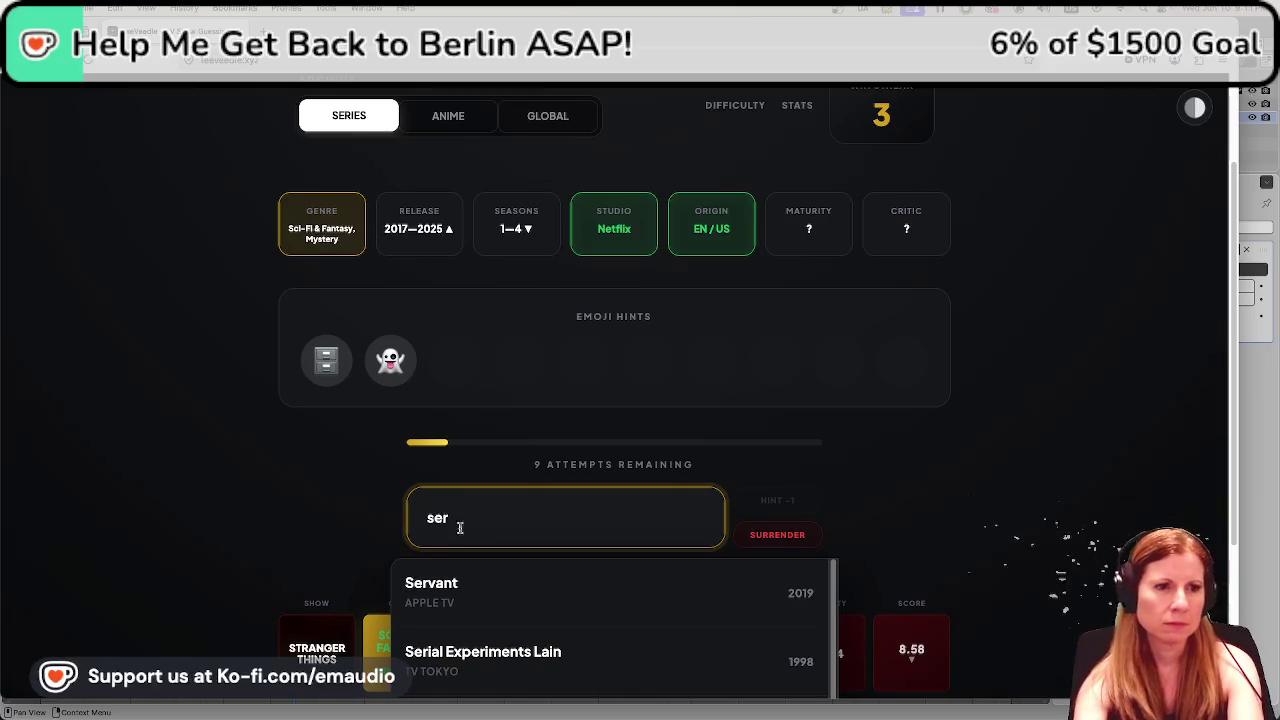
pyautogui.scroll(-1, 242, 573)
pyautogui.scroll(-2, 240, 577)
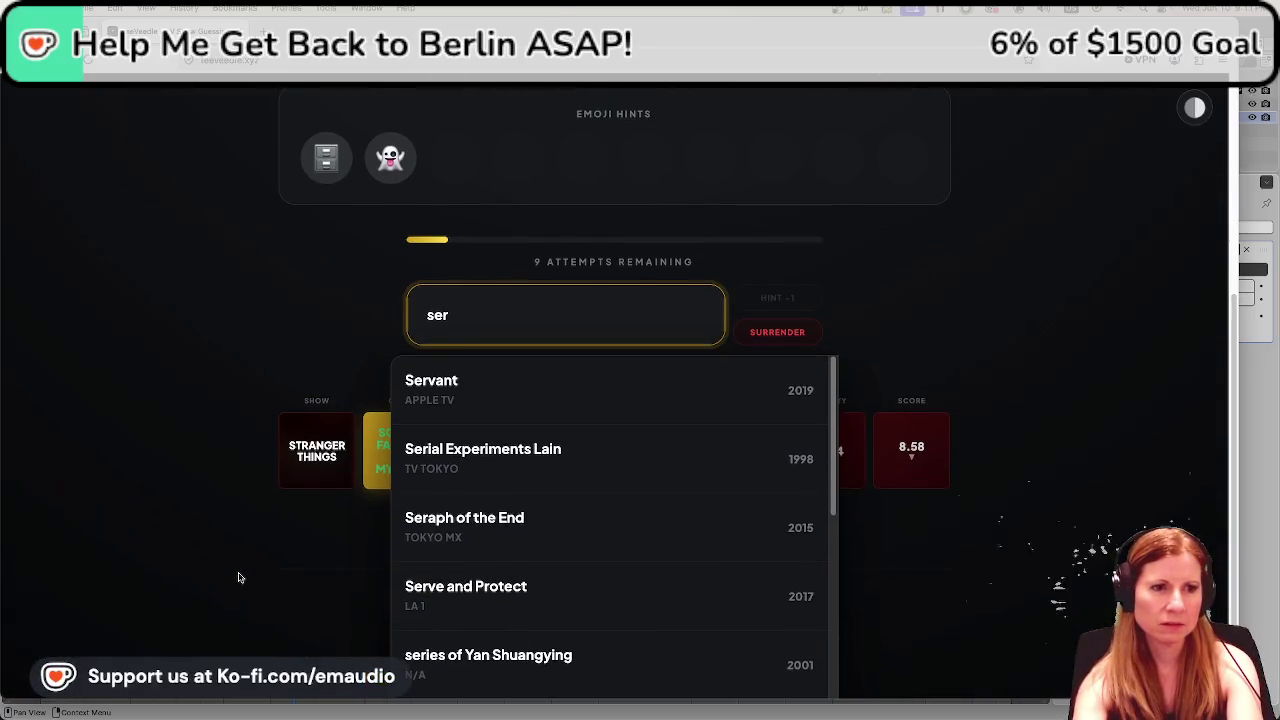
pyautogui.scroll(1, 239, 577)
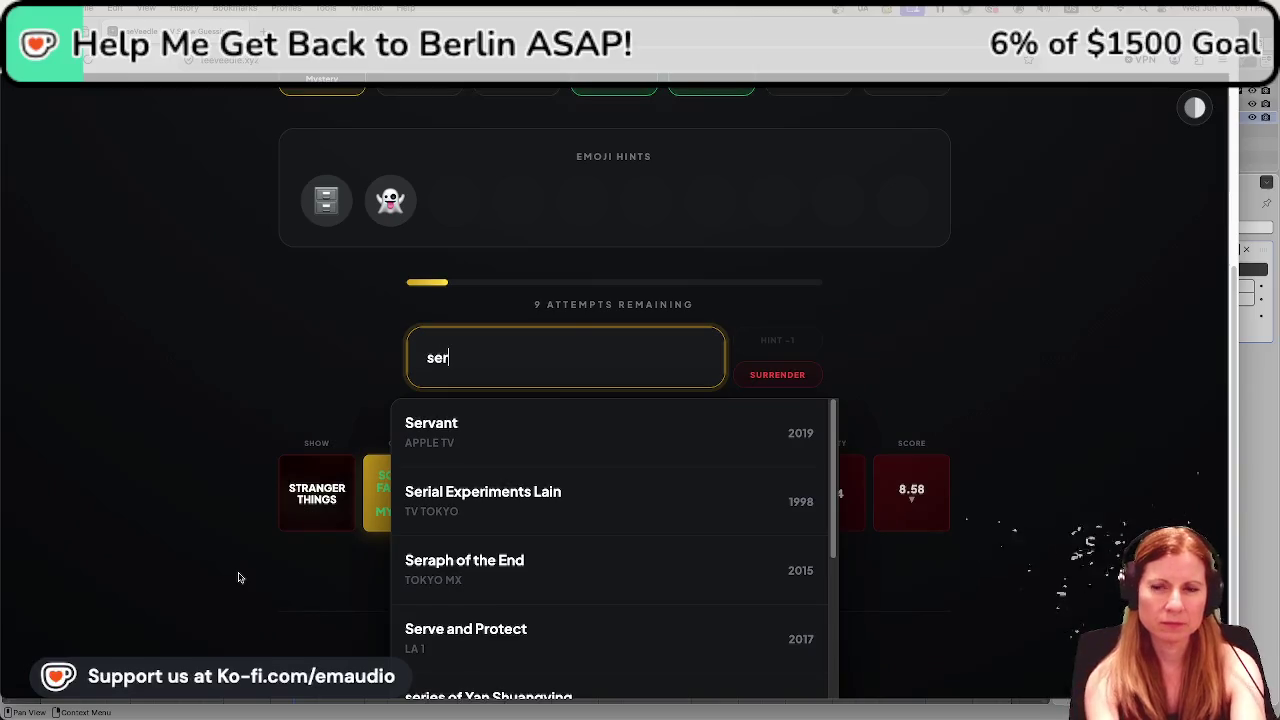
pyautogui.press('BackSpace')
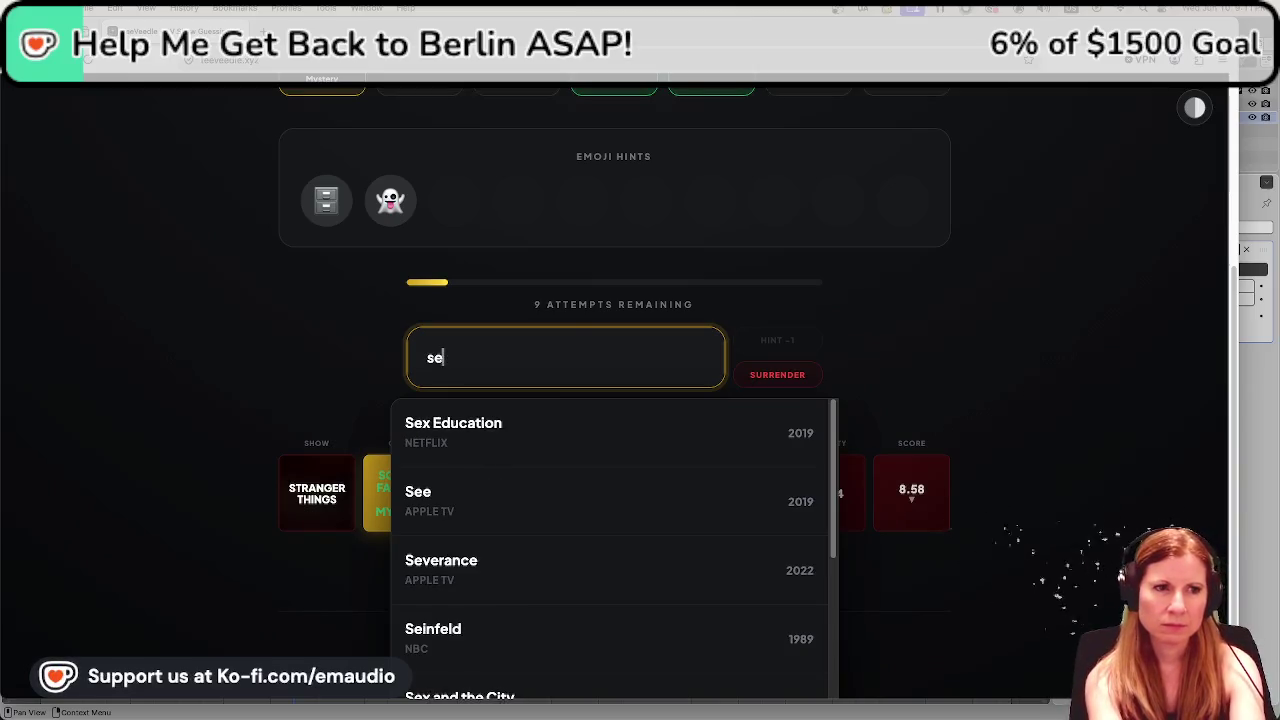
pyautogui.press('BackSpace')
pyautogui.press('BackSpace')
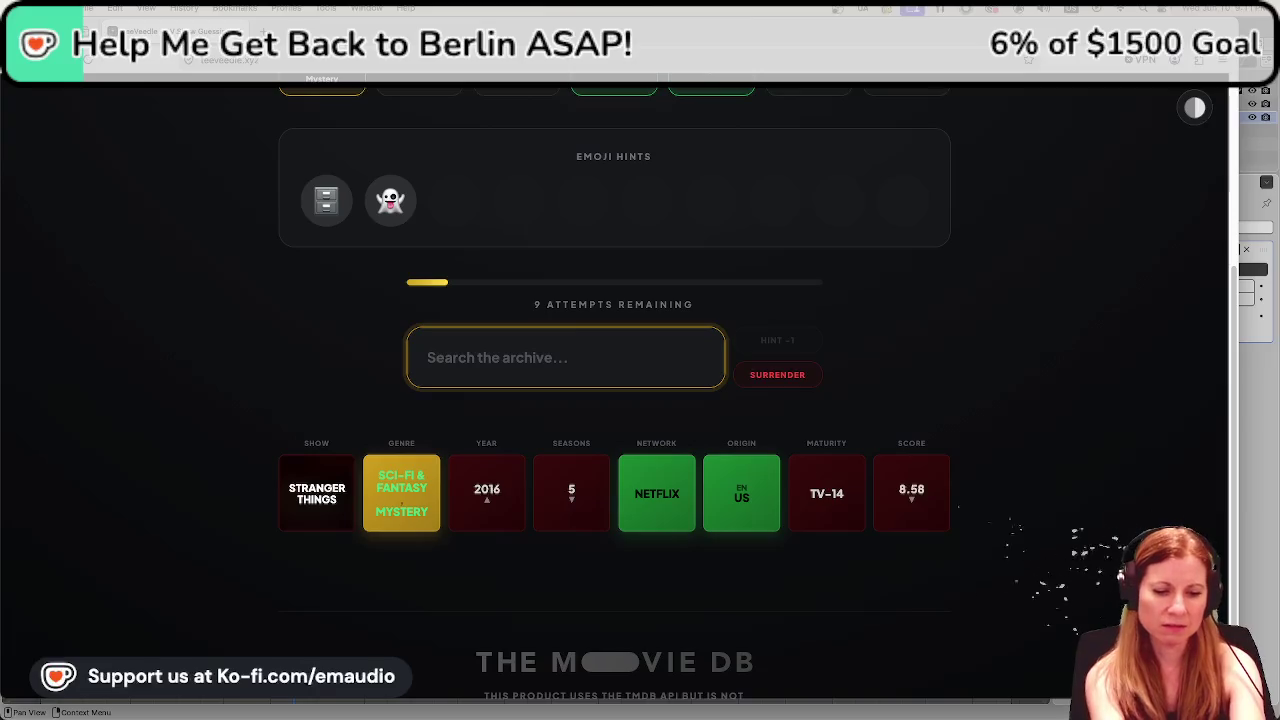
pyautogui.write('ser')
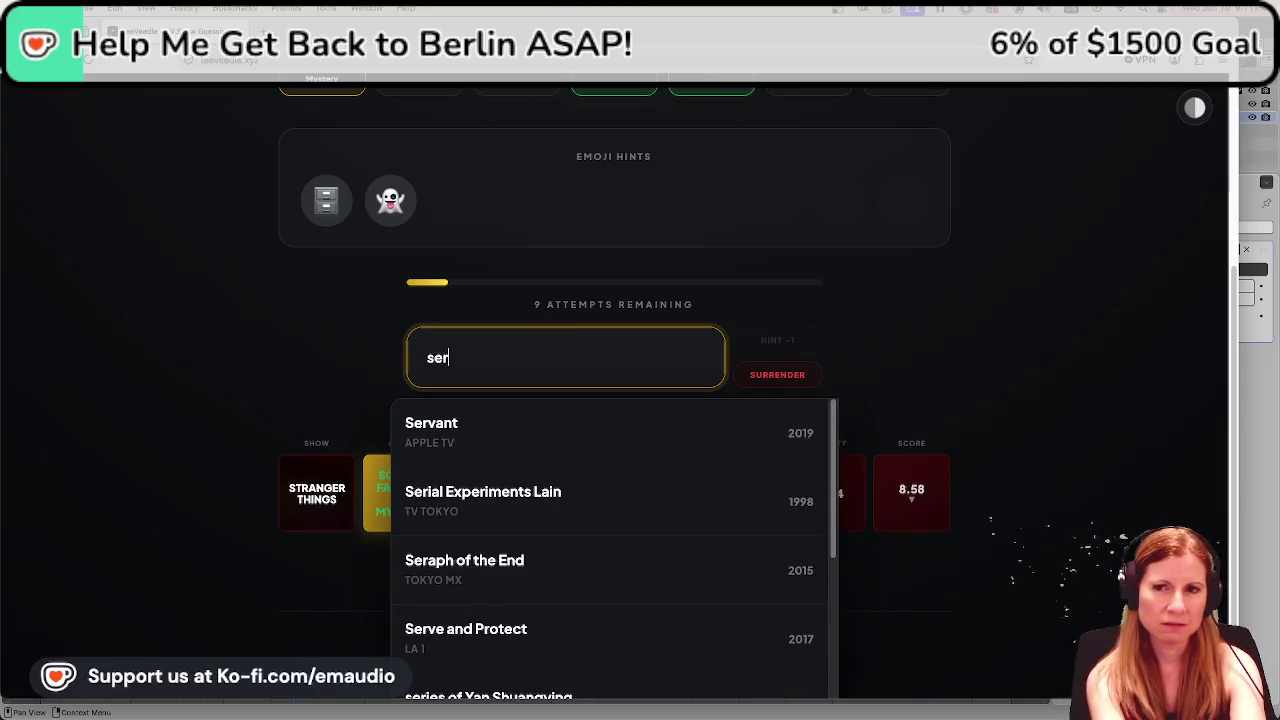
pyautogui.press('BackSpace')
pyautogui.press('BackSpace')
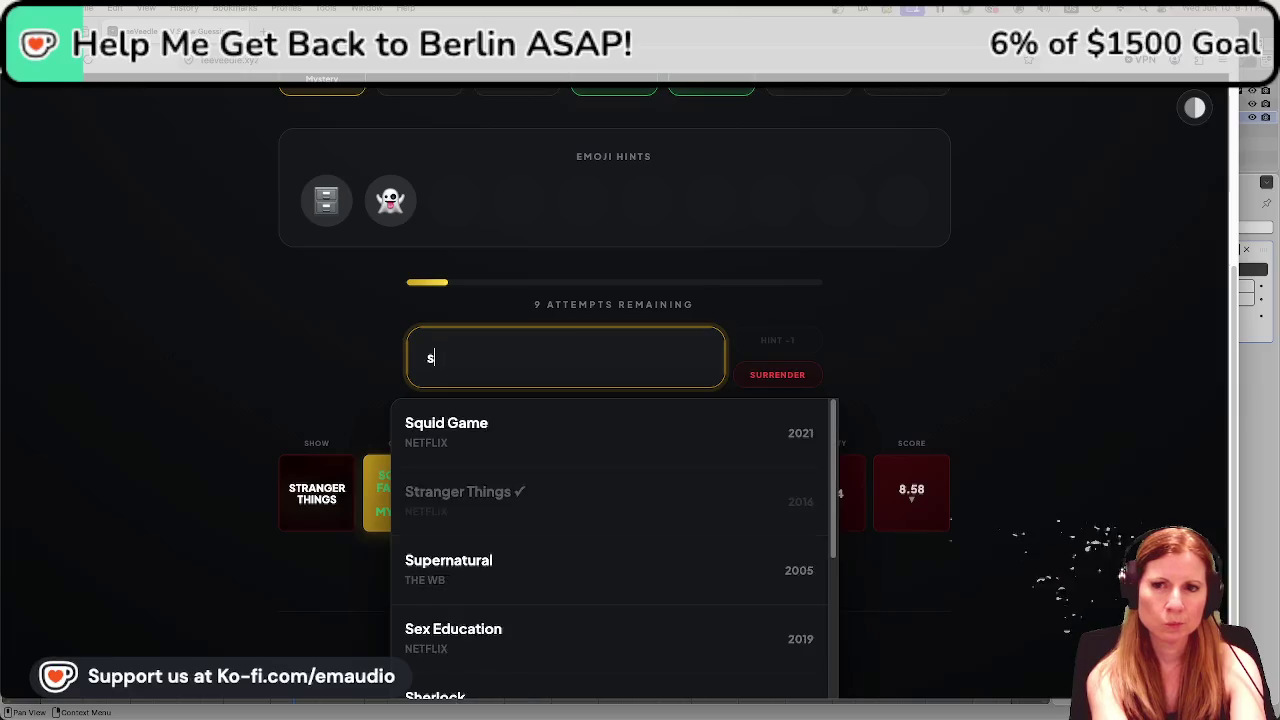
pyautogui.press('BackSpace')
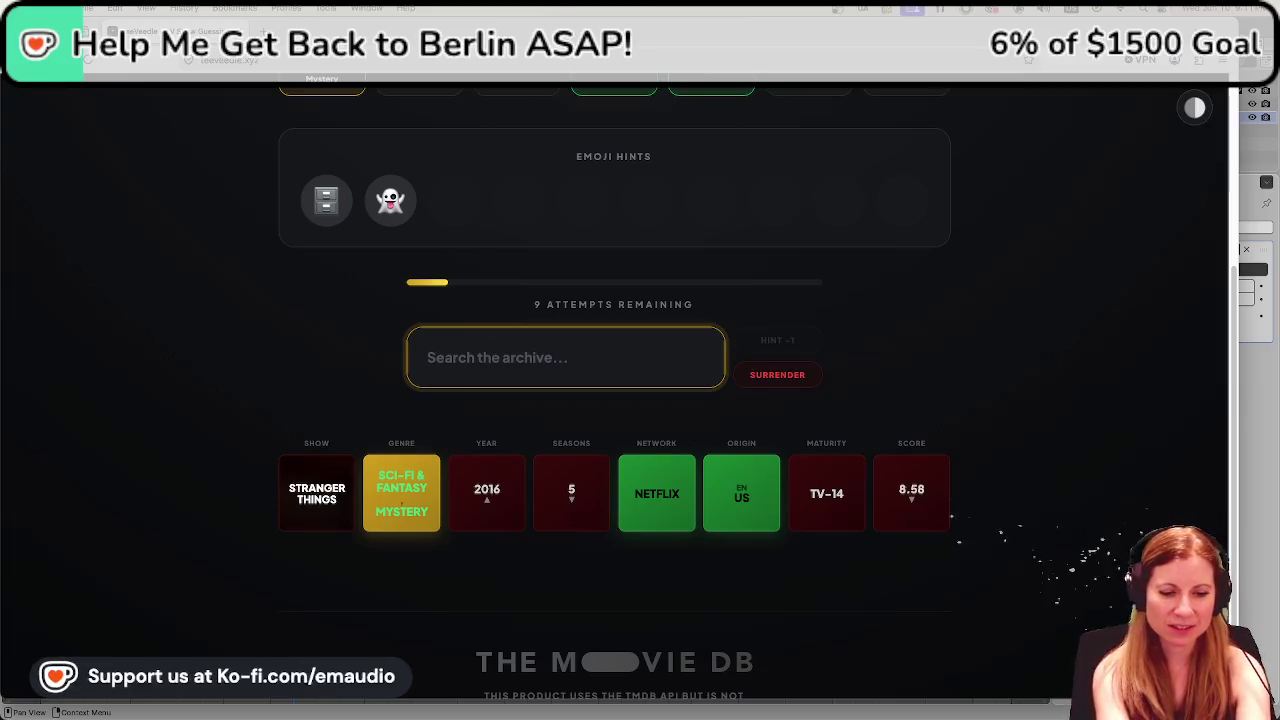
pyautogui.write('sever')
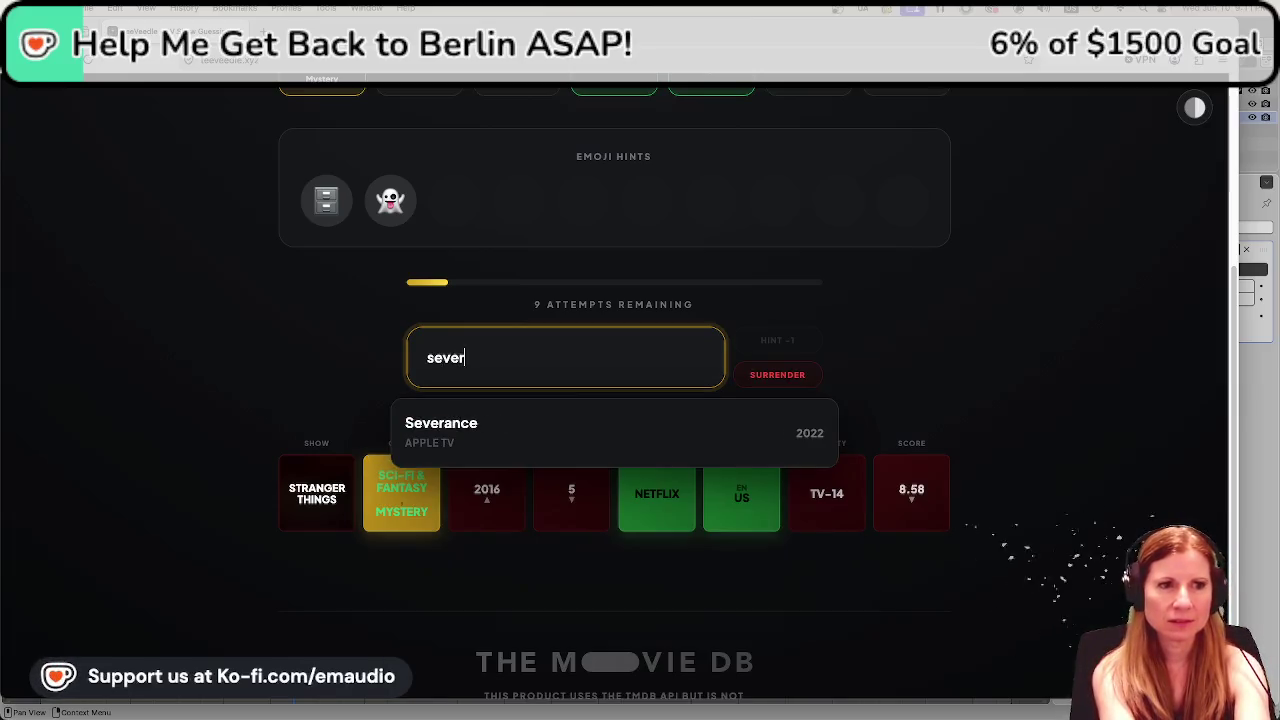
pyautogui.scroll(3, 100, 590)
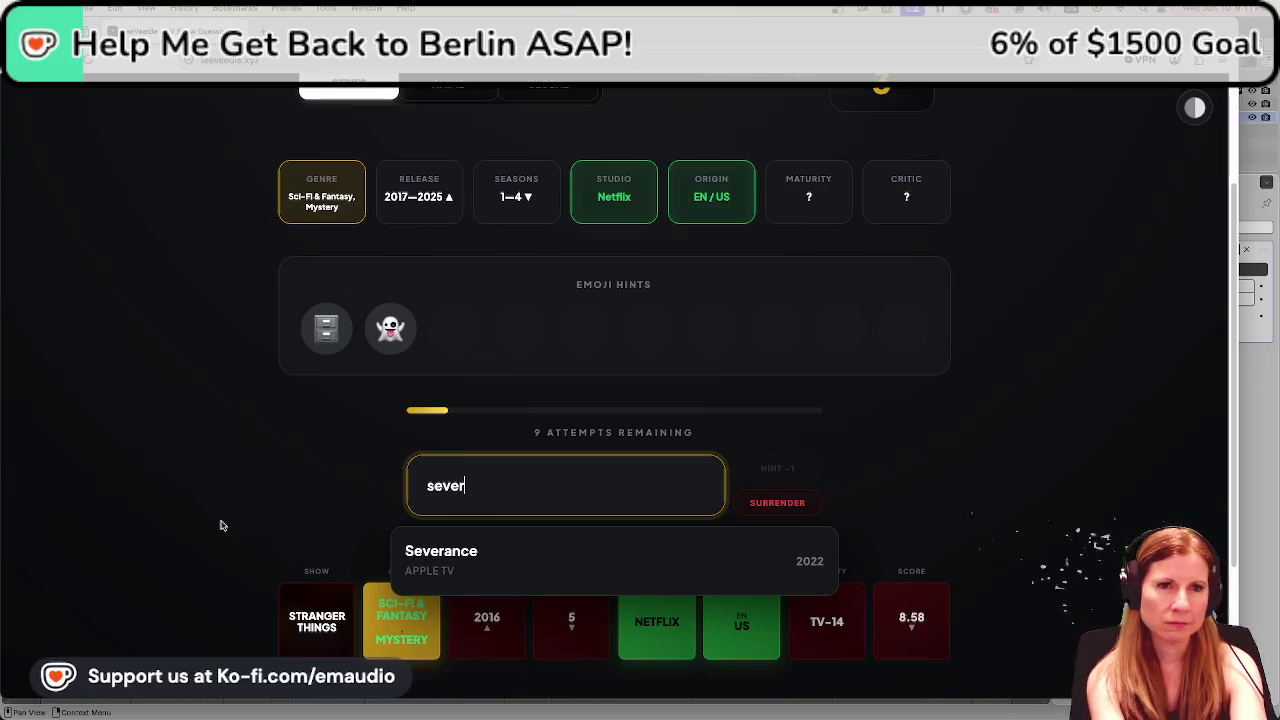
pyautogui.press('BackSpace')
pyautogui.press('BackSpace')
pyautogui.press('BackSpace')
pyautogui.press('BackSpace')
pyautogui.press('BackSpace')
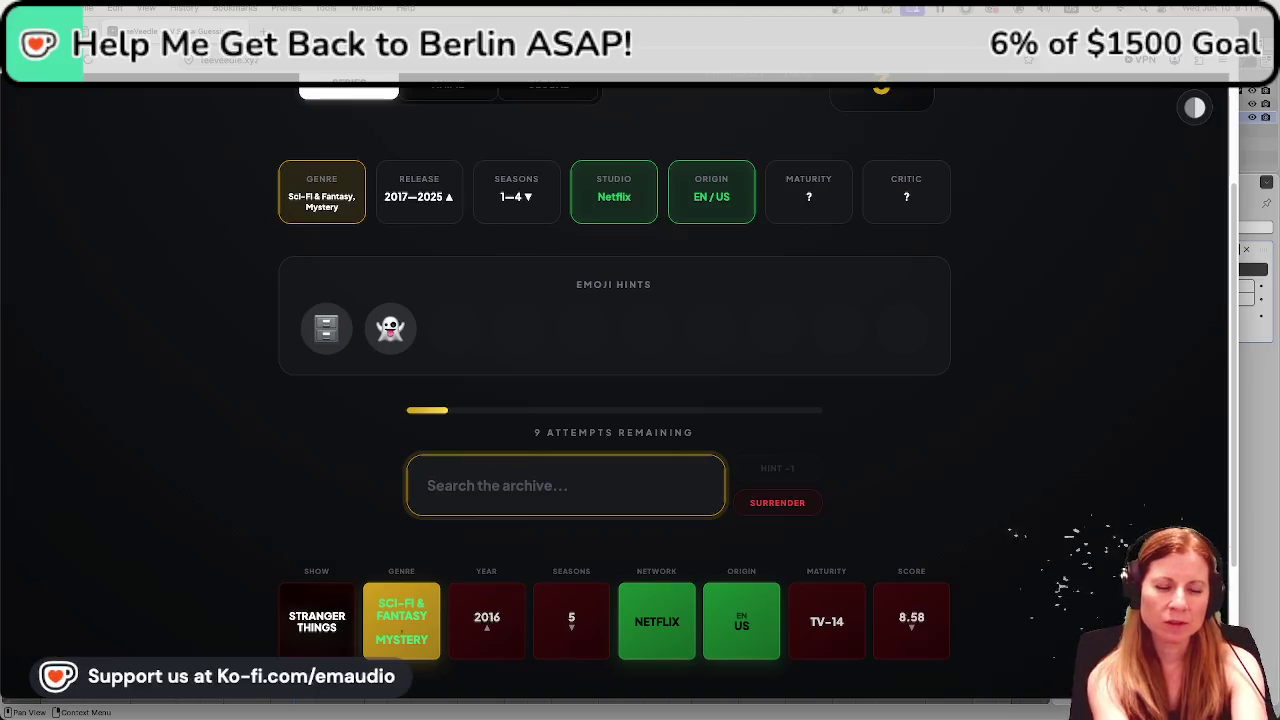
pyautogui.write('outer')
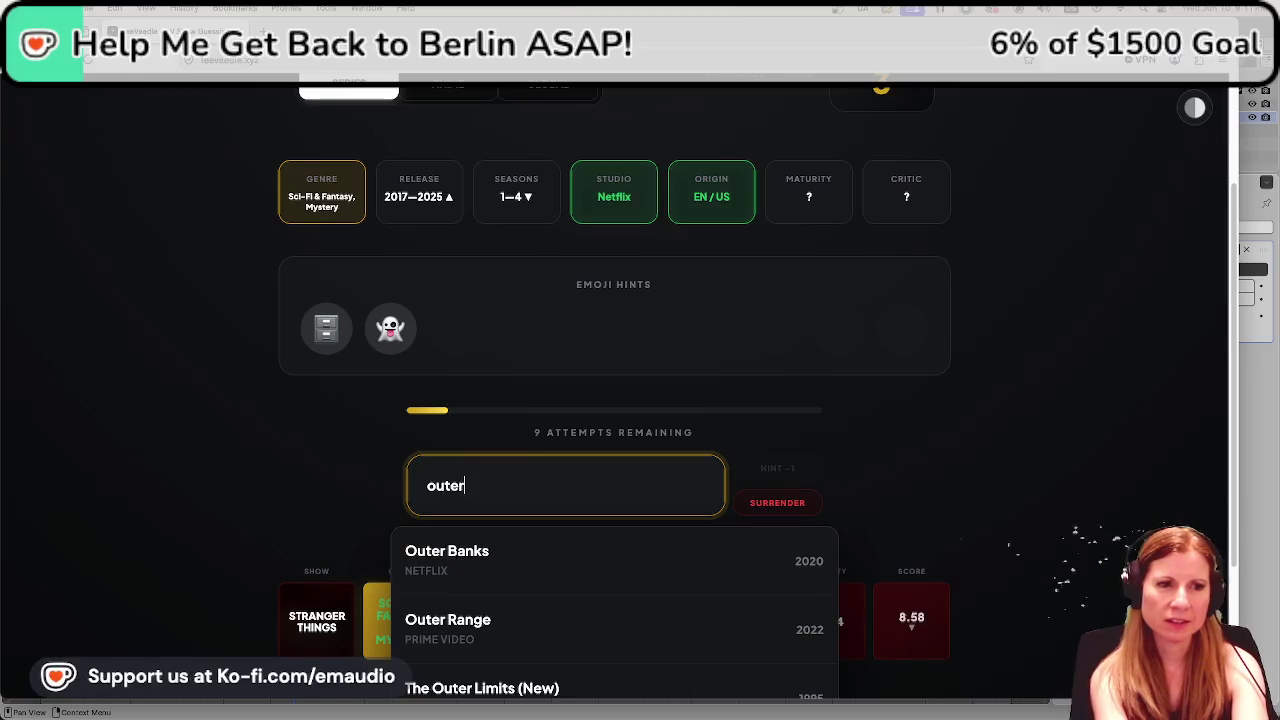
pyautogui.scroll(-2, 200, 505)
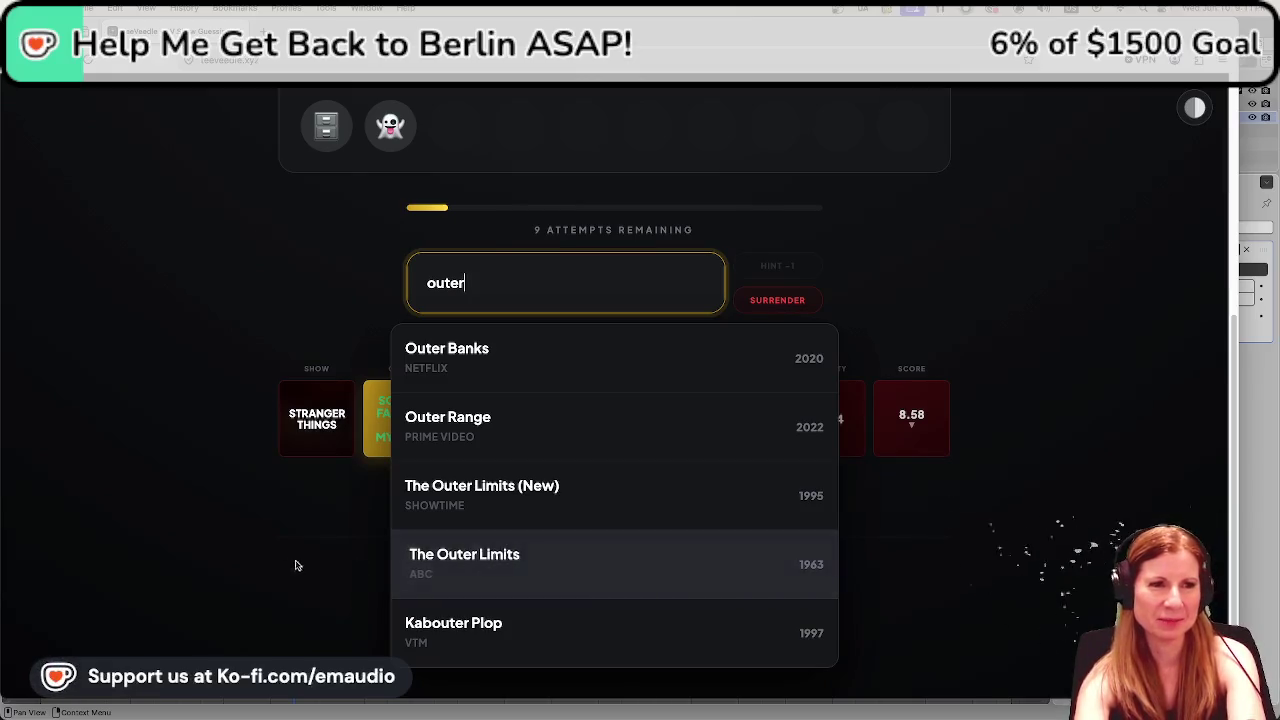
pyautogui.scroll(1, 250, 580)
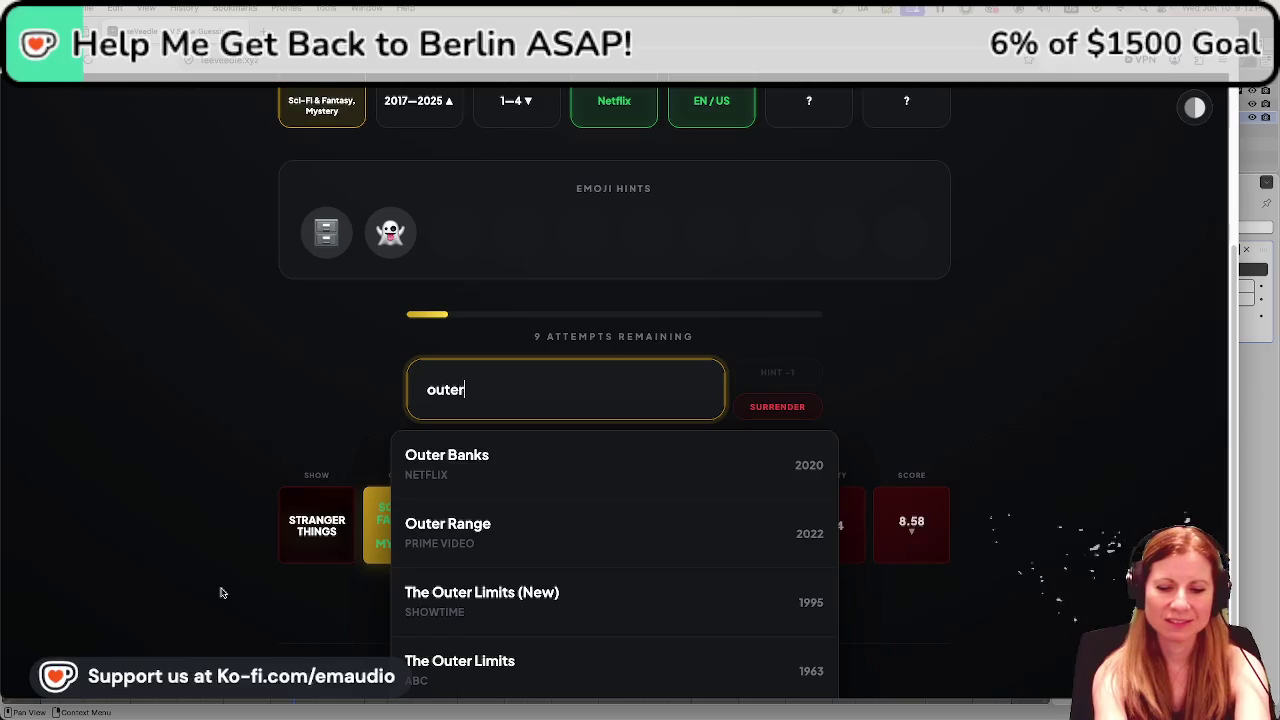
pyautogui.press('BackSpace')
pyautogui.press('BackSpace')
pyautogui.press('BackSpace')
pyautogui.press('BackSpace')
pyautogui.press('BackSpace')
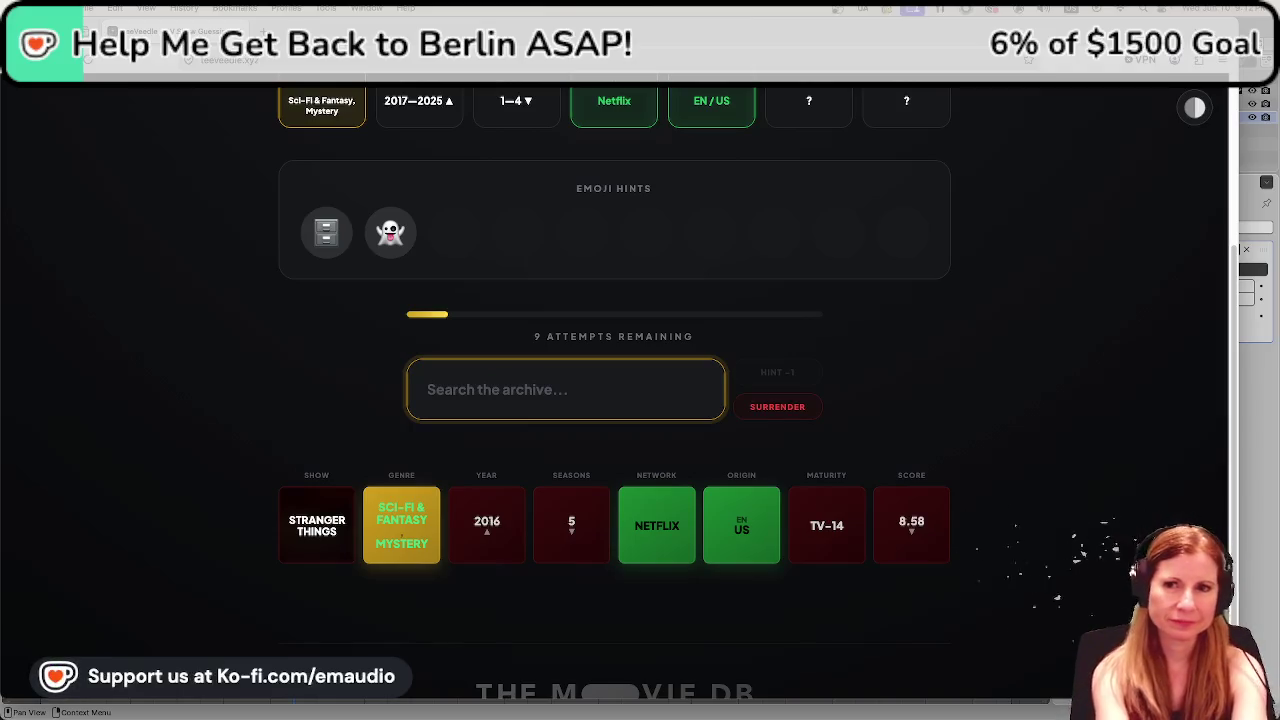
pyautogui.click(1265, 100)
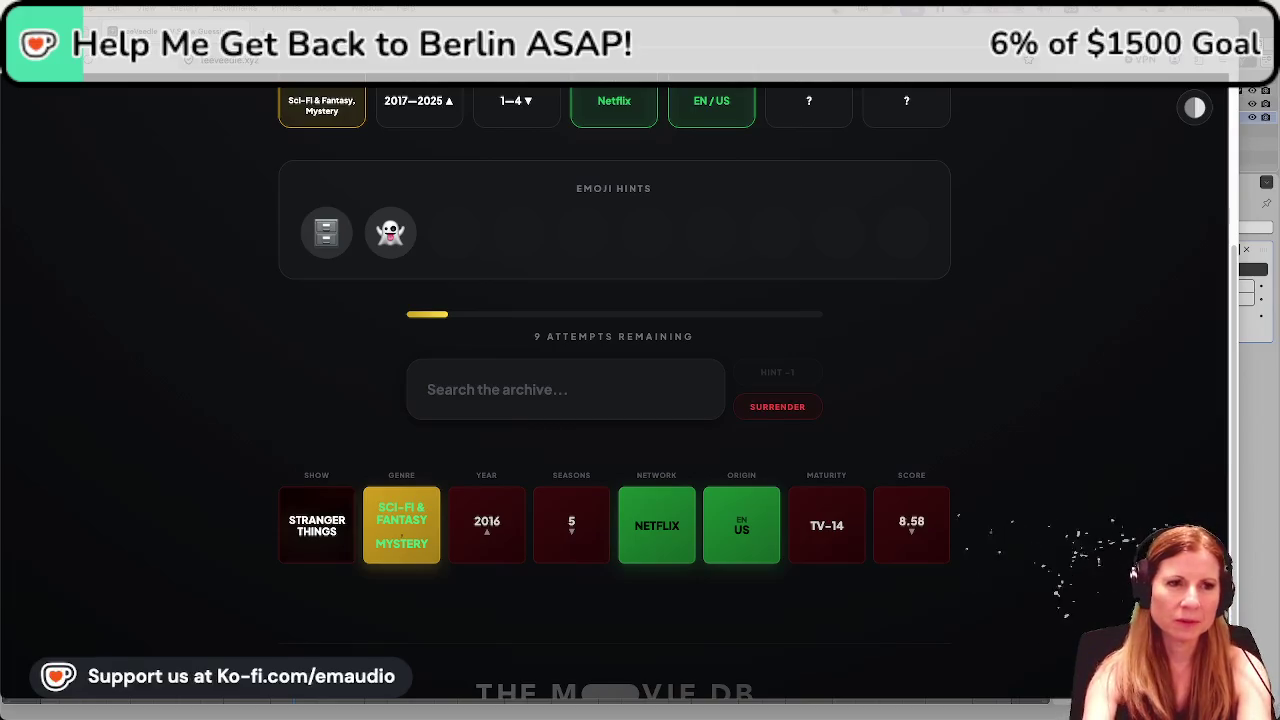
pyautogui.click(662, 390)
pyautogui.write('para')
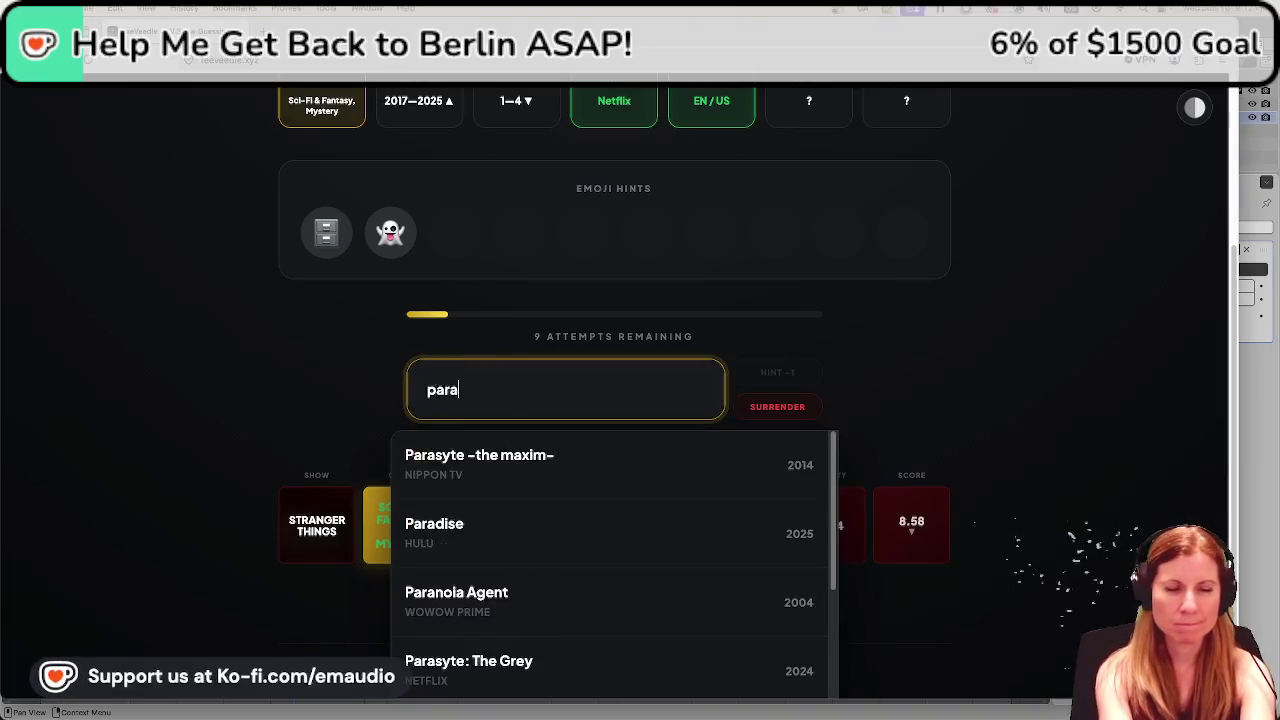
pyautogui.write('n')
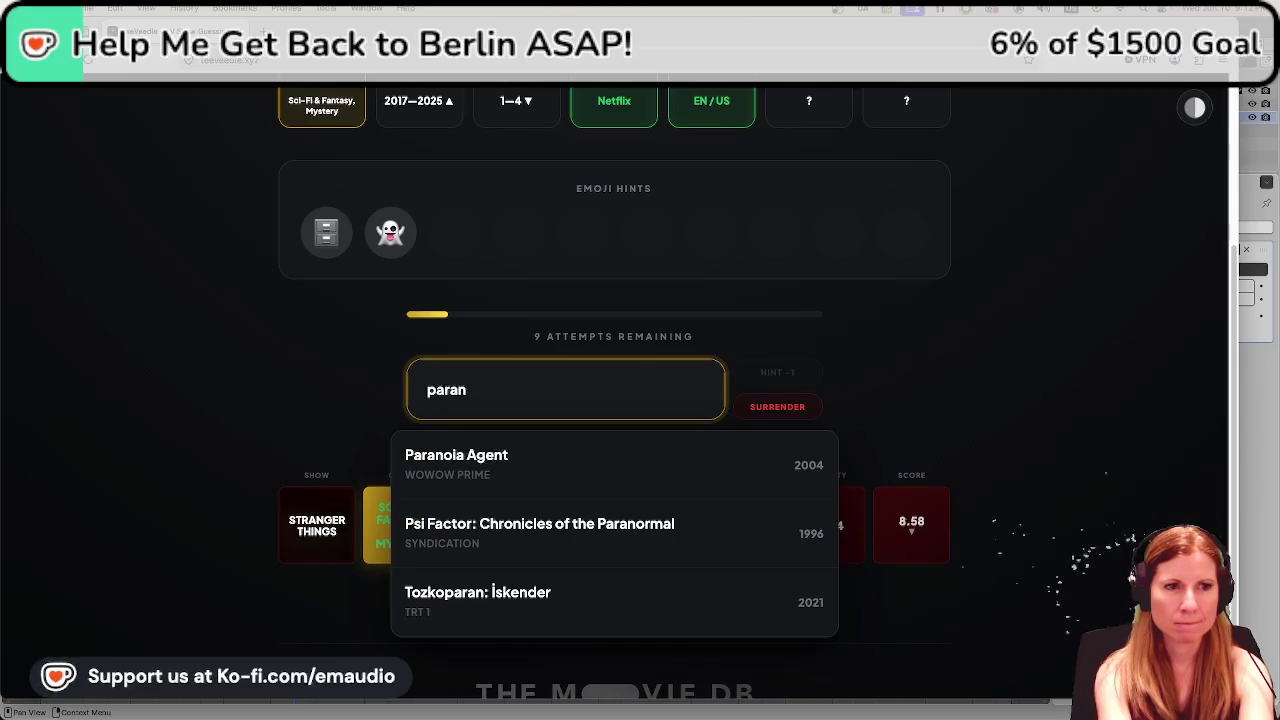
pyautogui.write('o')
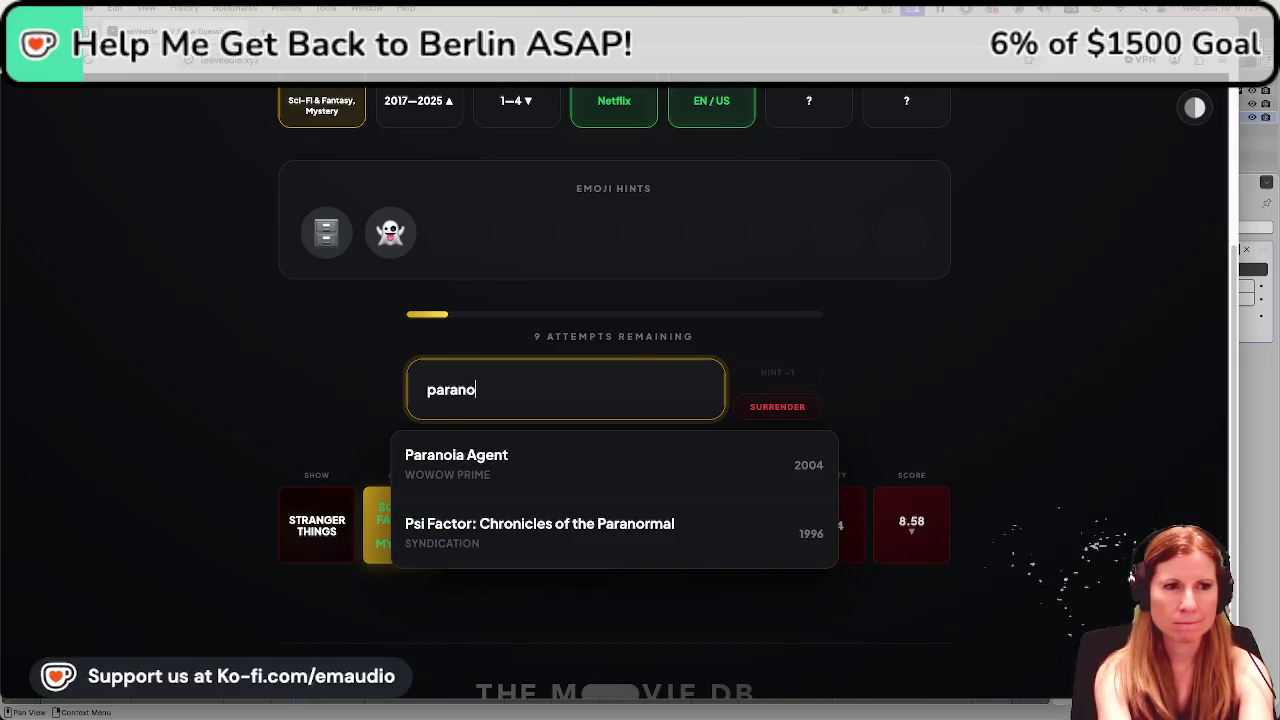
pyautogui.write('r')
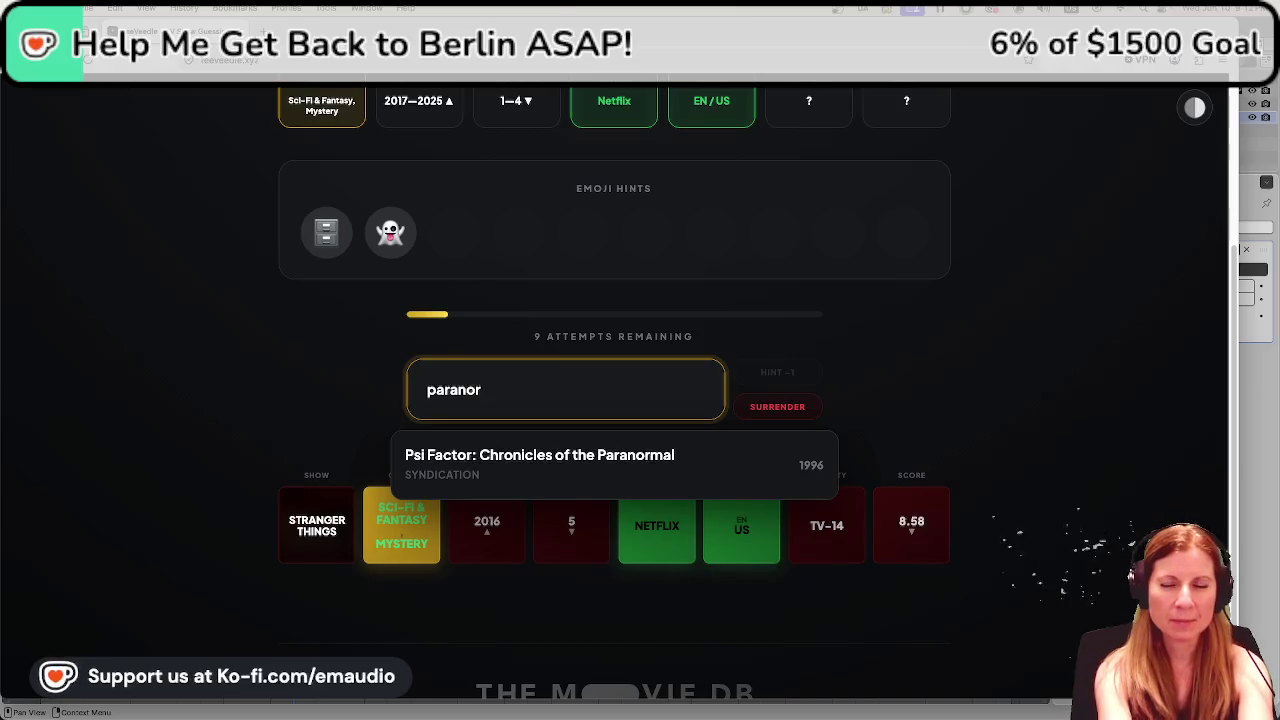
pyautogui.write('m')
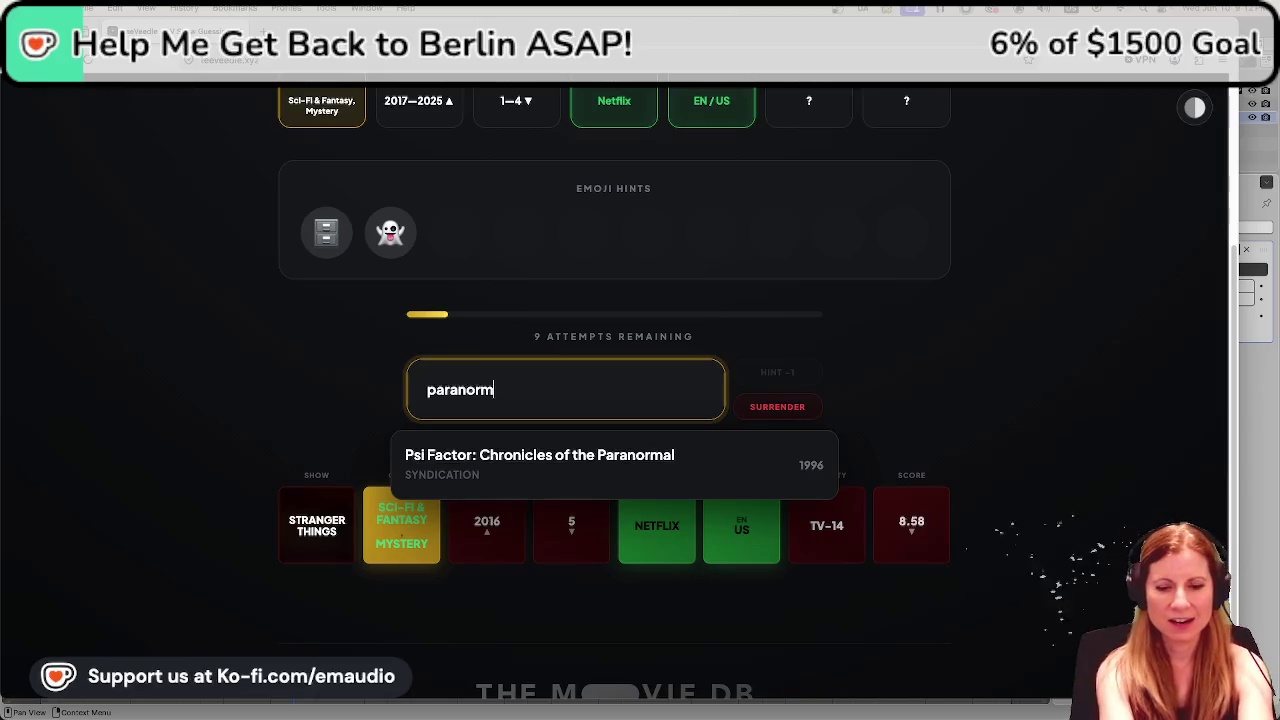
pyautogui.press('BackSpace')
pyautogui.press('BackSpace')
pyautogui.press('BackSpace')
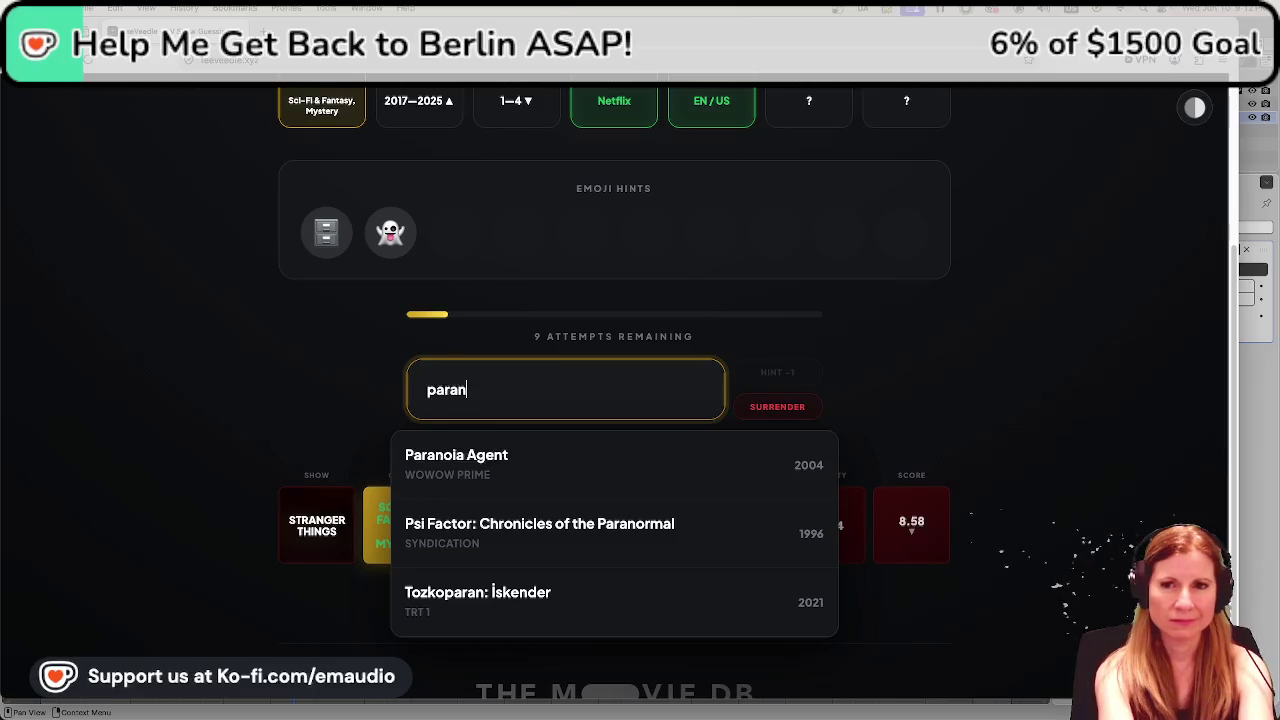
pyautogui.press('BackSpace')
pyautogui.press('BackSpace')
pyautogui.press('BackSpace')
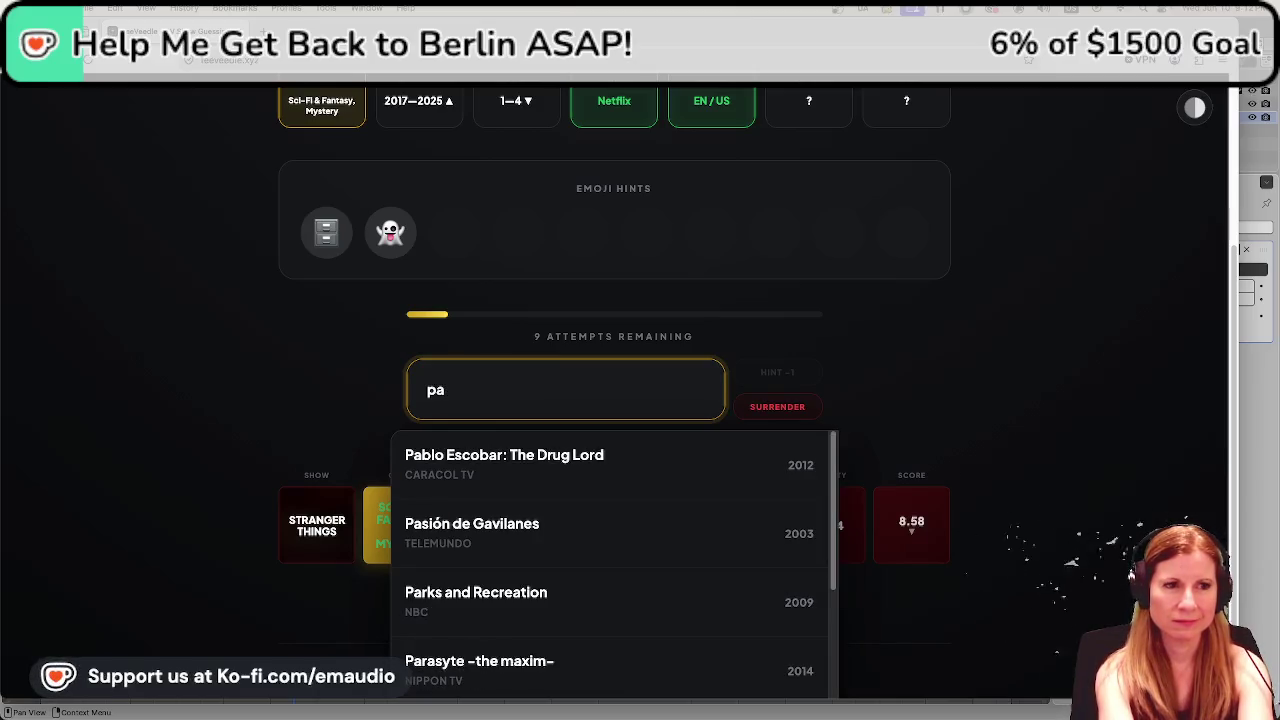
pyautogui.press('BackSpace')
pyautogui.press('BackSpace')
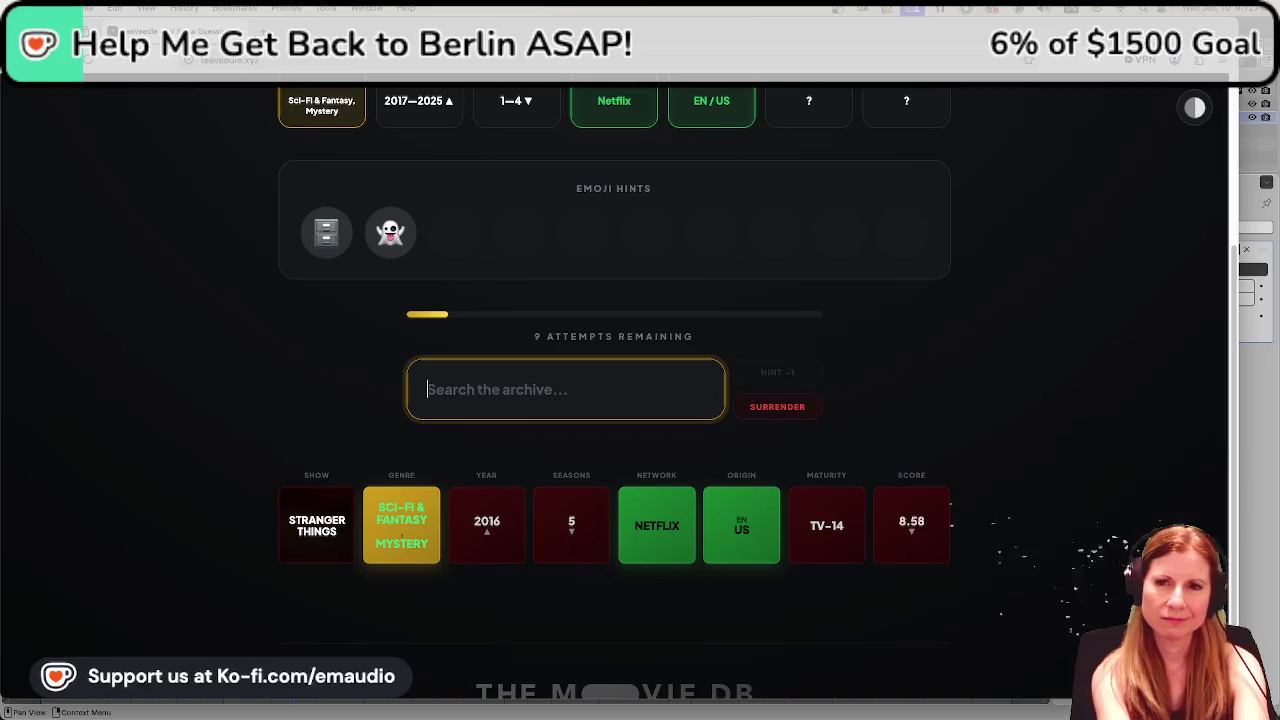